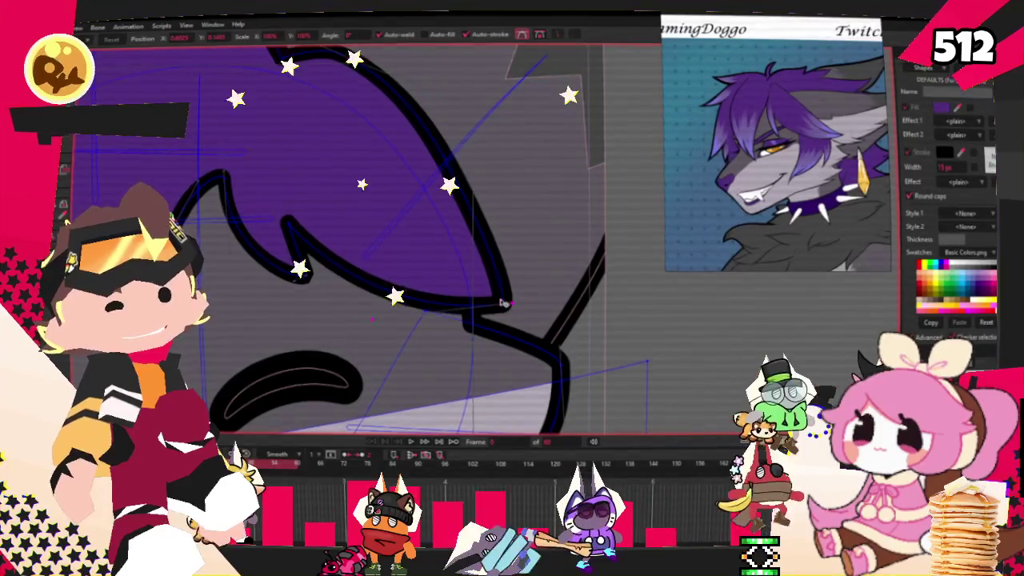
Pull the hair's upper-right curved edge inward and reshape the edge down and right
scroll(337, 290, "up", 2)
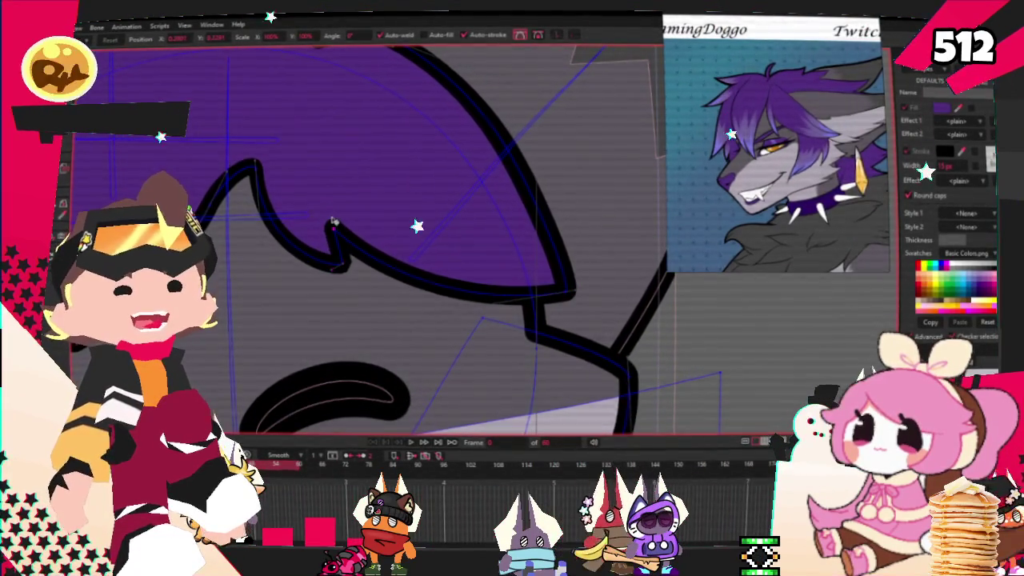
scroll(362, 224, "down", 3)
scroll(493, 182, "up", 3)
left_click_drag(494, 187, 426, 184)
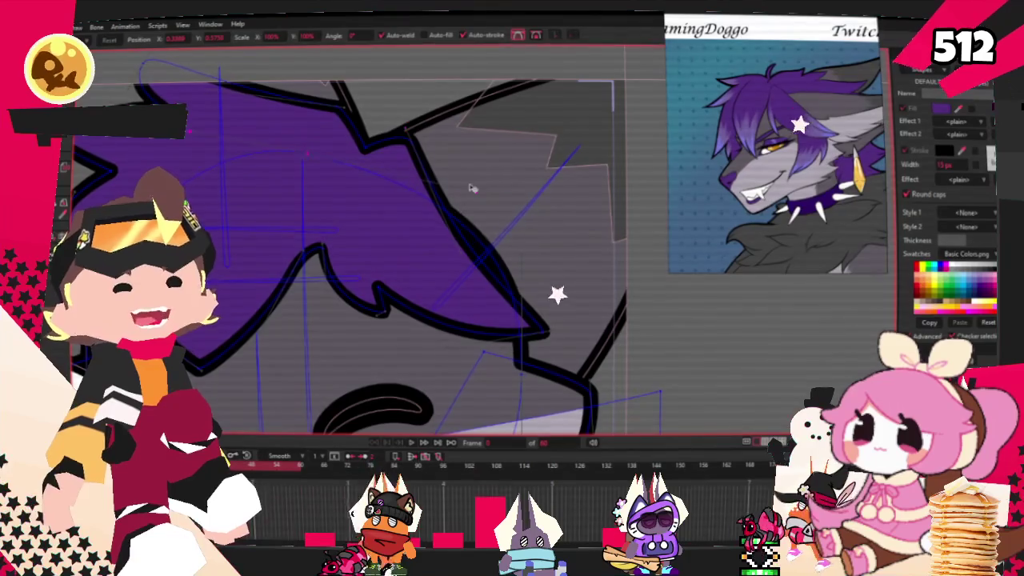
scroll(430, 152, "up", 2)
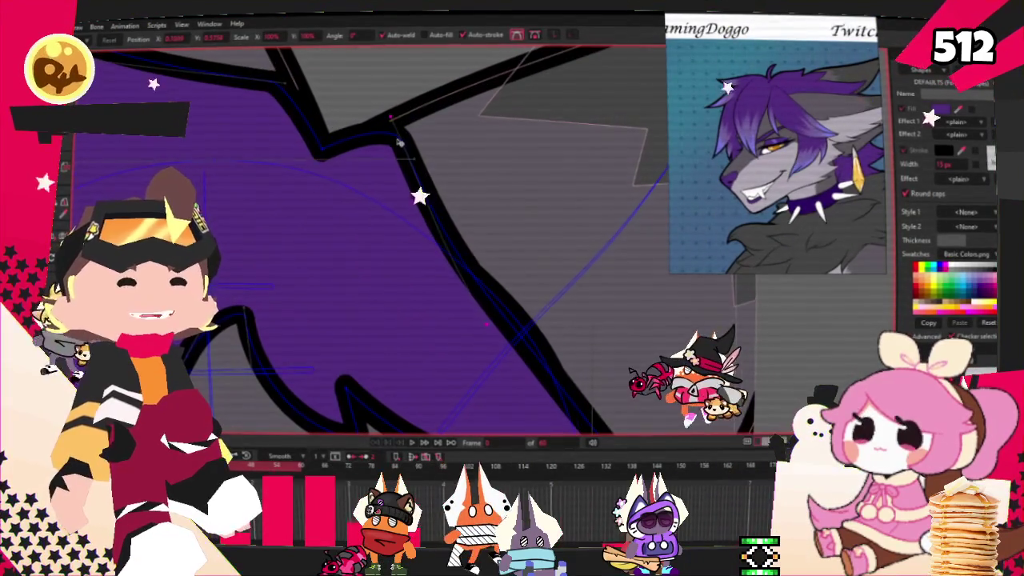
mouse_move(462, 141)
left_mouse_down()
mouse_move(500, 212)
mouse_move(505, 291)
left_mouse_up()
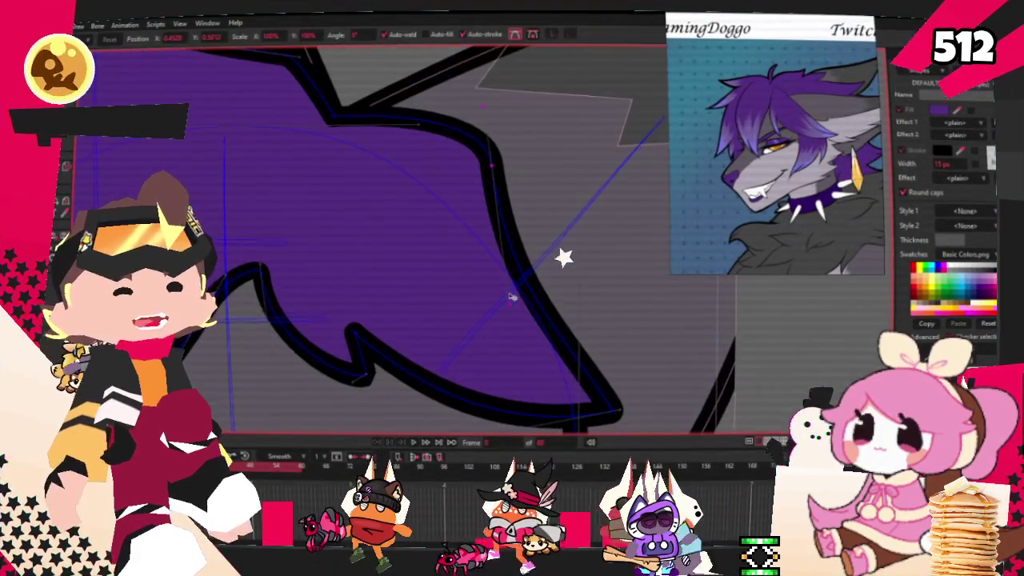
Move the hair's right tip down and to the left
scroll(590, 379, "up", 2)
scroll(619, 335, "down", 2)
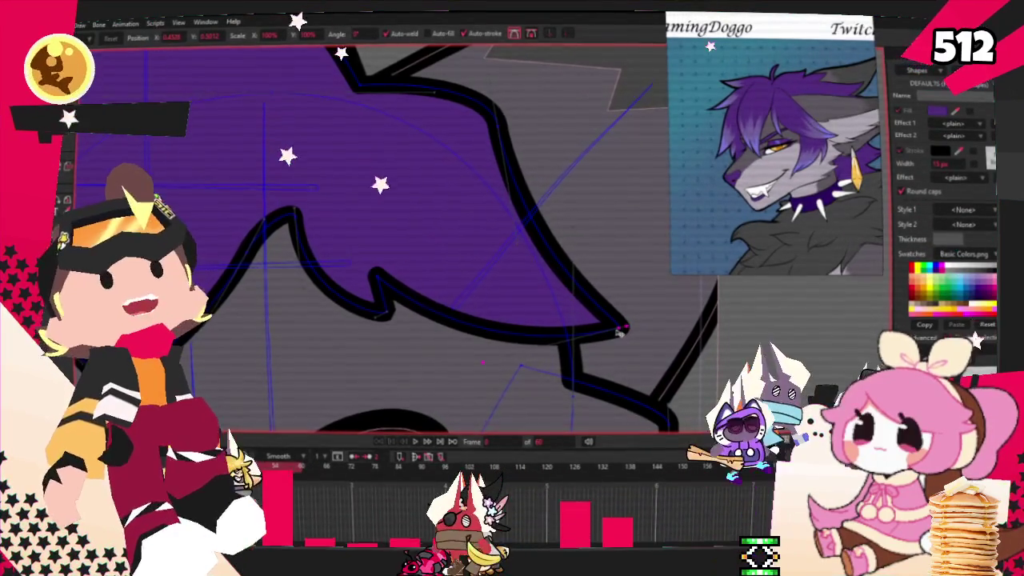
scroll(616, 328, "down", 2)
scroll(587, 311, "up", 1)
scroll(568, 296, "up", 1)
scroll(544, 276, "down", 1)
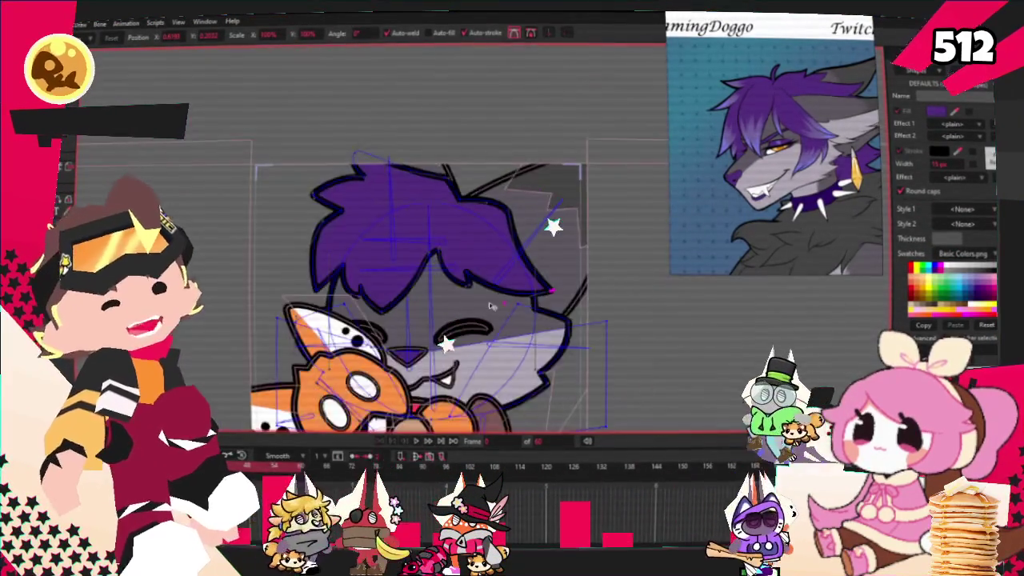
scroll(522, 257, "down", 1)
scroll(521, 257, "down", 1)
scroll(547, 331, "up", 2)
scroll(478, 236, "up", 1)
scroll(505, 284, "down", 1)
scroll(641, 319, "up", 1)
scroll(642, 321, "down", 1)
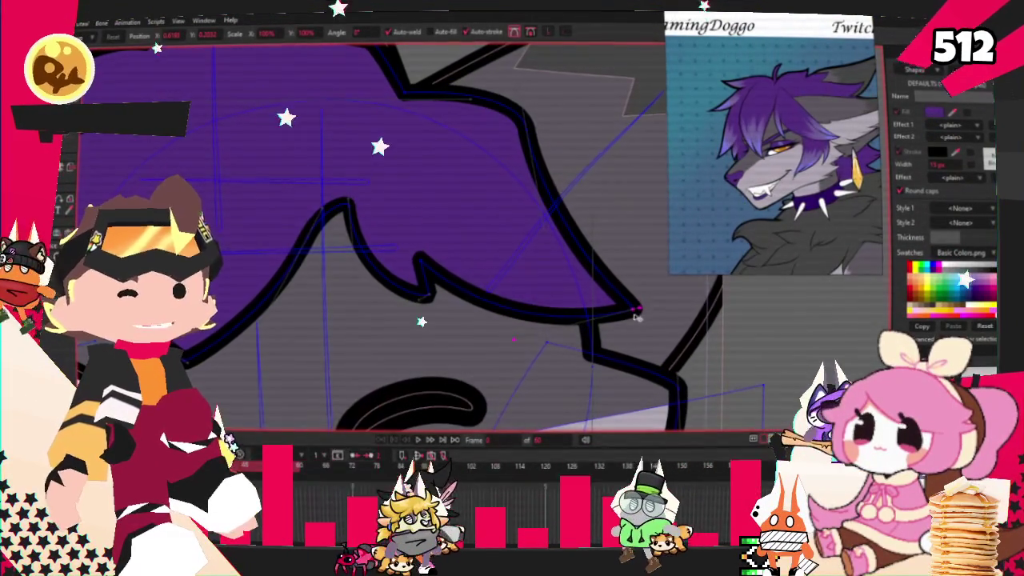
scroll(636, 317, "up", 1)
left_click_drag(637, 310, 622, 329)
Add a new spike along the top of the hair and round it with the Curvature tool
scroll(621, 336, "down", 1)
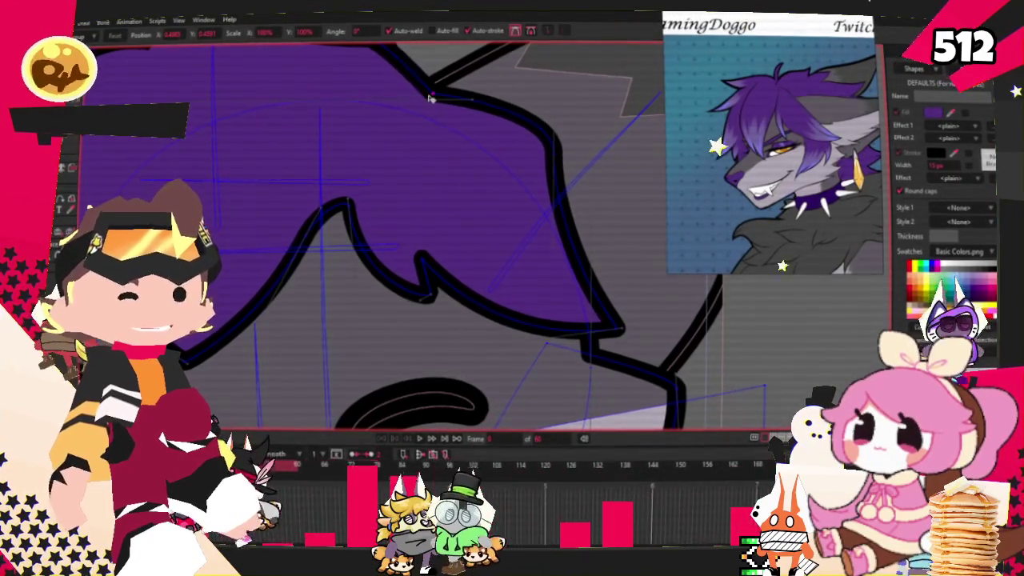
scroll(429, 97, "down", 2)
scroll(440, 104, "down", 2)
scroll(456, 113, "down", 1)
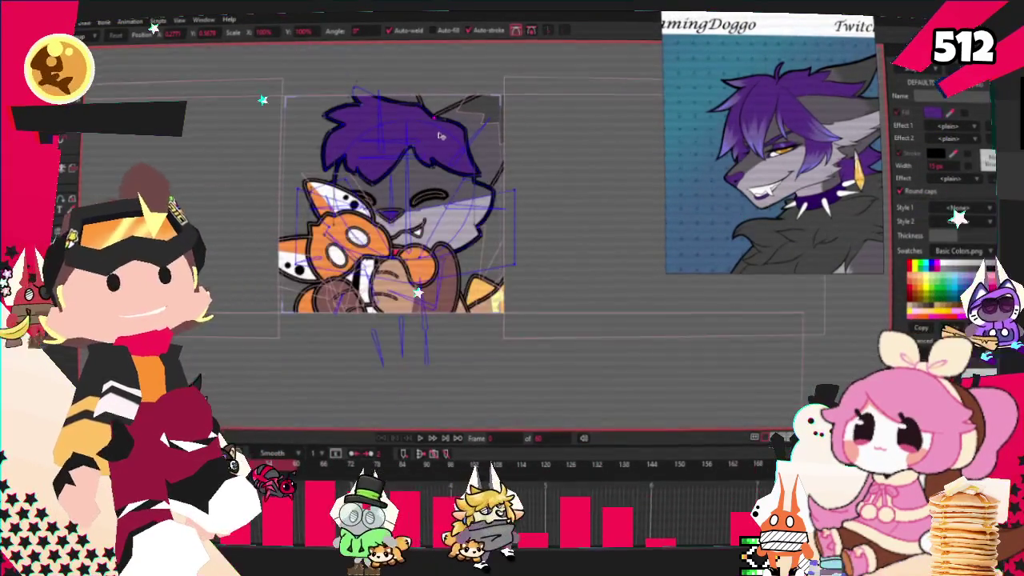
scroll(468, 118, "down", 1)
scroll(469, 117, "up", 3)
scroll(435, 131, "up", 2)
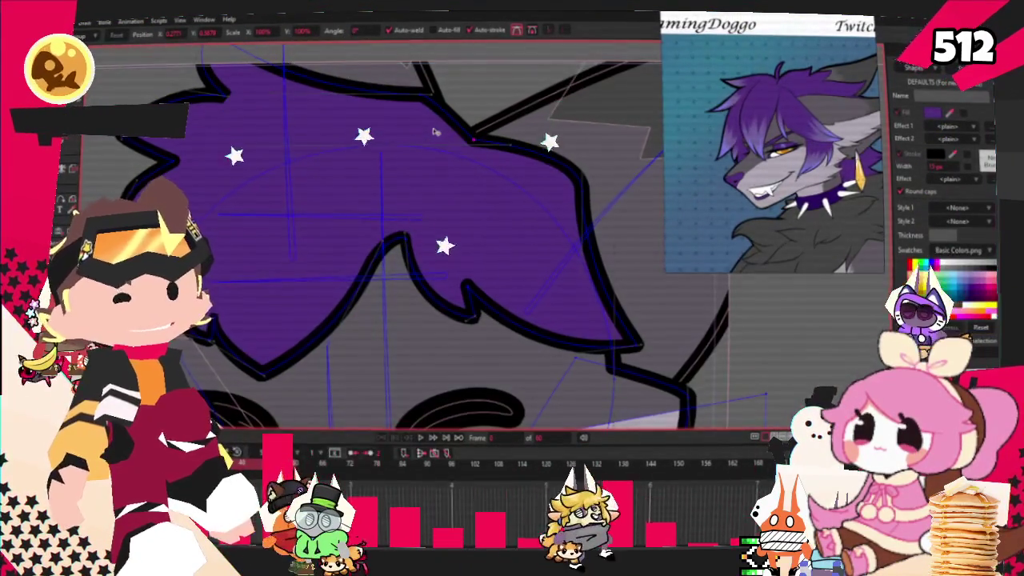
scroll(455, 137, "up", 2)
scroll(205, 125, "down", 1)
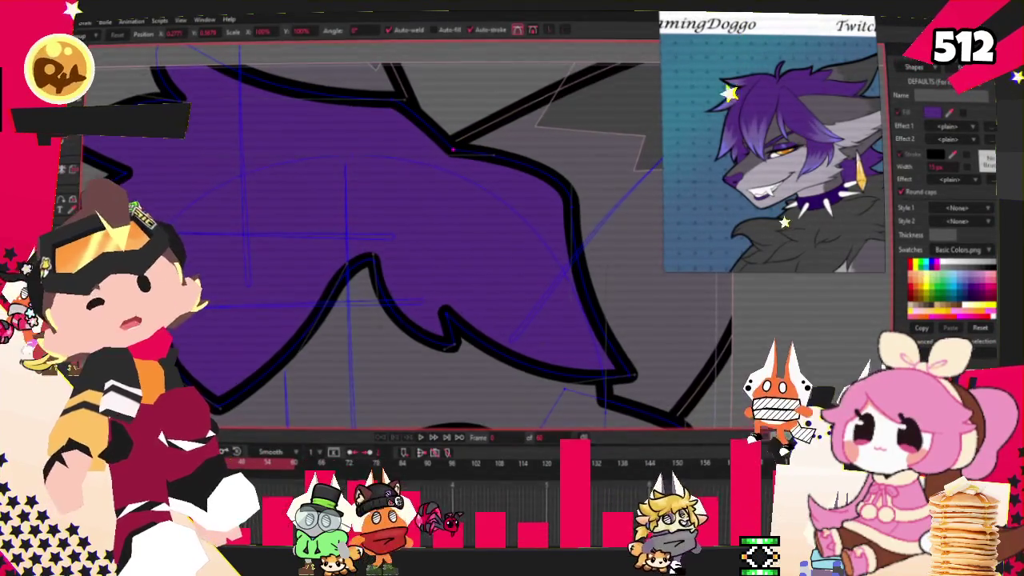
scroll(491, 169, "up", 2)
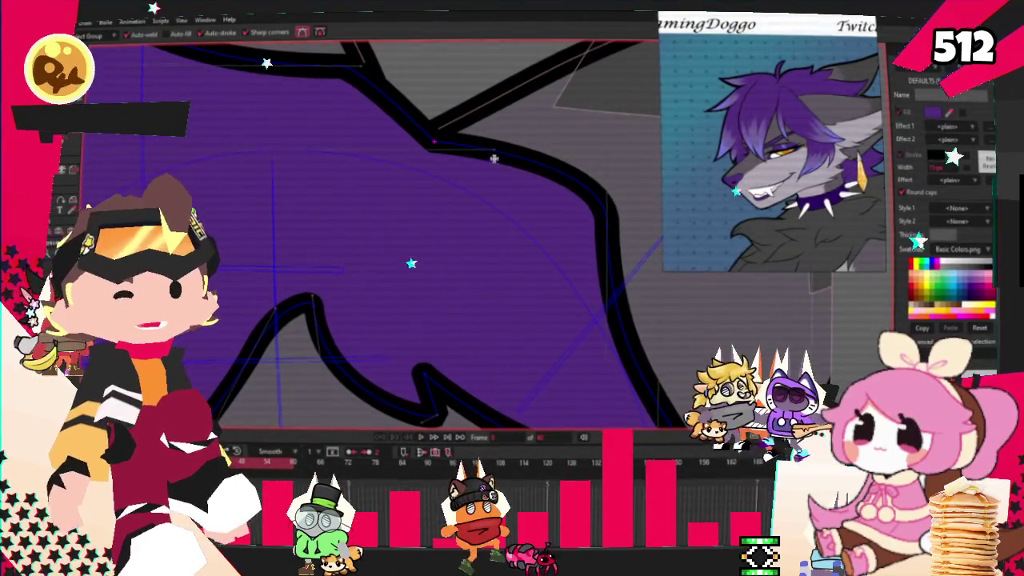
left_click_drag(494, 159, 516, 189)
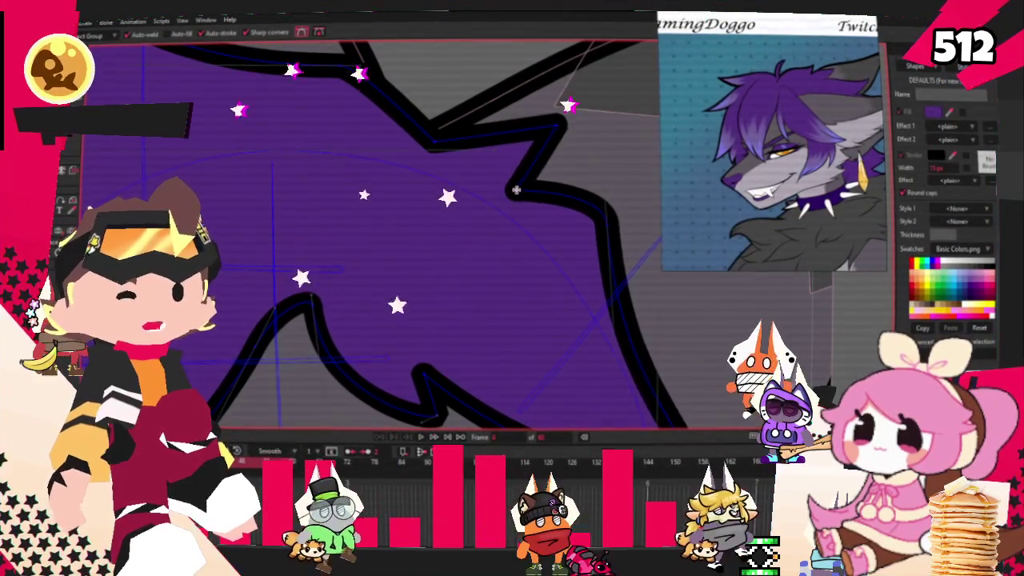
key("c")
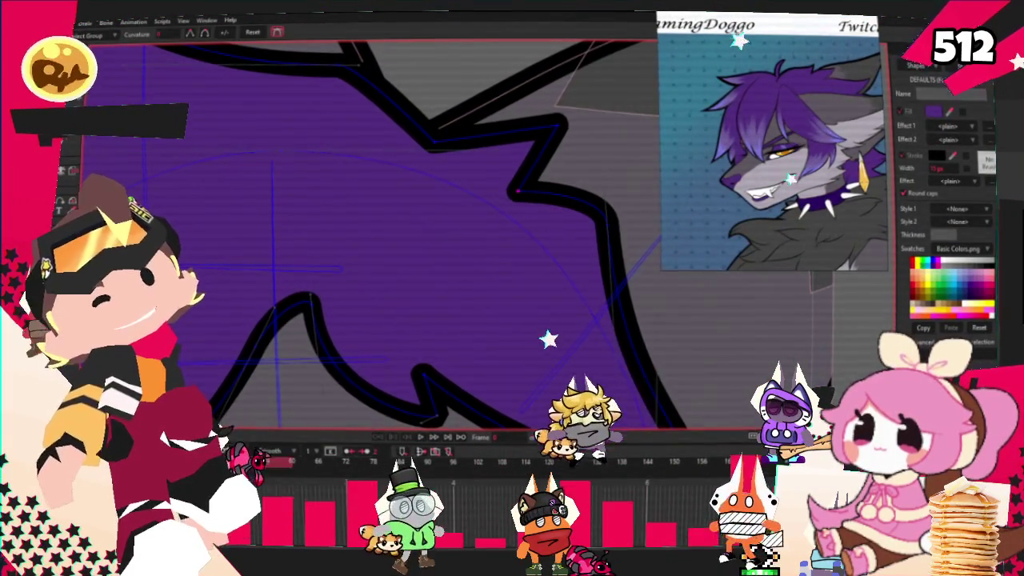
left_click_drag(552, 142, 586, 217)
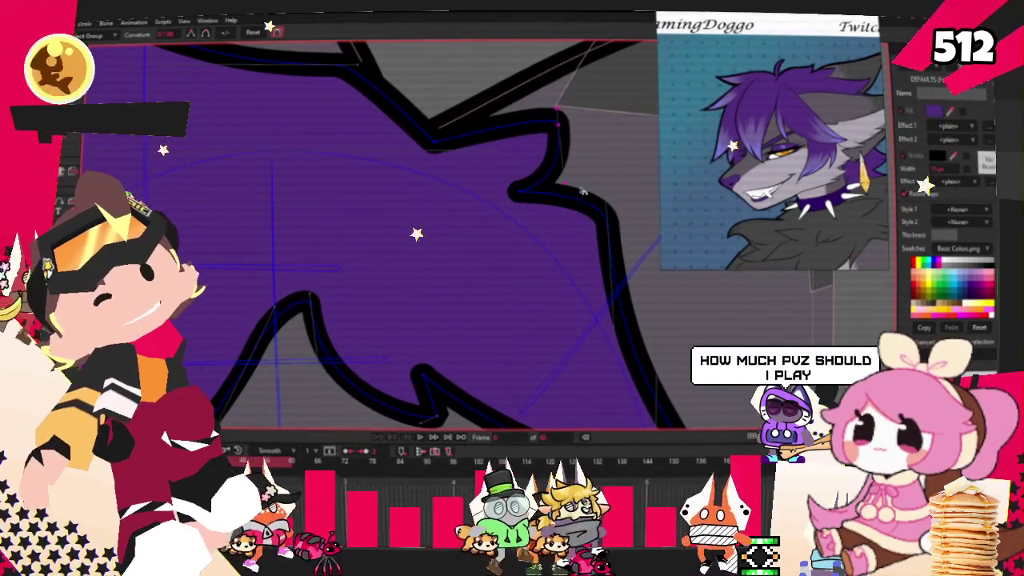
Reshape the hair's top-right bump and pull a thin spike's tip downward
scroll(512, 160, "up", 2)
scroll(442, 136, "down", 2)
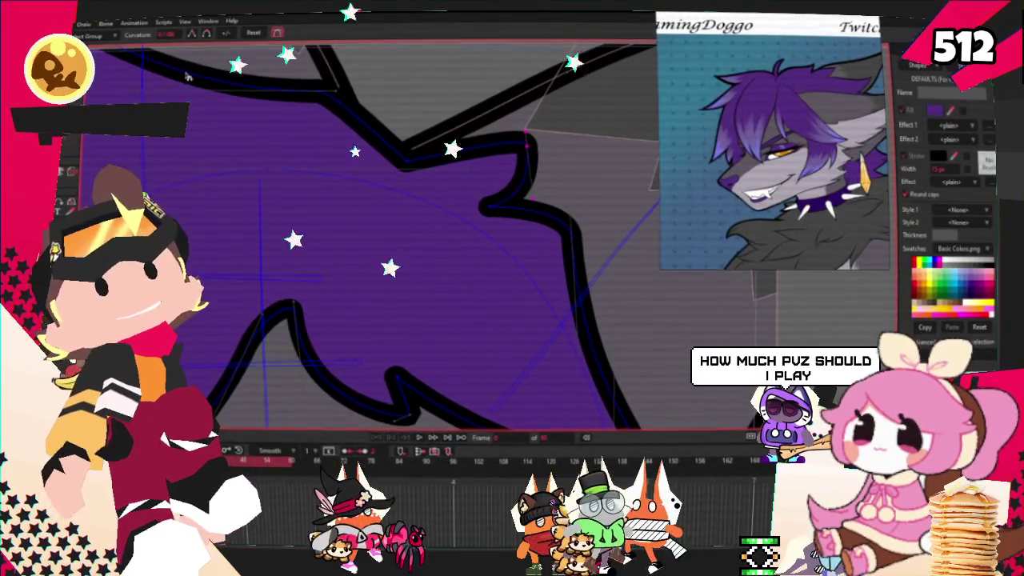
scroll(560, 250, "up", 2)
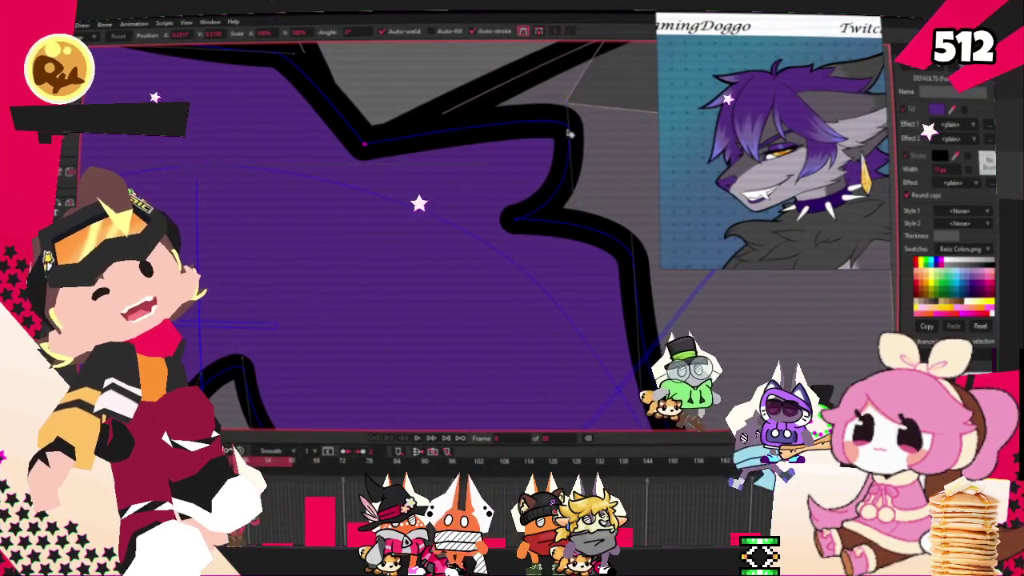
left_click_drag(500, 144, 468, 214)
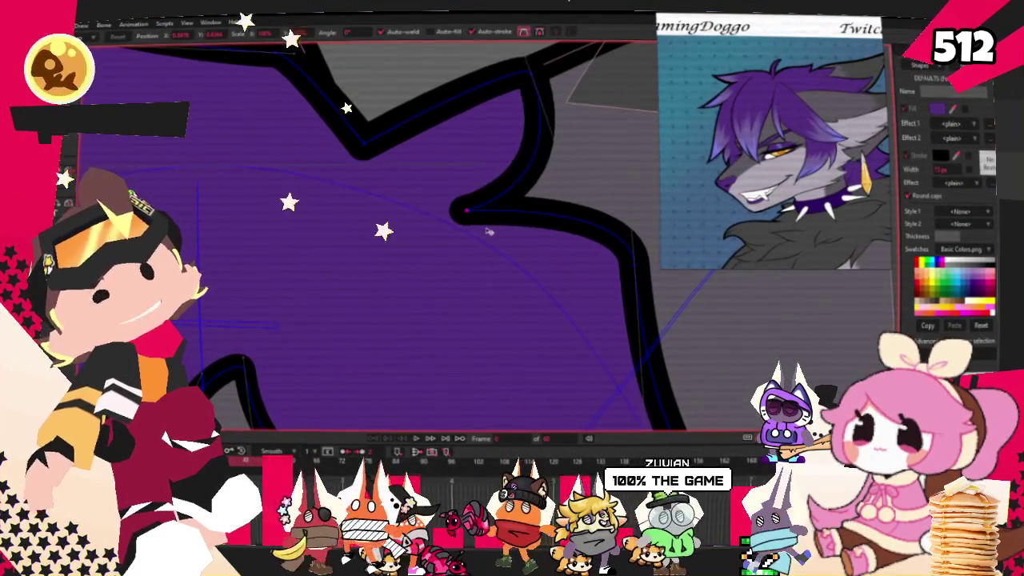
scroll(520, 249, "down", 2)
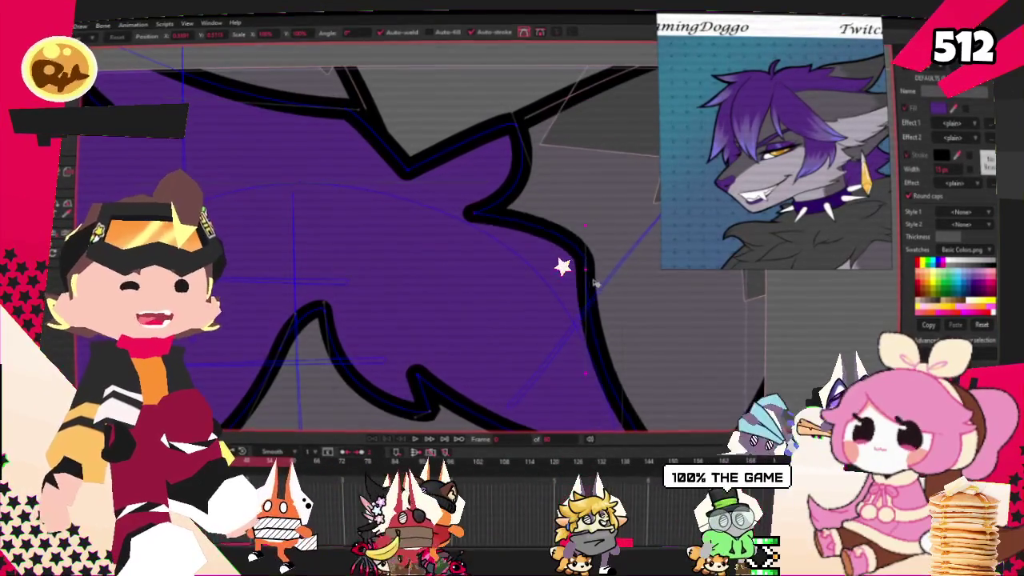
scroll(568, 287, "down", 2)
scroll(548, 301, "down", 1)
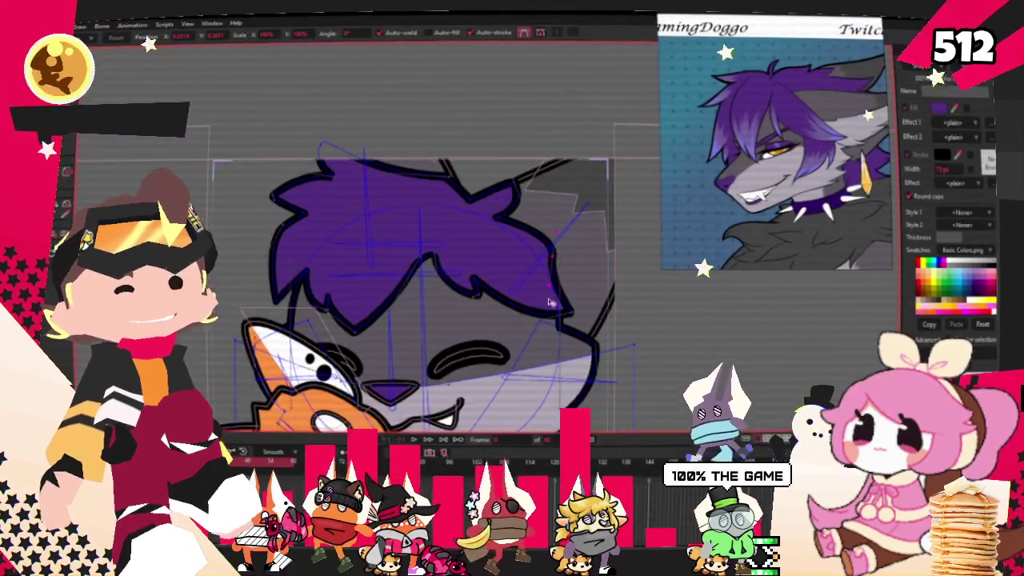
scroll(546, 301, "up", 2)
scroll(520, 296, "down", 2)
scroll(481, 292, "up", 2)
scroll(450, 288, "down", 2)
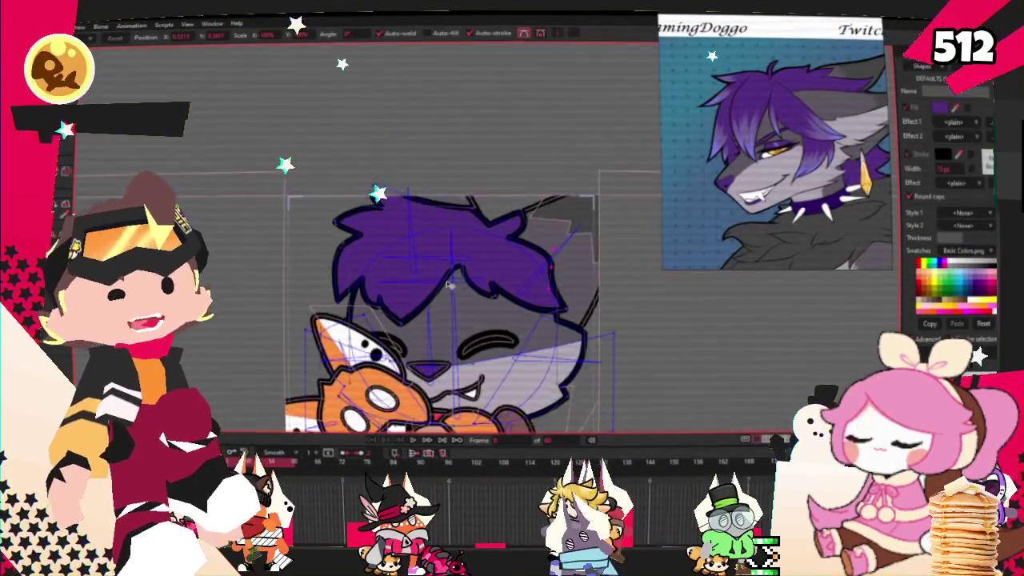
scroll(450, 288, "up", 2)
scroll(361, 289, "up", 2)
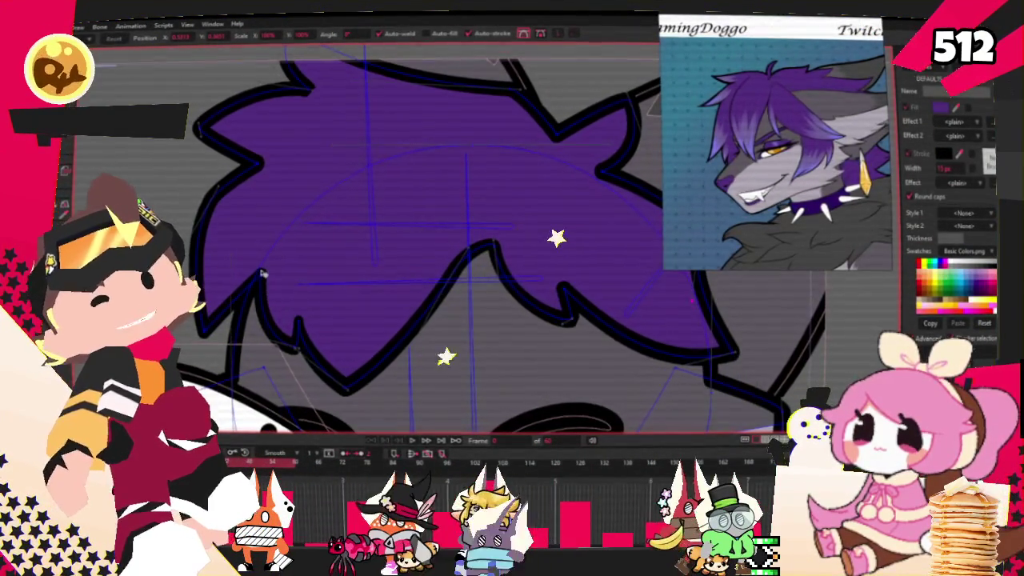
left_click_drag(293, 211, 284, 248)
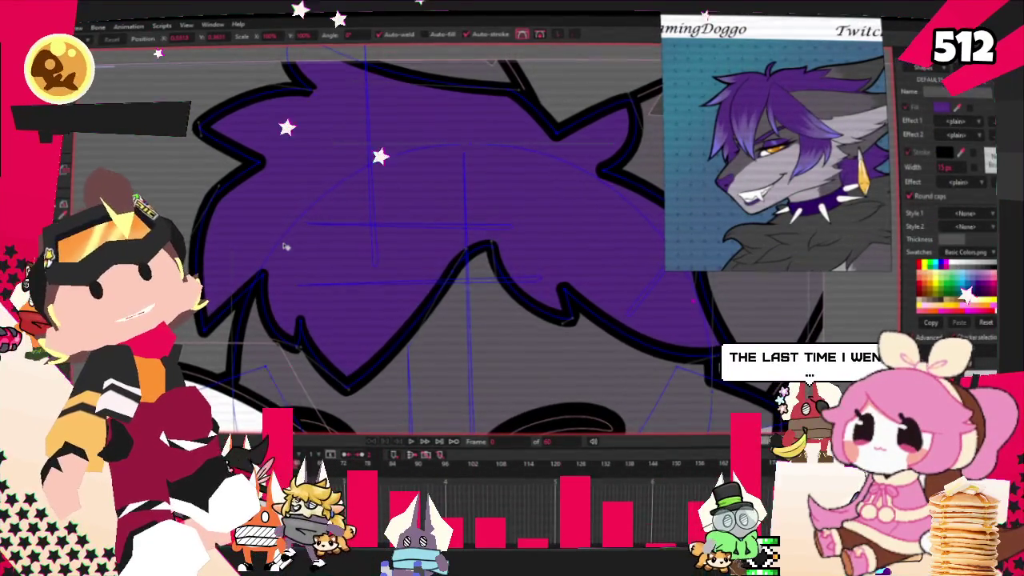
Lower the bottom of the hair's V and reshape the left bump and loop tip
scroll(312, 201, "down", 2)
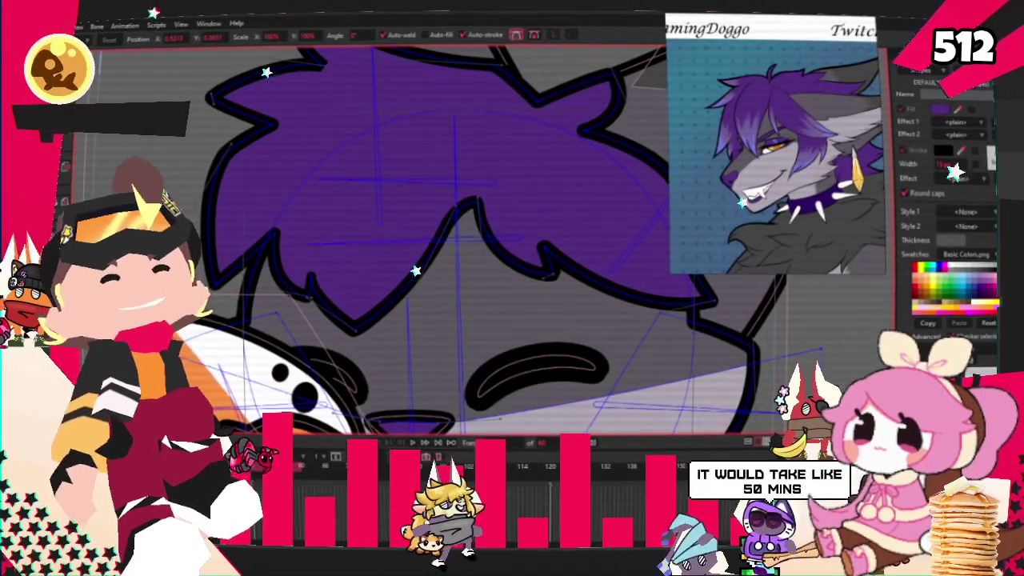
scroll(271, 254, "down", 3)
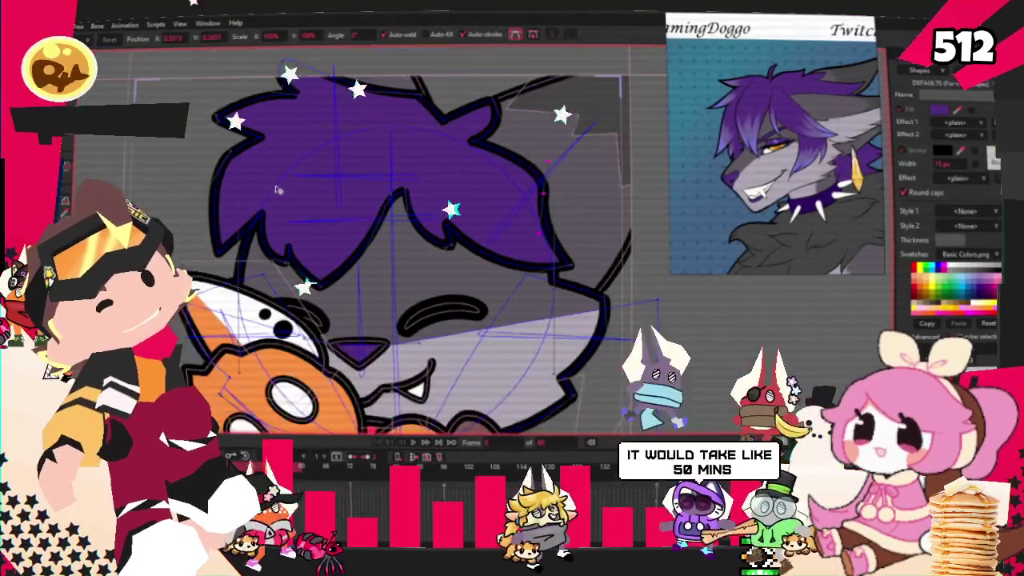
scroll(310, 204, "up", 2)
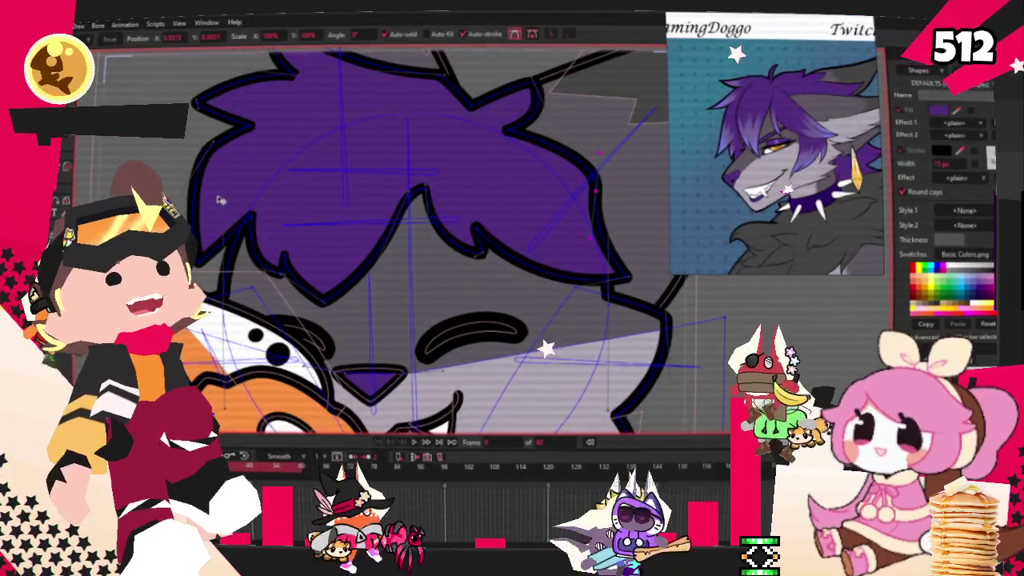
scroll(234, 240, "up", 2)
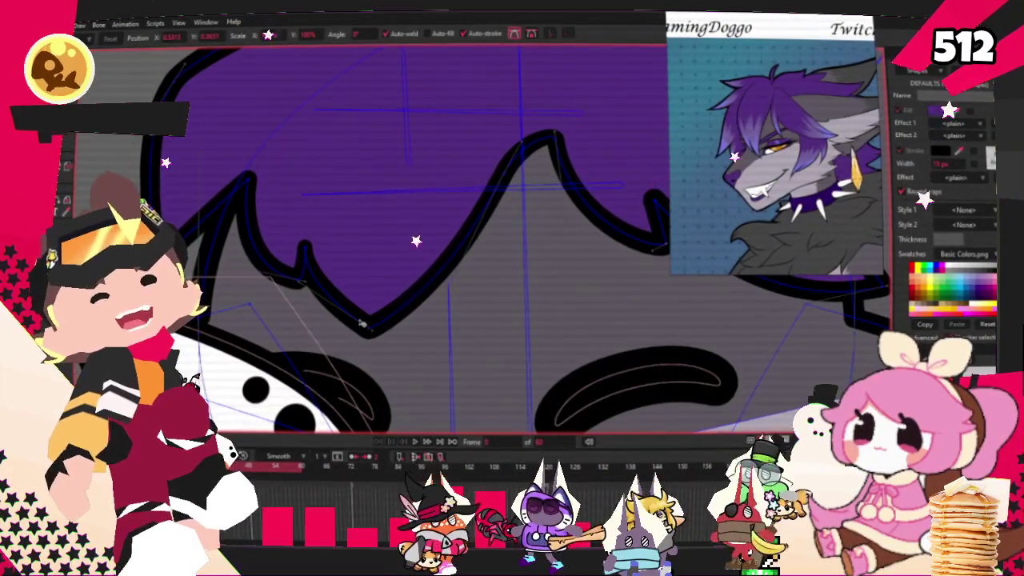
left_click_drag(368, 328, 394, 338)
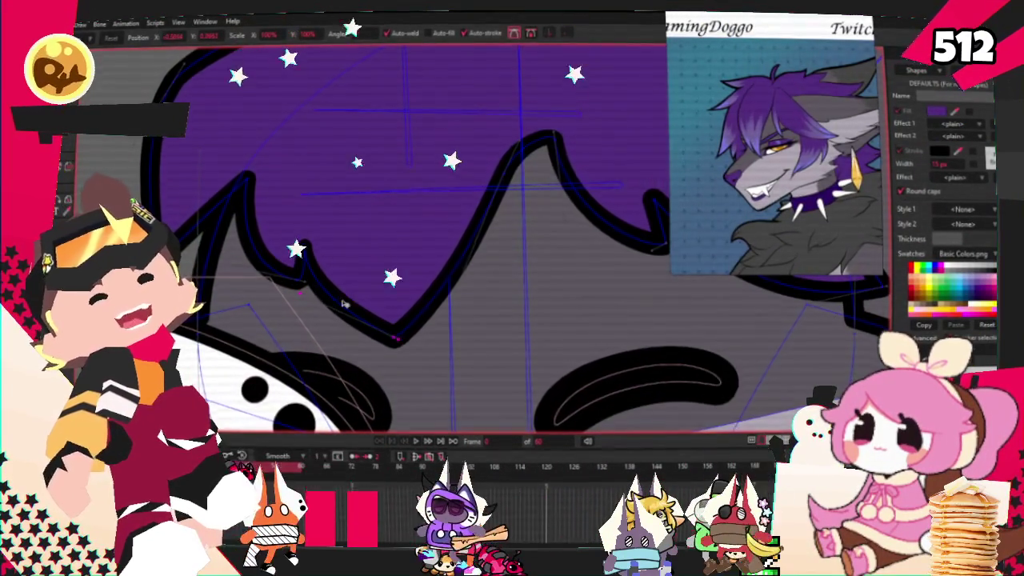
scroll(292, 286, "up", 2)
left_click_drag(293, 285, 319, 328)
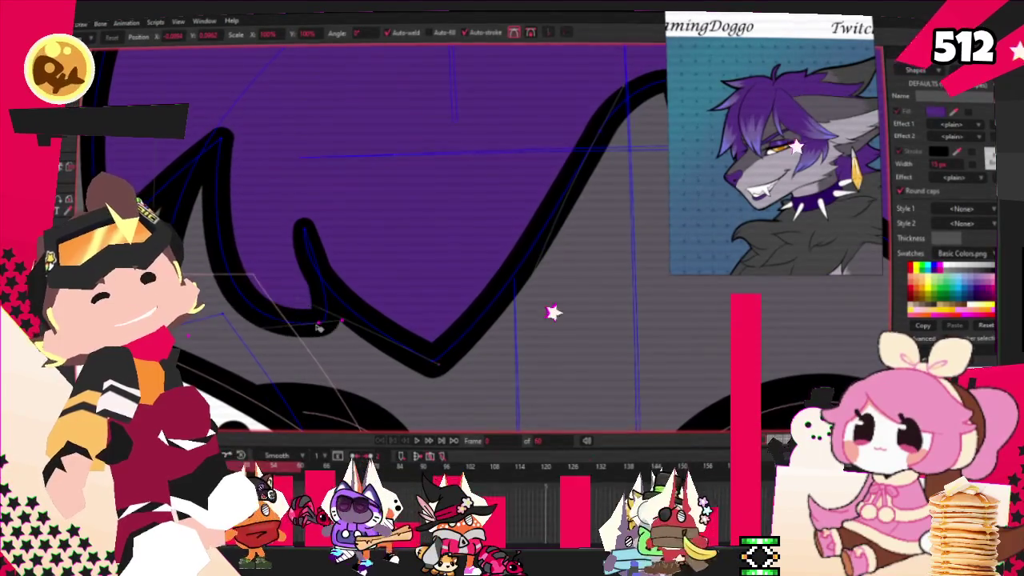
left_click_drag(304, 232, 332, 283)
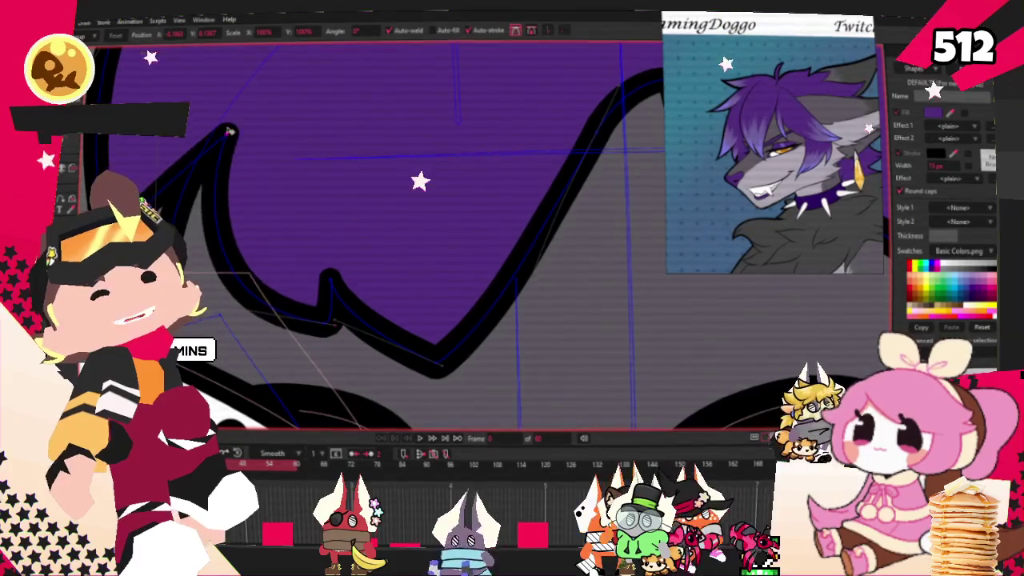
Pull the hair's top-left tip up-left and move a spike tip right and down
left_click_drag(222, 137, 196, 130)
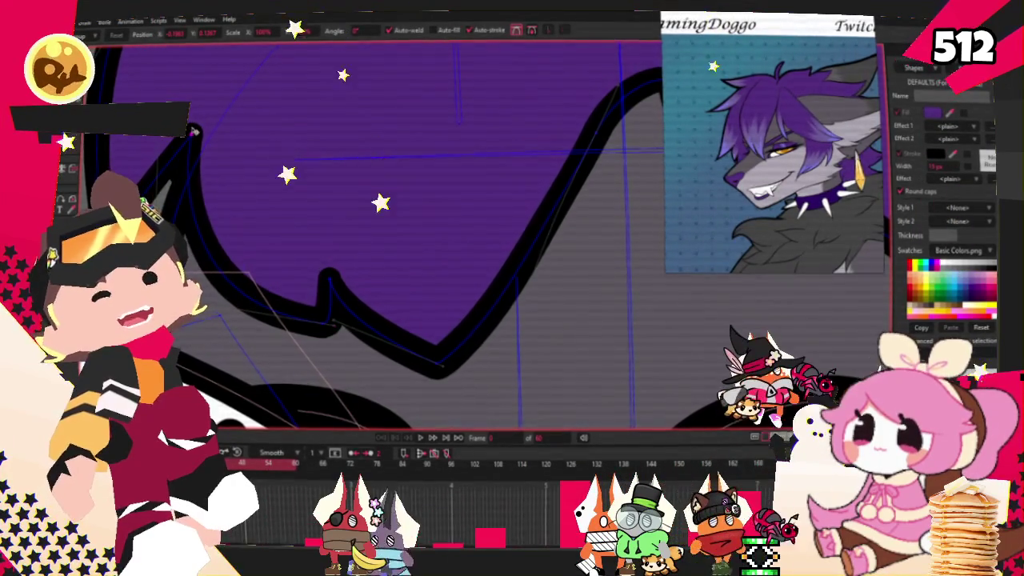
scroll(194, 130, "down", 3)
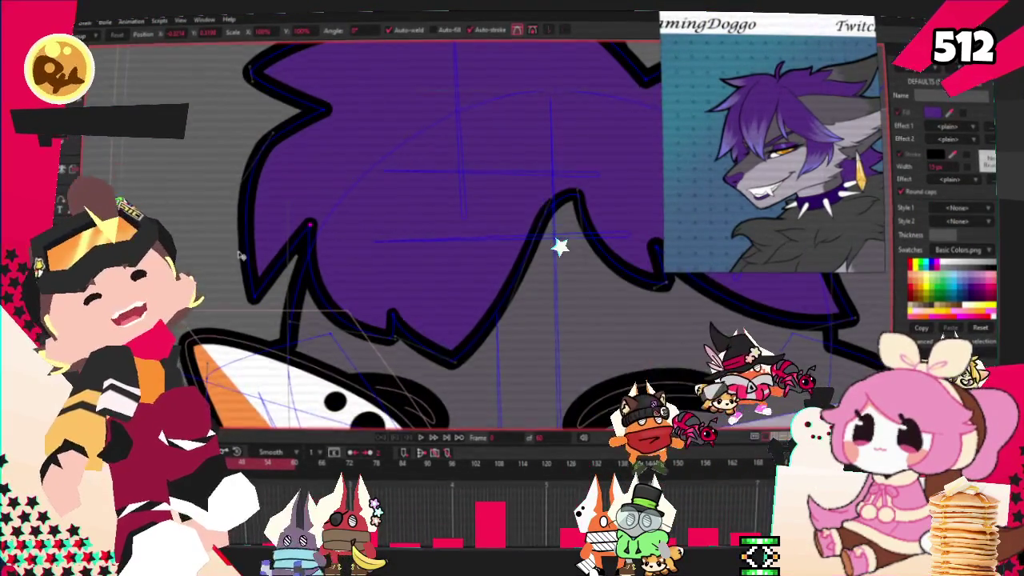
scroll(241, 252, "down", 2)
scroll(312, 221, "up", 2)
scroll(290, 224, "up", 2)
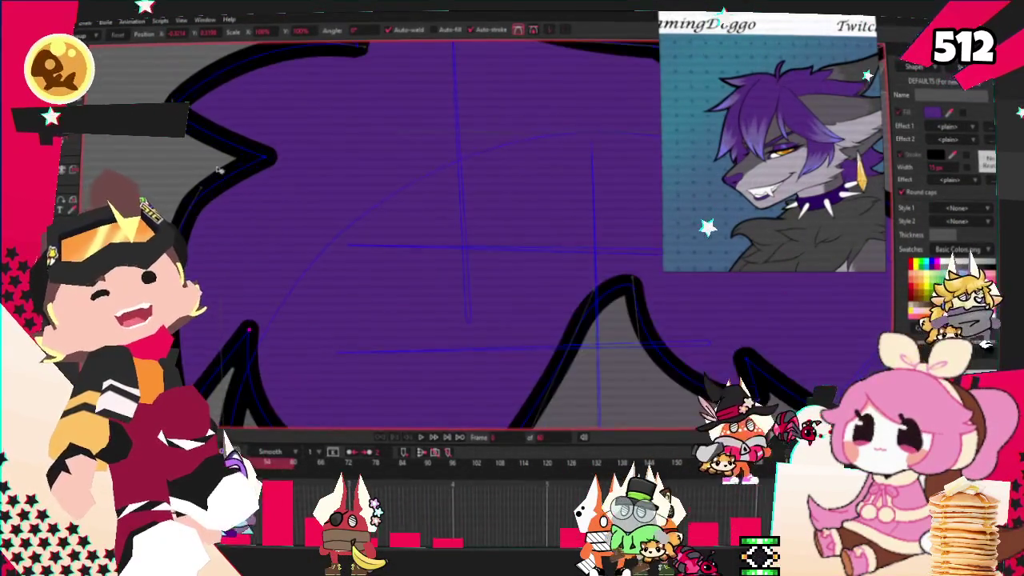
left_click_drag(268, 160, 300, 170)
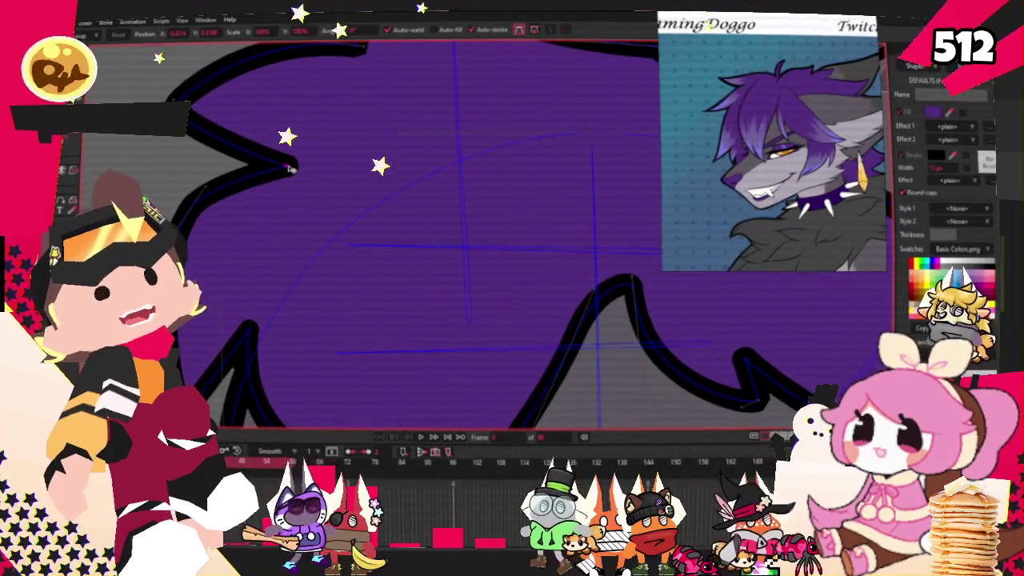
scroll(289, 169, "down", 3)
scroll(292, 169, "down", 1)
scroll(294, 169, "up", 3)
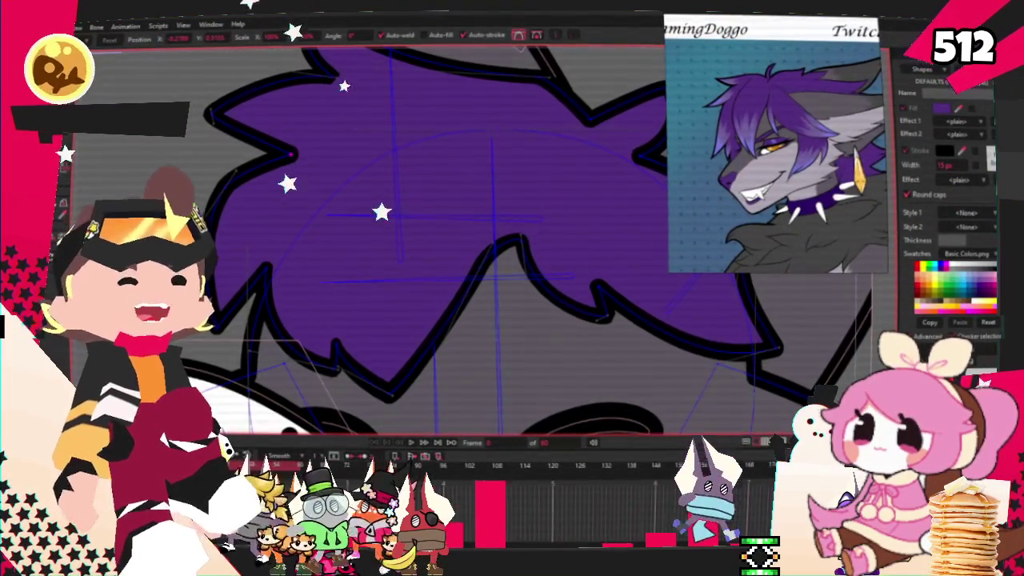
Zoom out and draw a purple rectangle over the hair just above the left eye
scroll(412, 233, "down", 3, "ctrl")
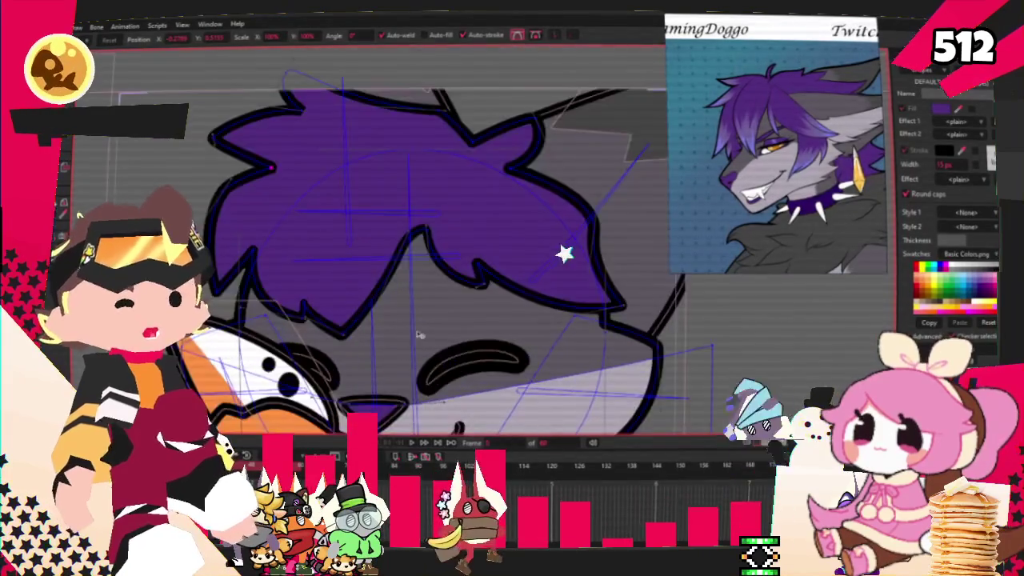
scroll(411, 233, "down", 3)
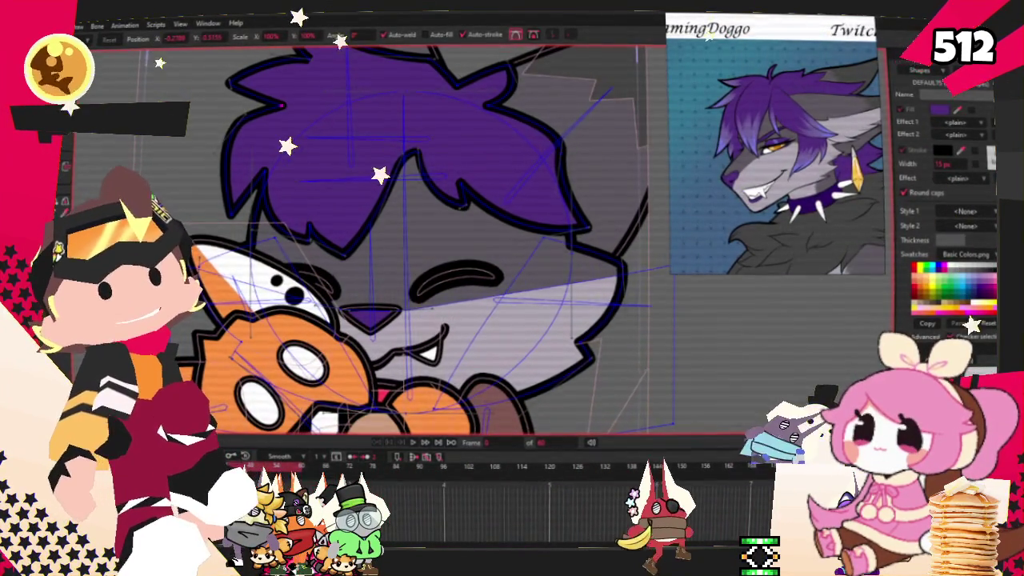
left_click_drag(295, 212, 372, 285)
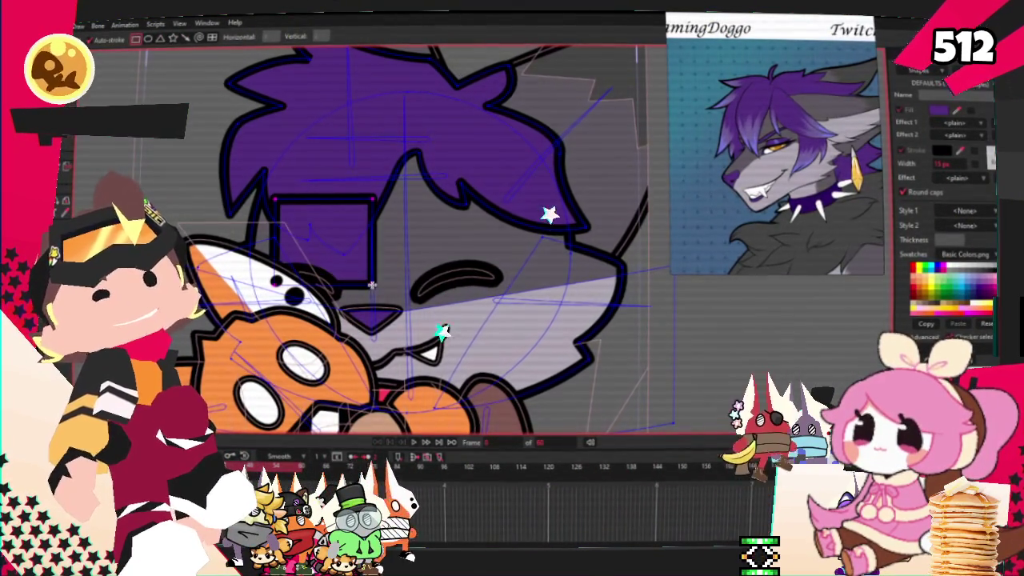
Select the new rectangle shape and send it lower in the stacking order
key("q")
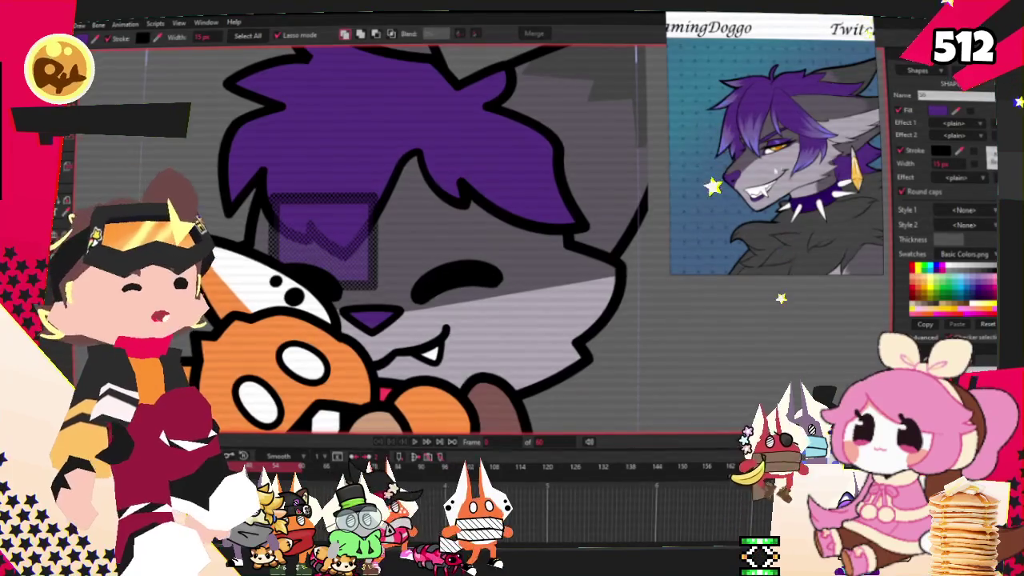
scroll(746, 144, "up", 3)
scroll(746, 144, "up", 2)
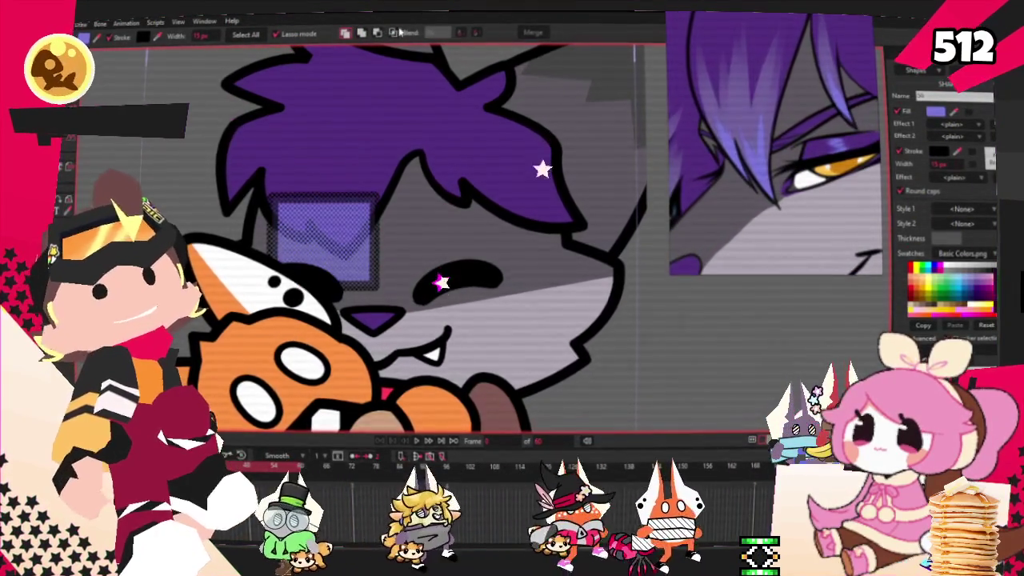
key("Down")
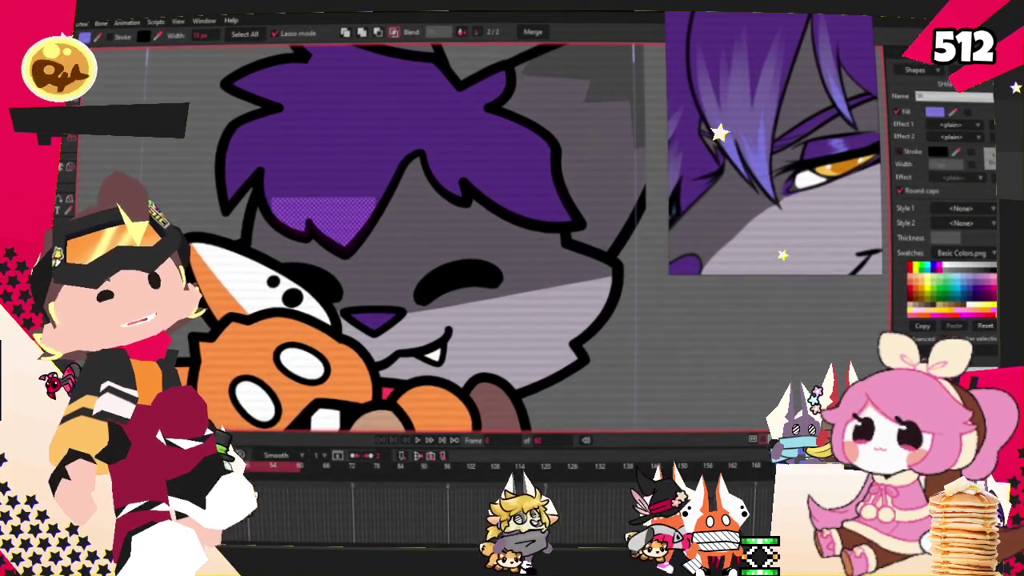
Add a point to raise the highlight's top and stretch a highlight spike right and down
scroll(305, 200, "up", 2)
key("a")
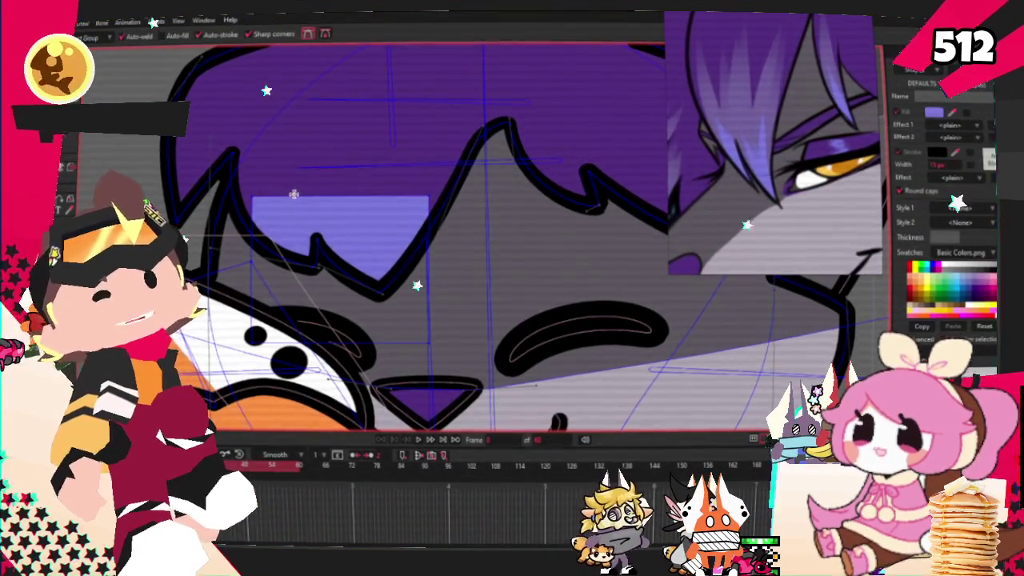
left_click_drag(320, 153, 328, 141)
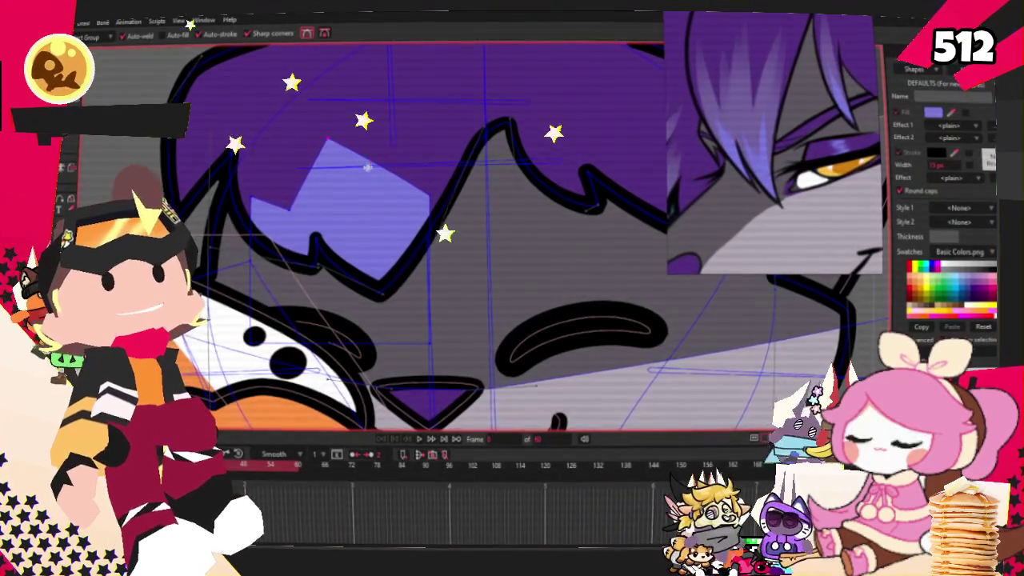
scroll(368, 166, "up", 2)
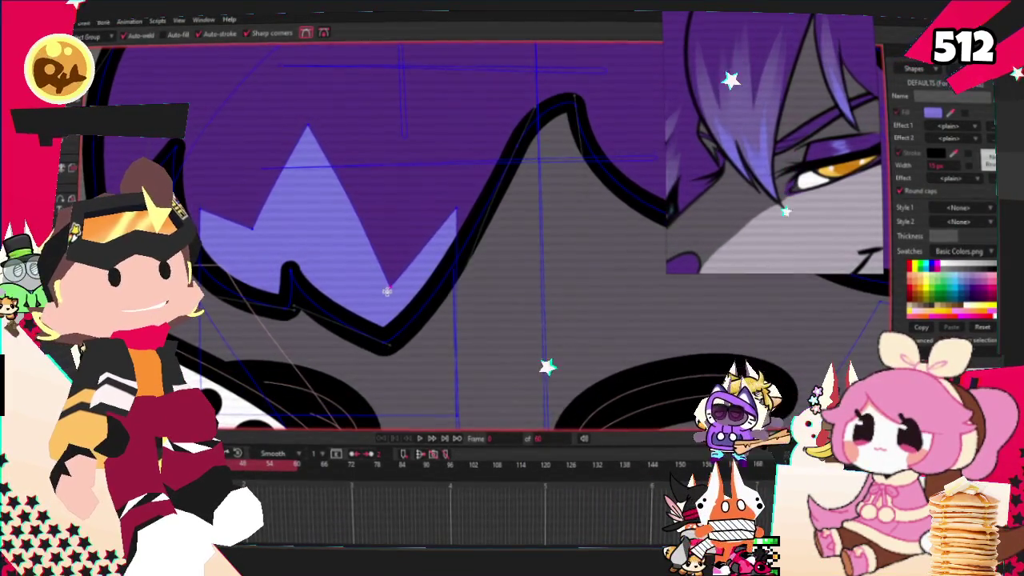
scroll(388, 292, "down", 2)
key("t")
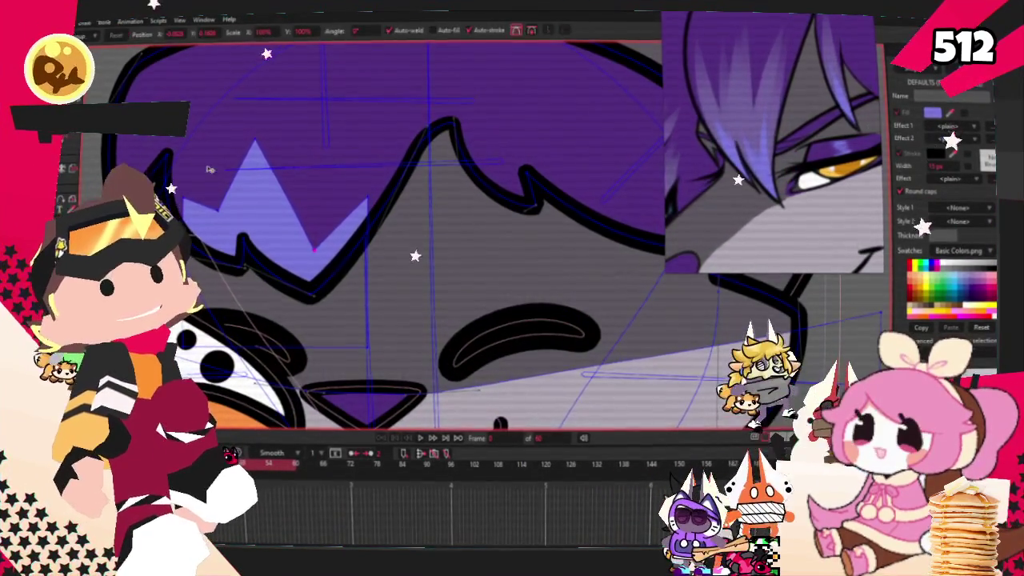
scroll(297, 218, "down", 3)
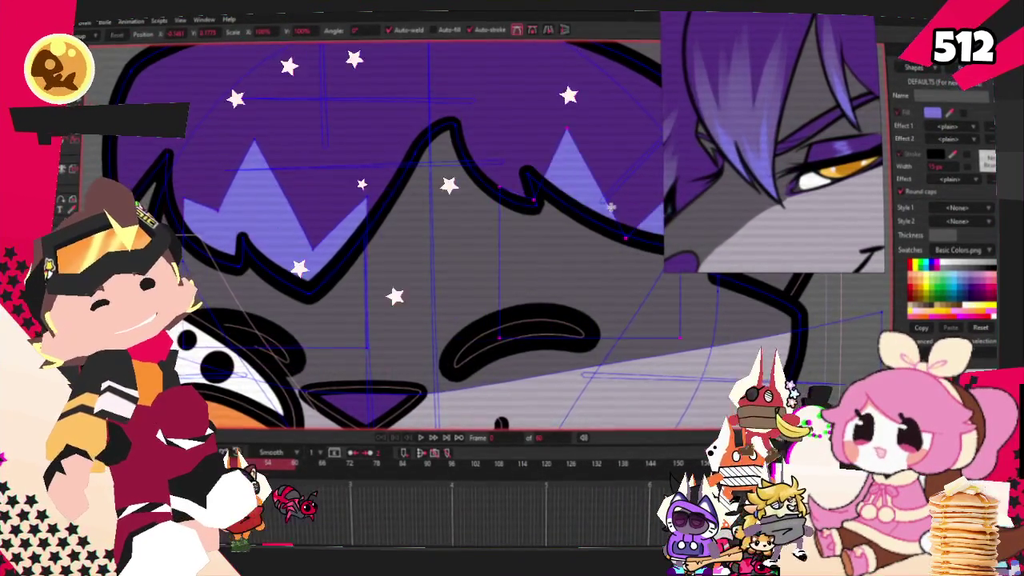
scroll(447, 249, "up", 3)
left_click_drag(446, 250, 467, 298)
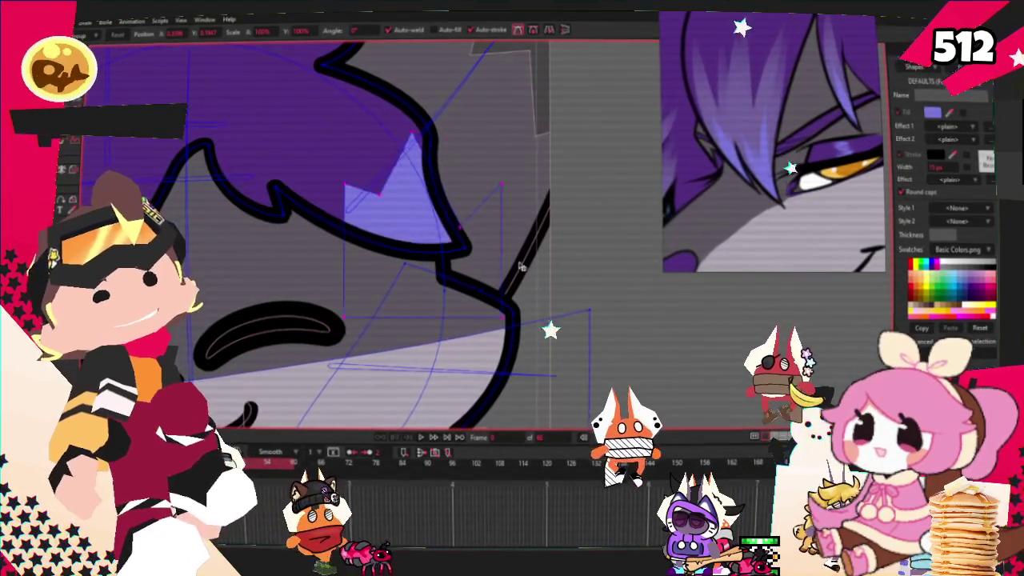
scroll(466, 298, "up", 2)
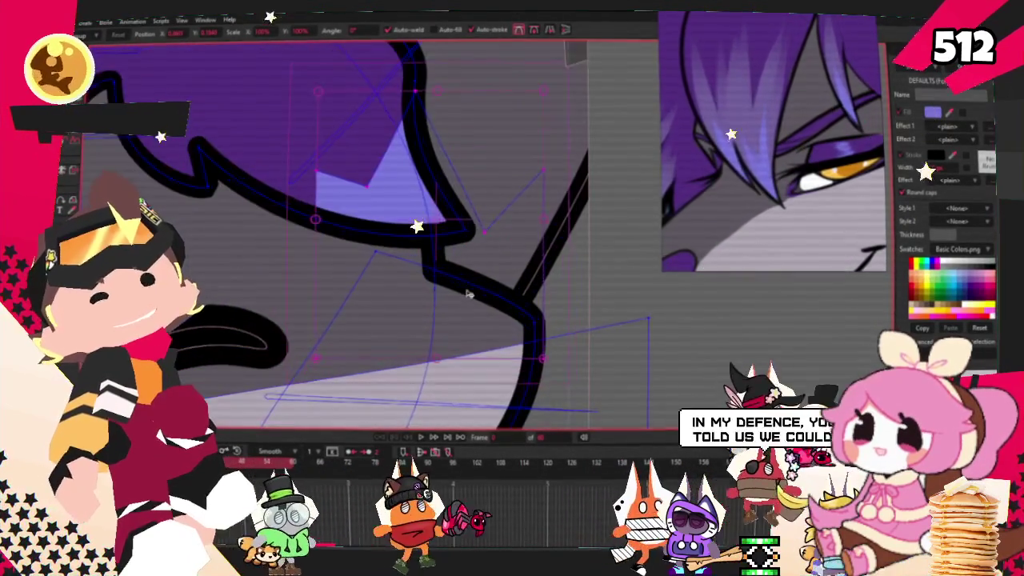
left_click(522, 225)
key("g")
scroll(483, 171, "down", 2)
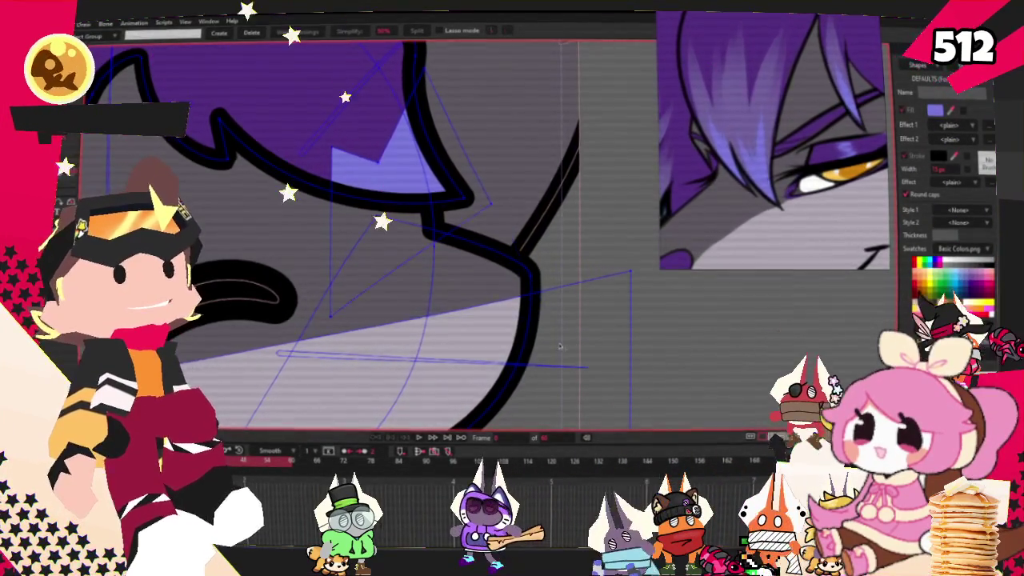
Draw a stray rounded rectangle near the chin, then undo it
key("r")
scroll(487, 244, "up", 2)
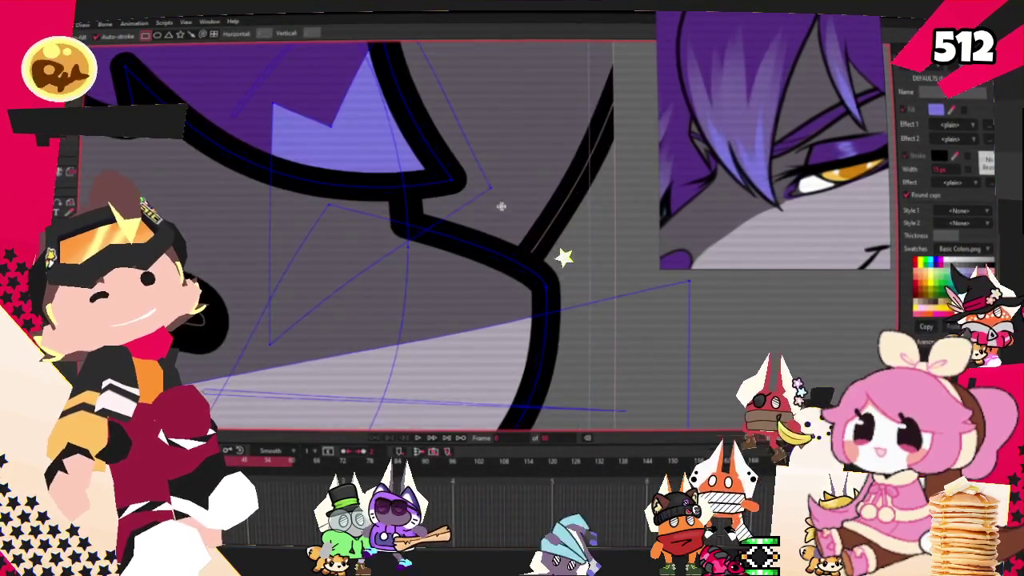
left_click_drag(489, 188, 535, 214)
key("ctrl+z")
key("t")
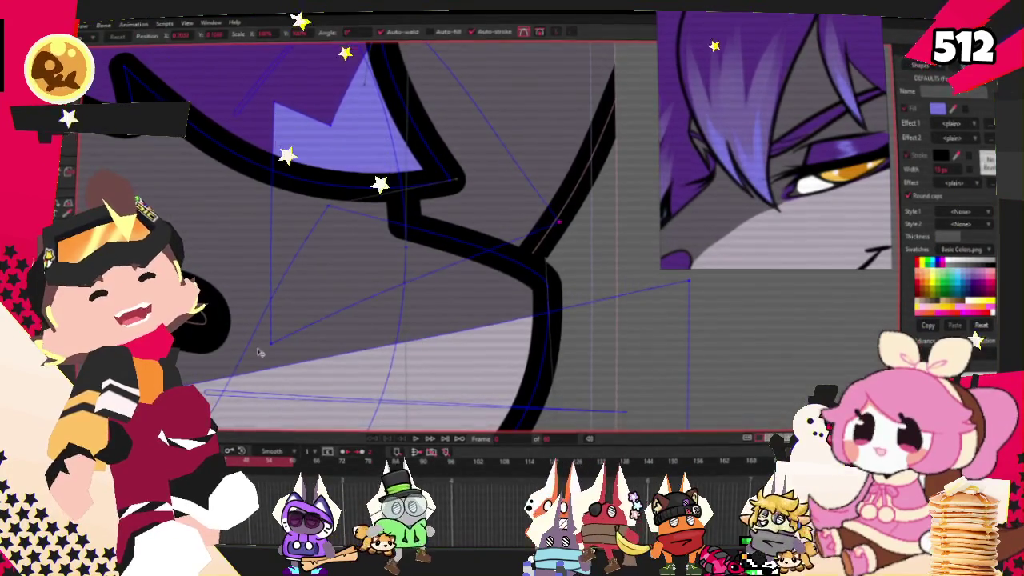
scroll(312, 284, "down", 1)
scroll(312, 283, "up", 2)
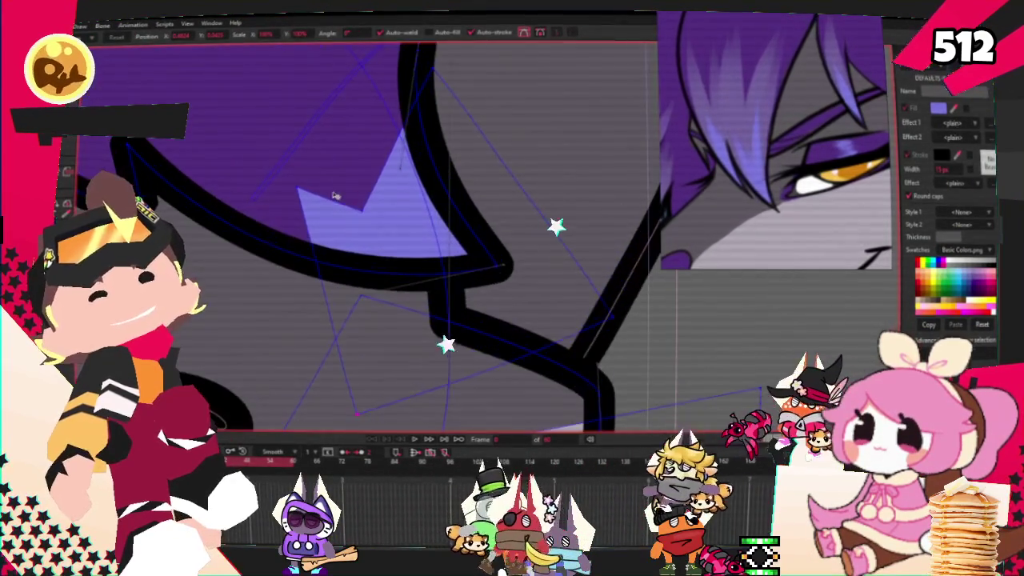
scroll(416, 207, "down", 2)
scroll(417, 206, "down", 2)
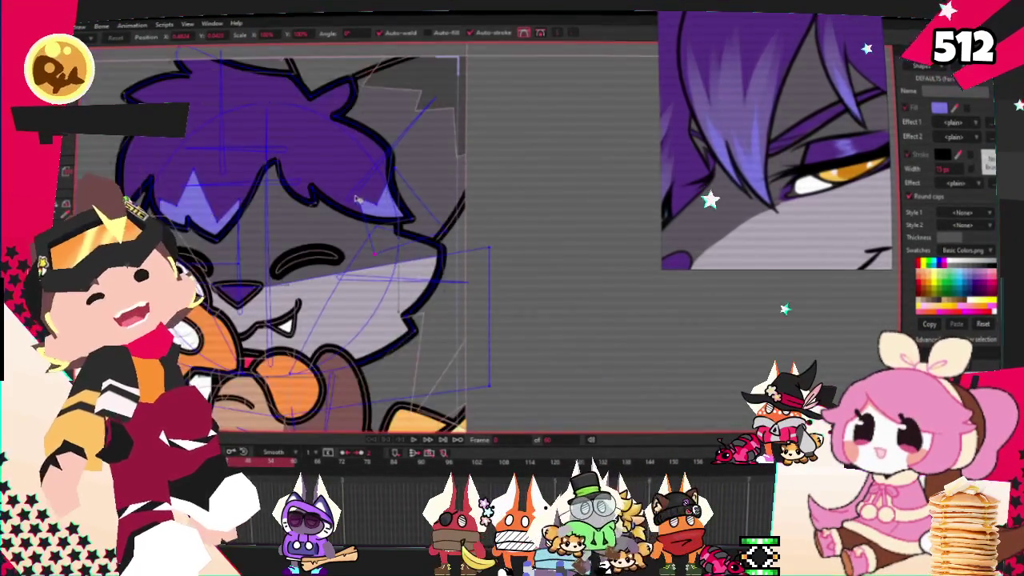
scroll(481, 208, "down", 1)
scroll(544, 210, "up", 2)
scroll(561, 209, "up", 1)
scroll(722, 160, "down", 3)
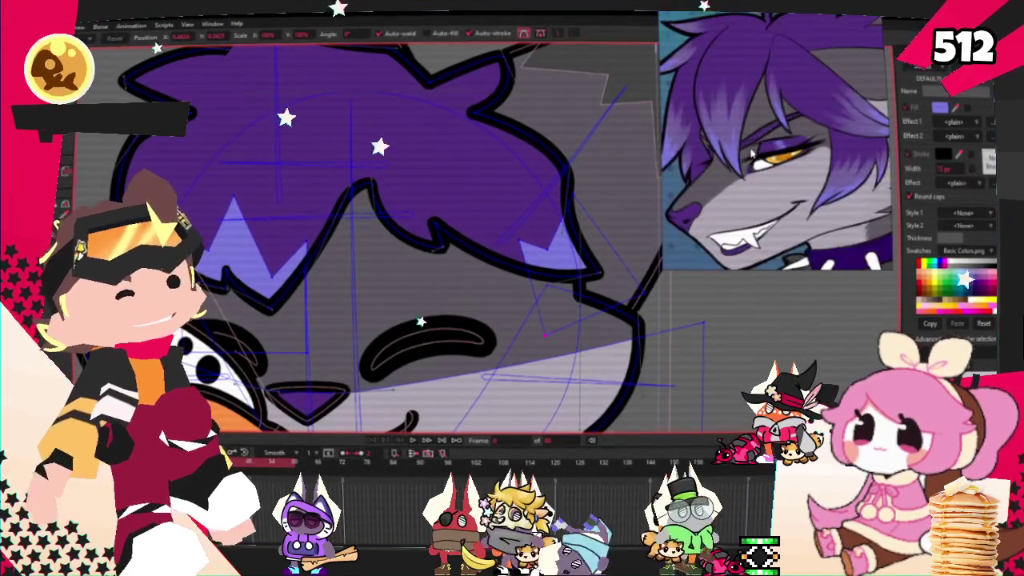
scroll(503, 212, "down", 1)
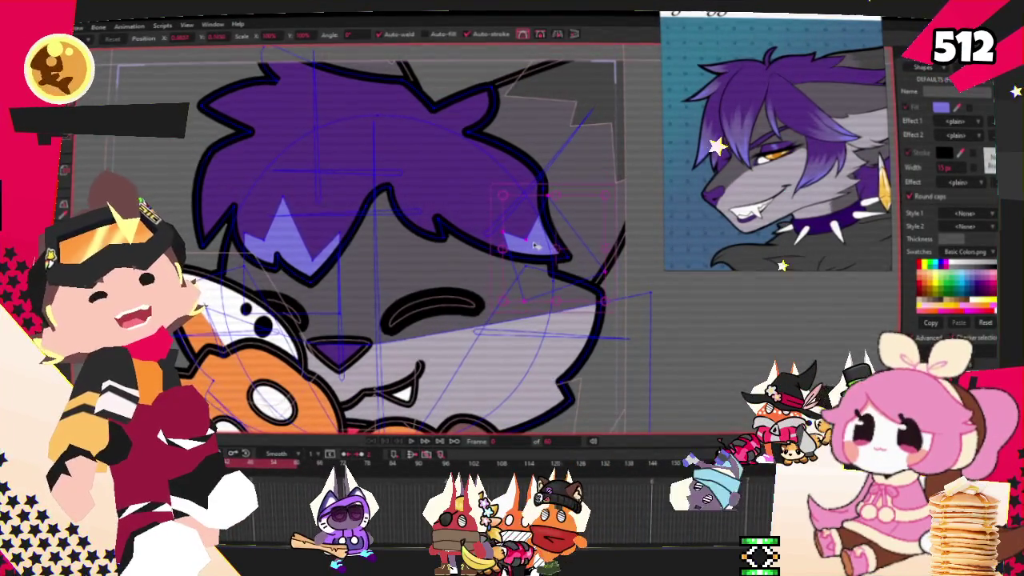
left_click(564, 250)
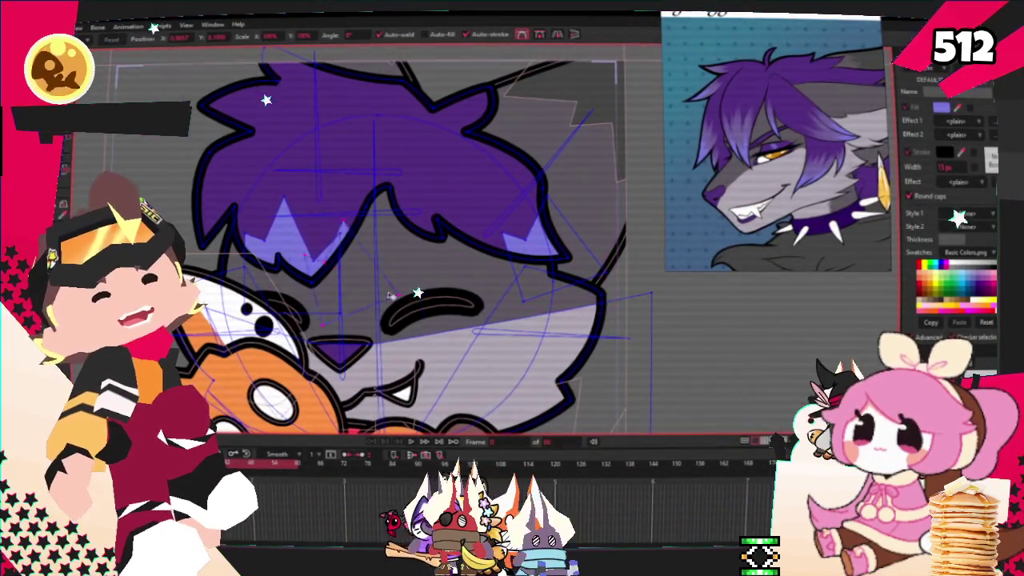
left_click(256, 199)
scroll(256, 199, "up", 3)
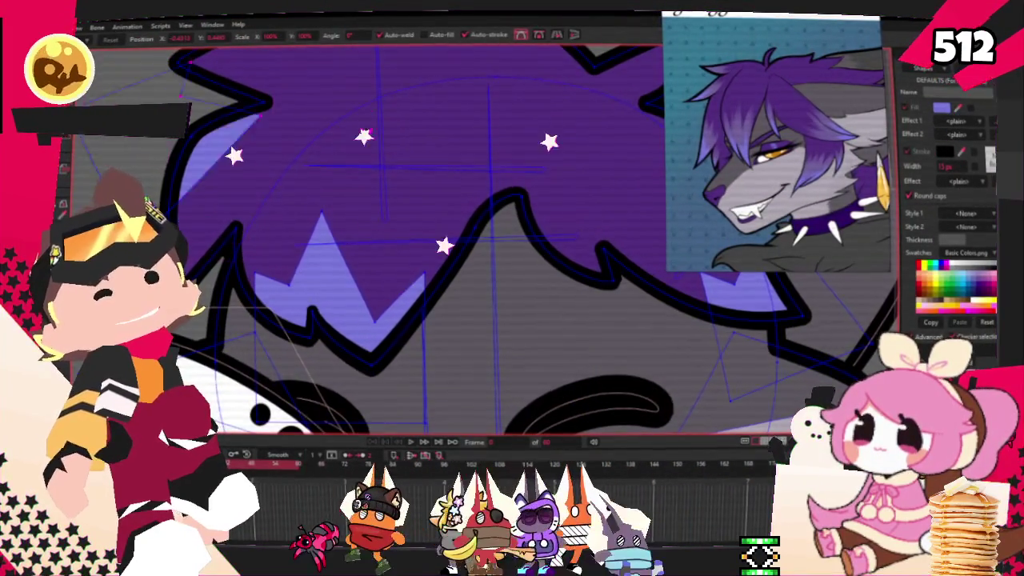
scroll(270, 240, "down", 3)
scroll(272, 195, "up", 3)
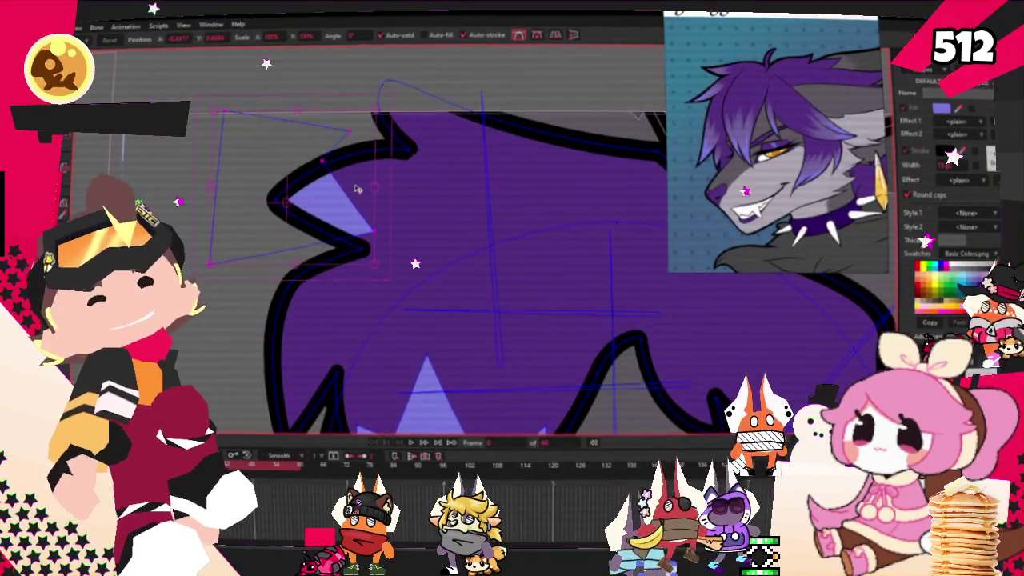
scroll(322, 213, "up", 1)
mouse_move(321, 212)
left_mouse_down()
mouse_move(368, 312)
mouse_move(377, 311)
left_mouse_up()
Reshape the lower light-purple highlight patch in the hair
mouse_move(313, 243)
left_mouse_down()
mouse_move(228, 270)
mouse_move(246, 264)
left_mouse_up()
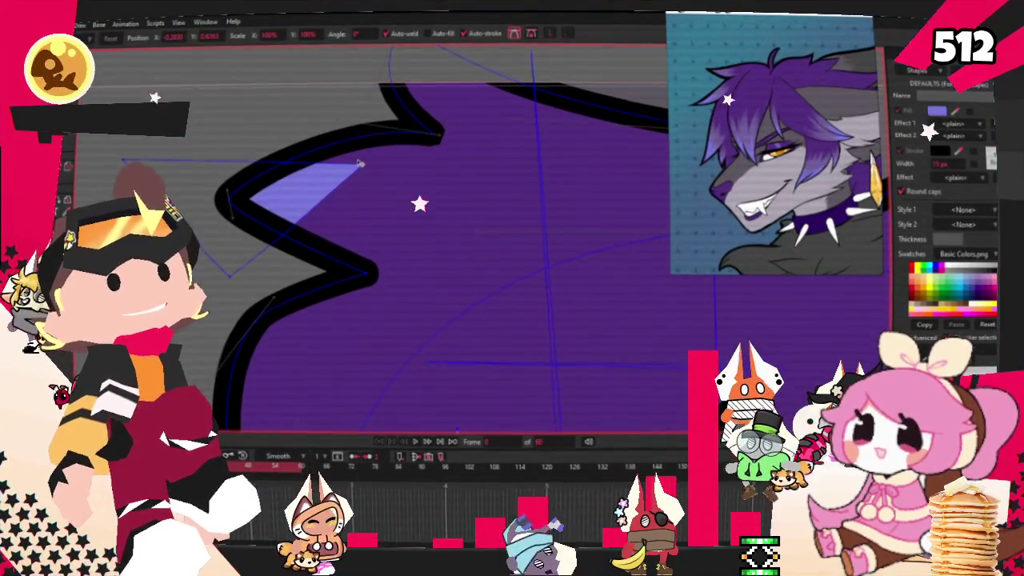
scroll(359, 164, "down", 2)
scroll(359, 164, "up", 1)
scroll(344, 178, "up", 1)
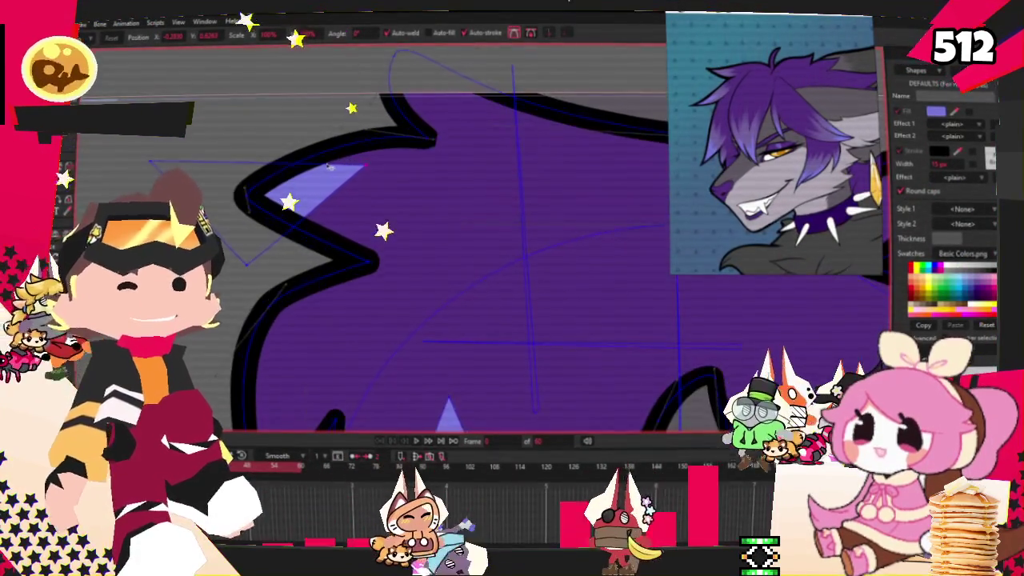
scroll(323, 196, "up", 1)
scroll(323, 196, "up", 1)
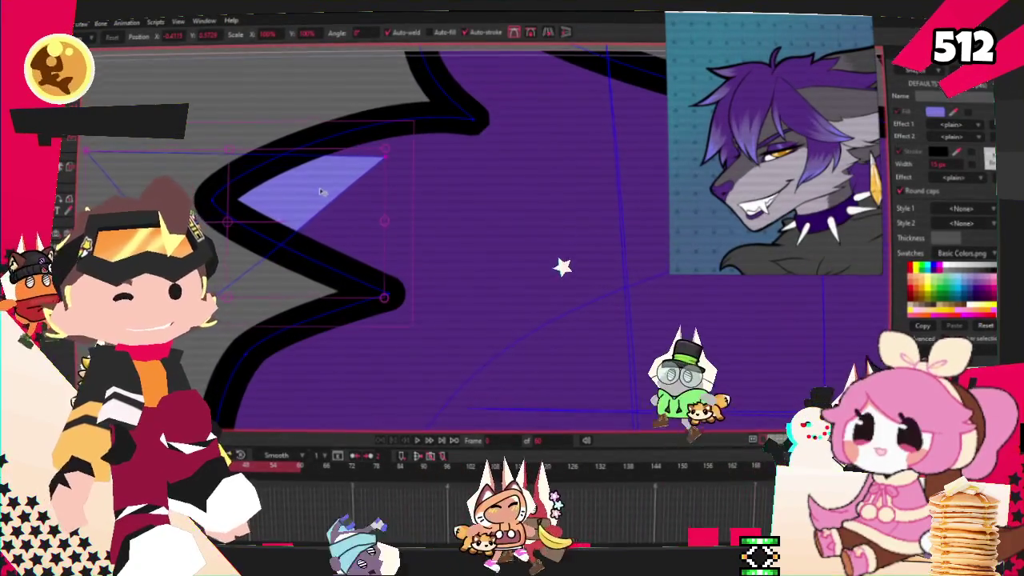
Adjust the upper-notch highlight's curvature, stretching it into a thin tapering sliver
left_click(287, 196)
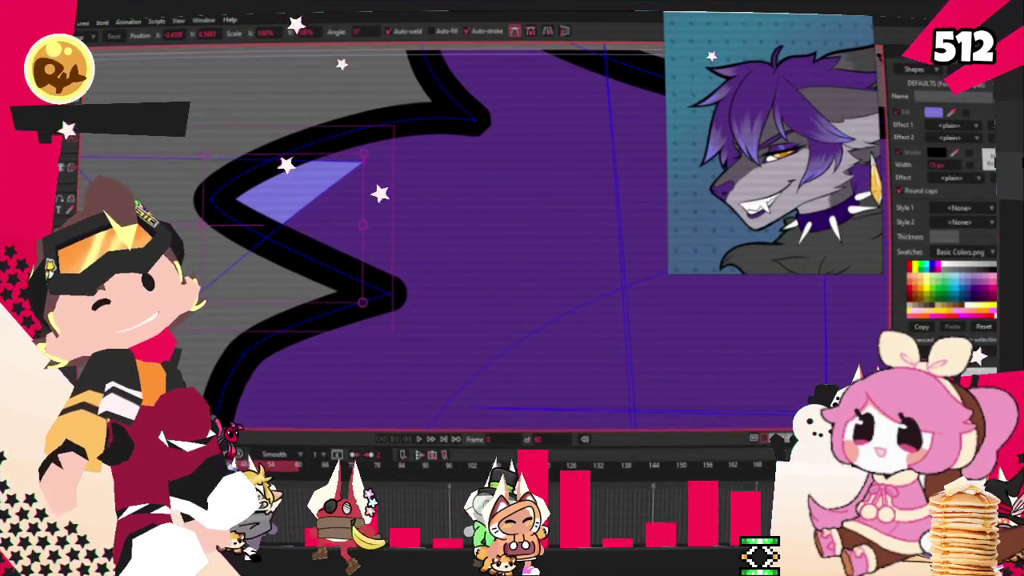
key("c")
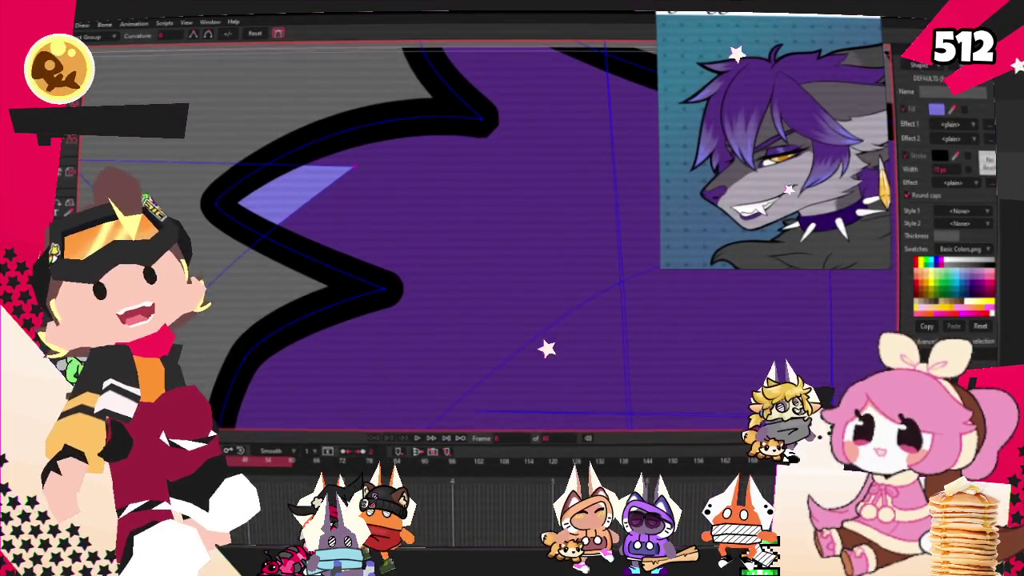
key("t")
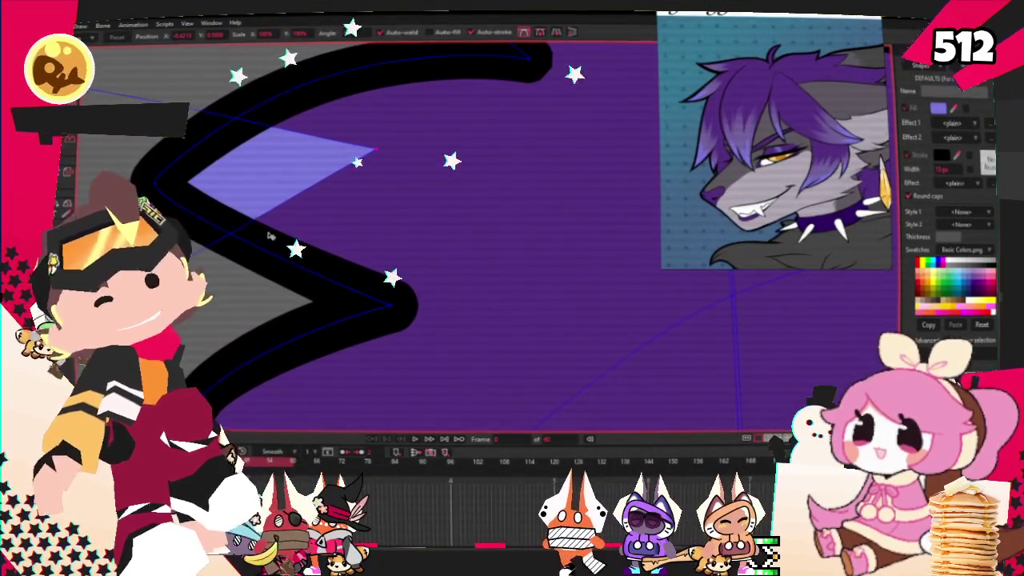
scroll(270, 236, "down", 3)
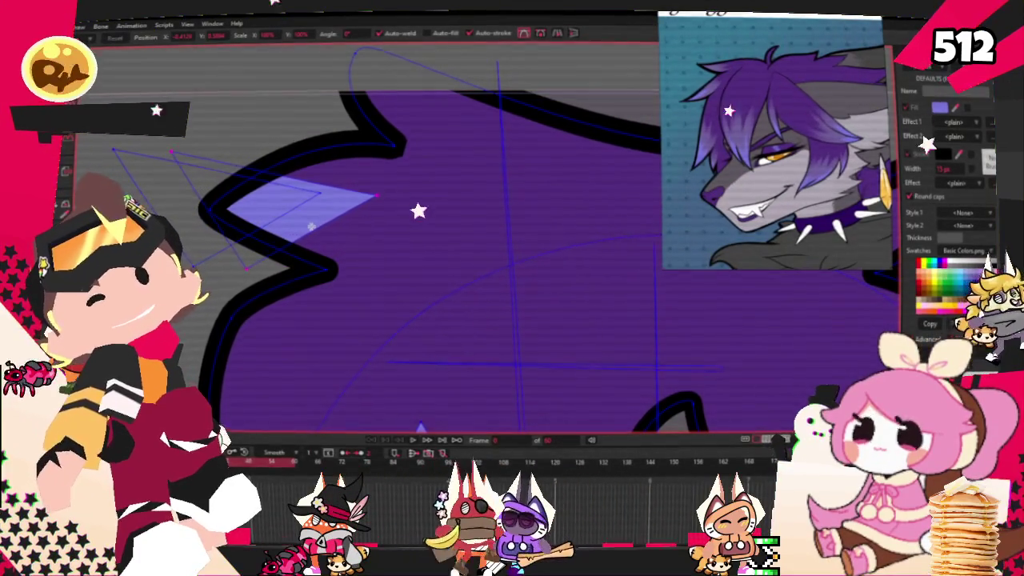
Select the light-purple highlight shape by encircling it with a selection box
key("q")
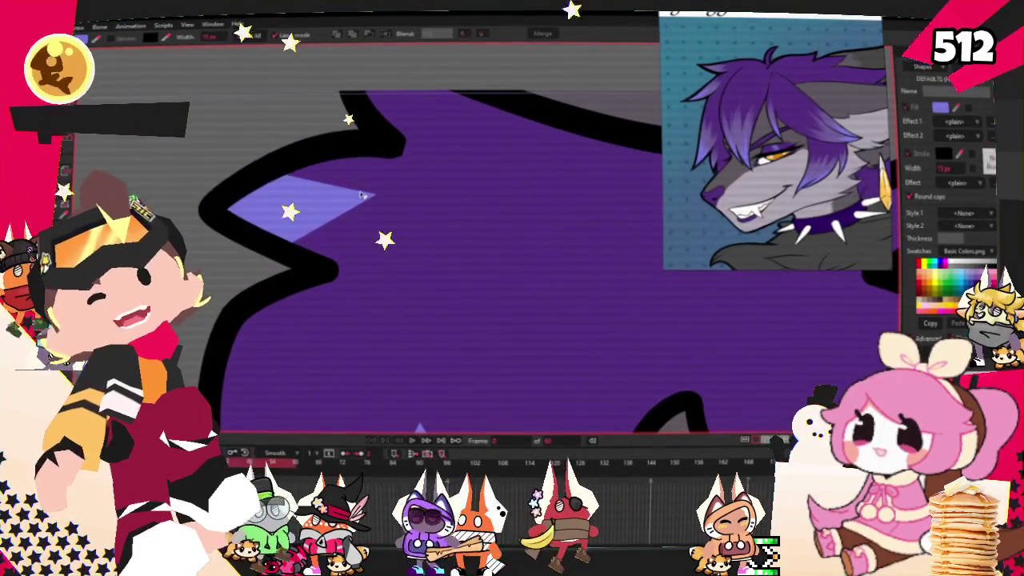
left_click(362, 196)
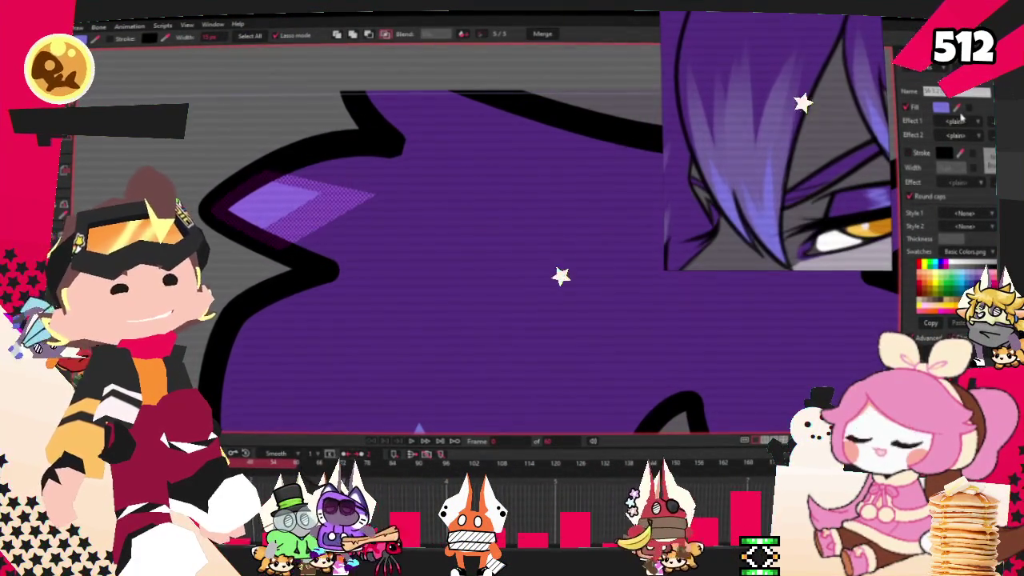
key("Escape")
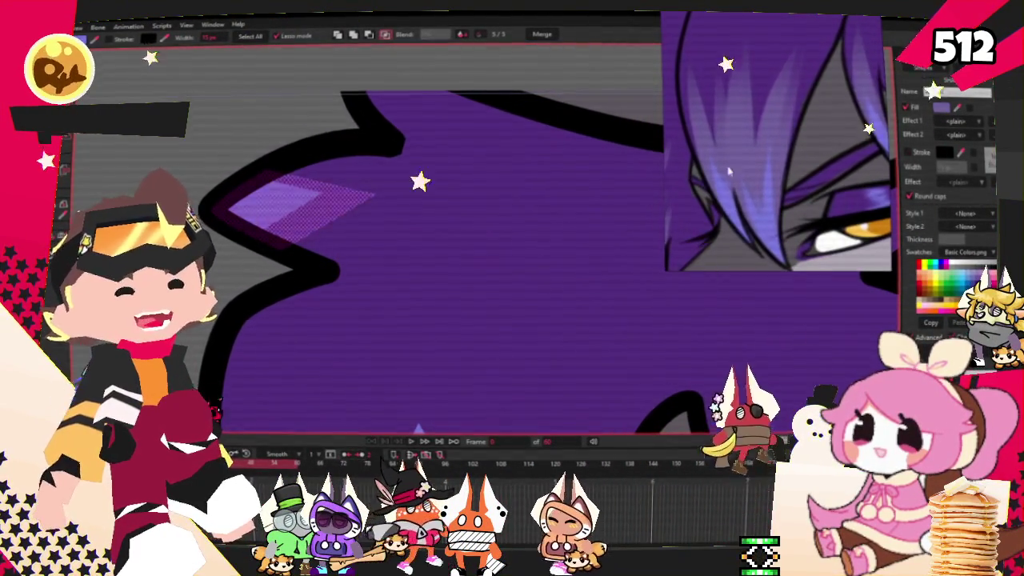
left_click_drag(376, 257, 192, 134)
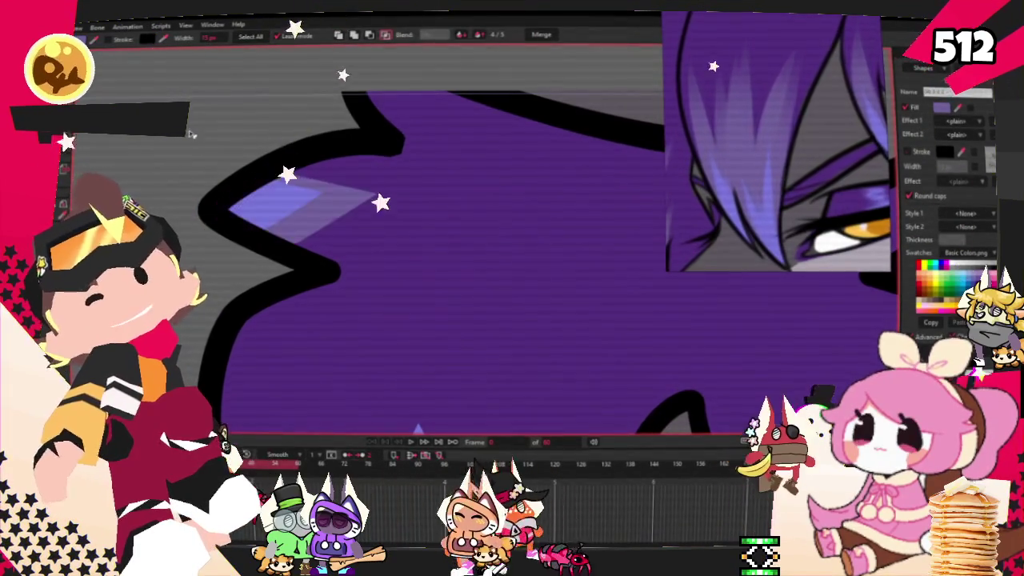
key("a")
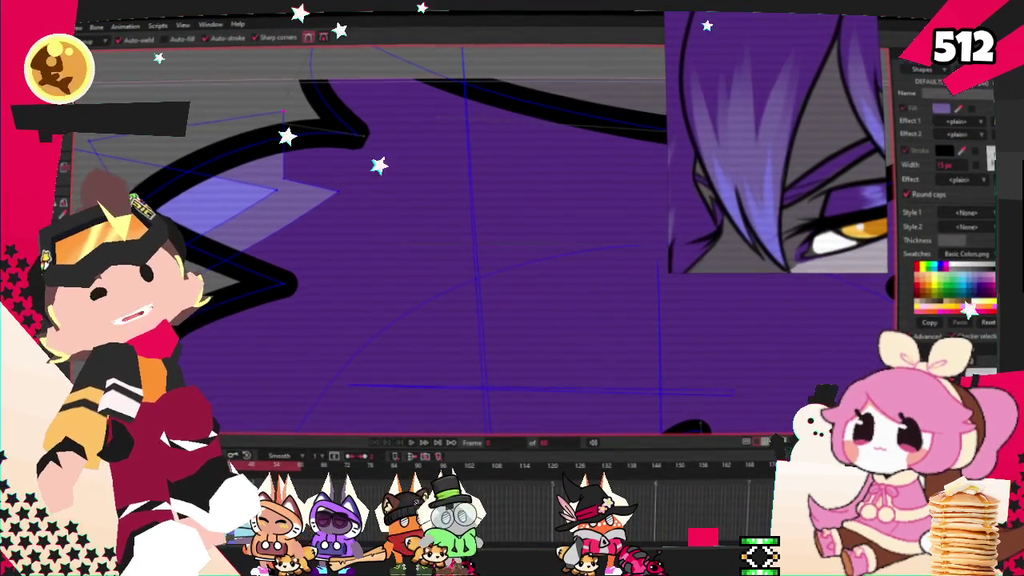
Move the highlight's points into jagged spikes following the fringe
key("t")
scroll(266, 158, "up", 2)
scroll(267, 157, "up", 1)
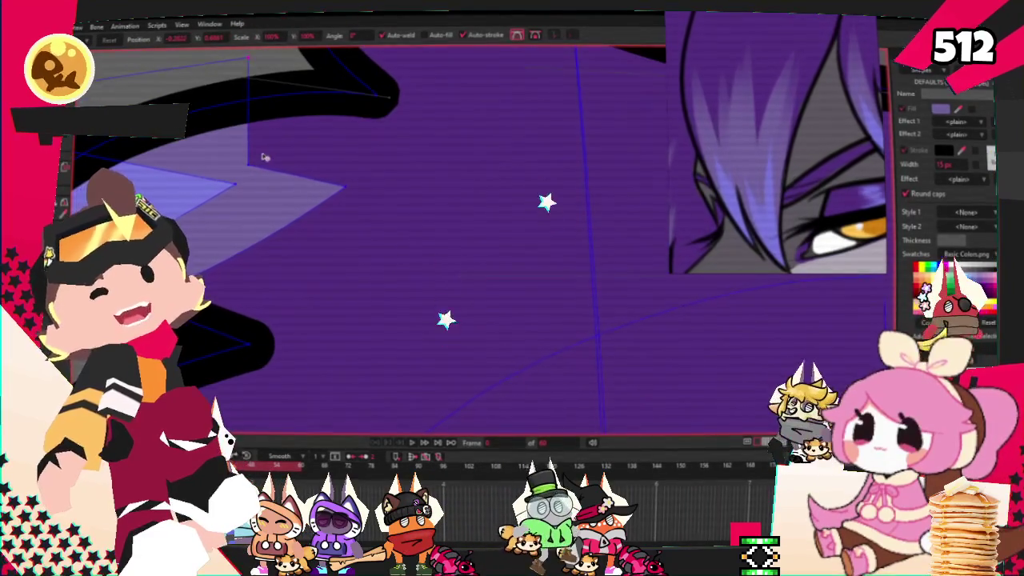
mouse_move(336, 188)
left_mouse_down()
mouse_move(203, 234)
mouse_move(267, 176)
left_mouse_up()
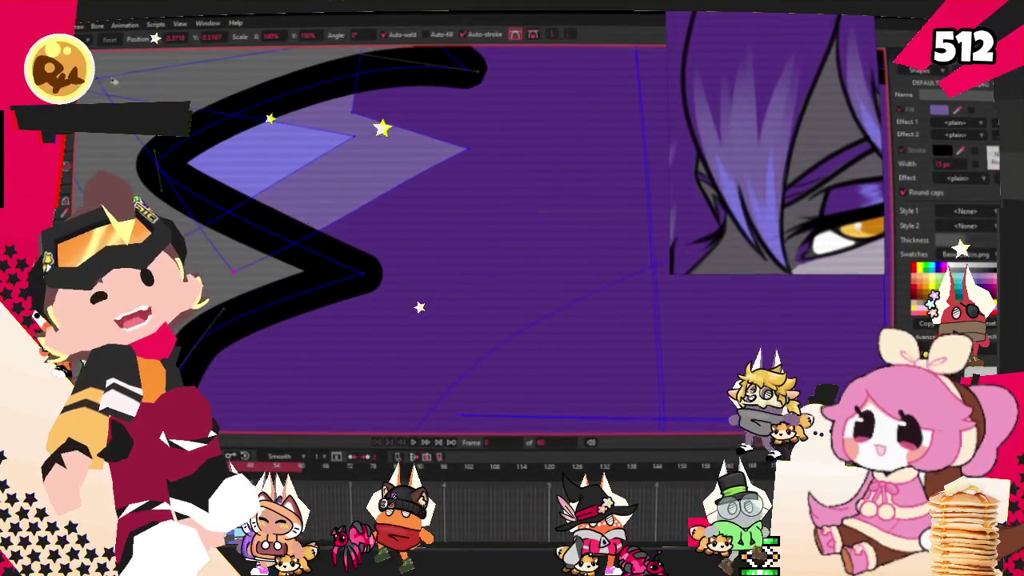
scroll(267, 175, "down", 2)
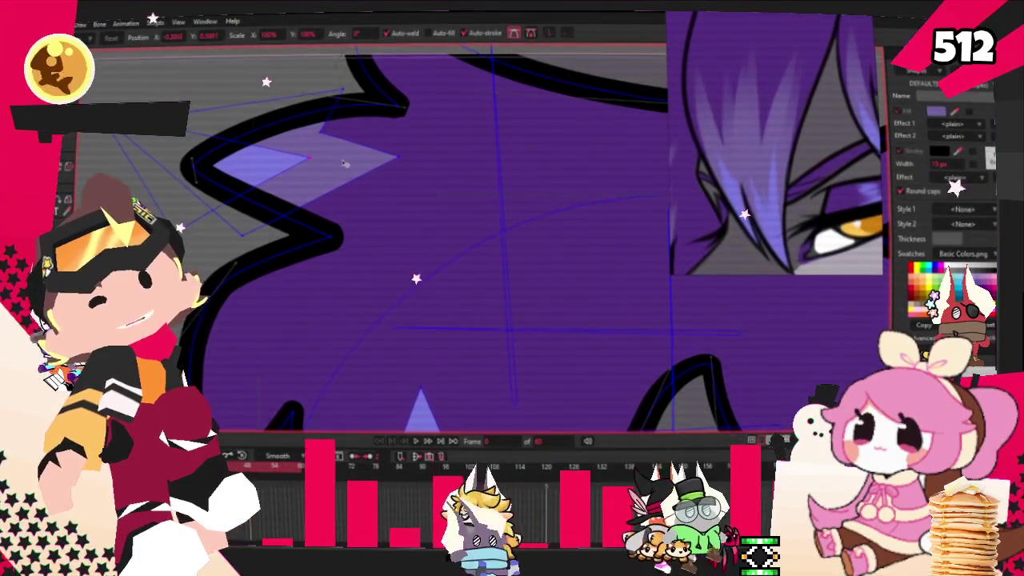
left_click(272, 164)
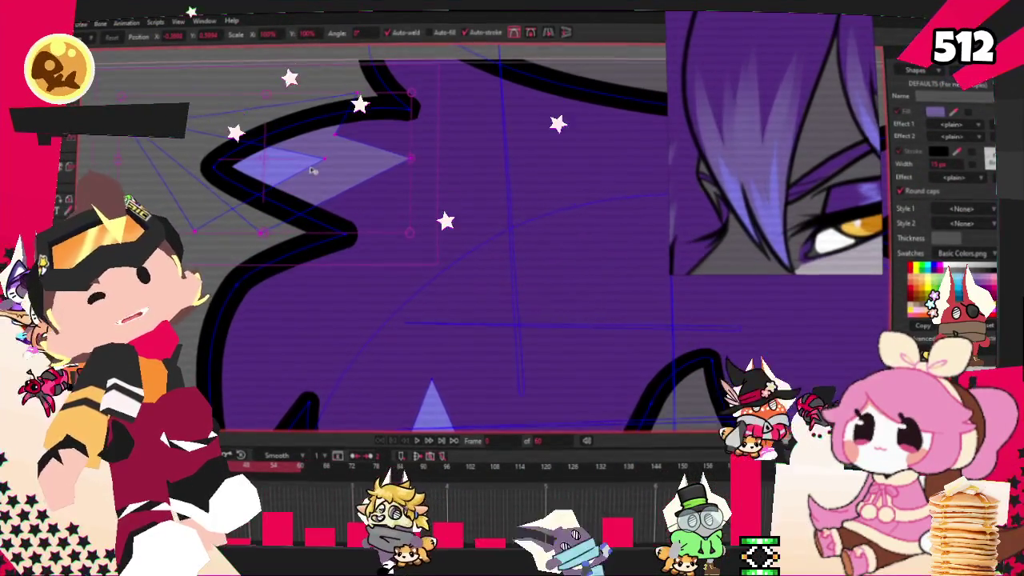
scroll(341, 164, "down", 3)
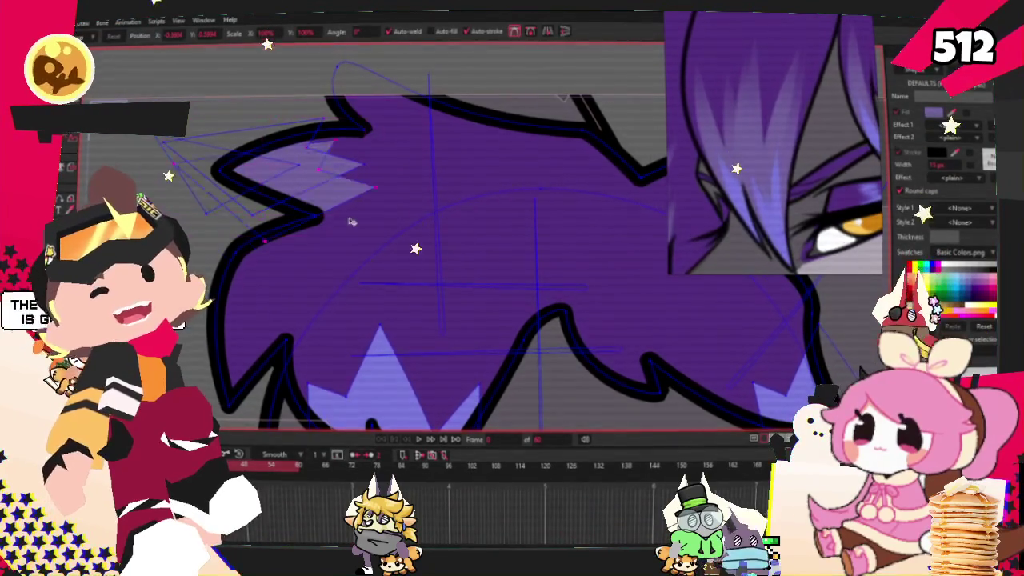
scroll(393, 224, "down", 3)
scroll(444, 250, "up", 2)
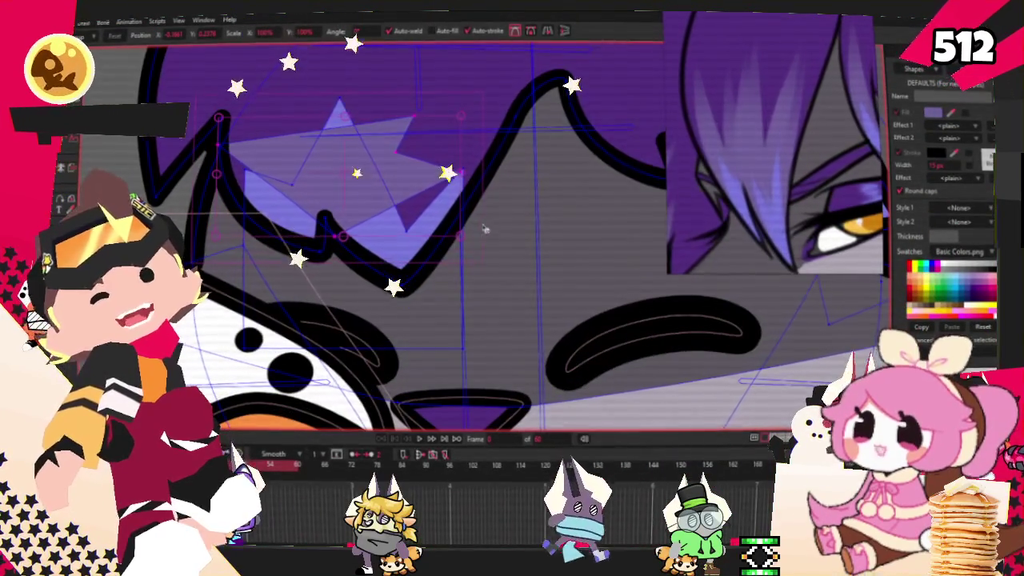
left_click_drag(484, 214, 372, 90)
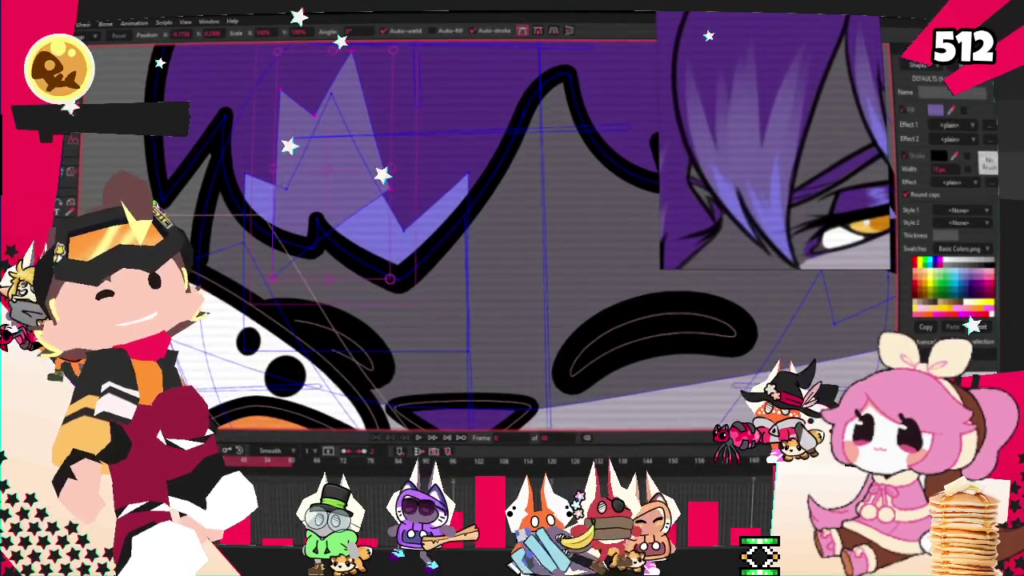
key("q")
left_click(312, 187)
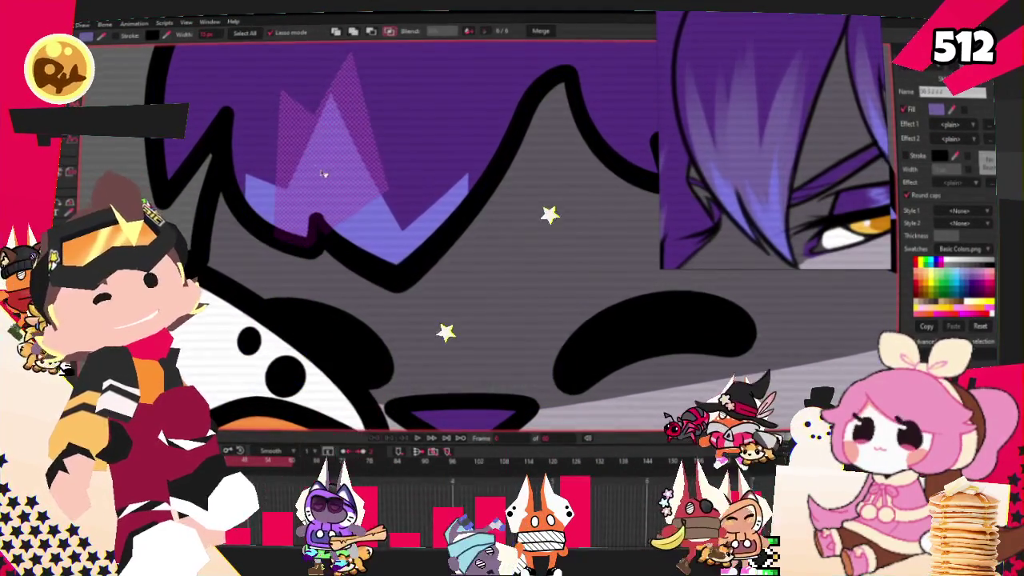
scroll(322, 174, "down", 2)
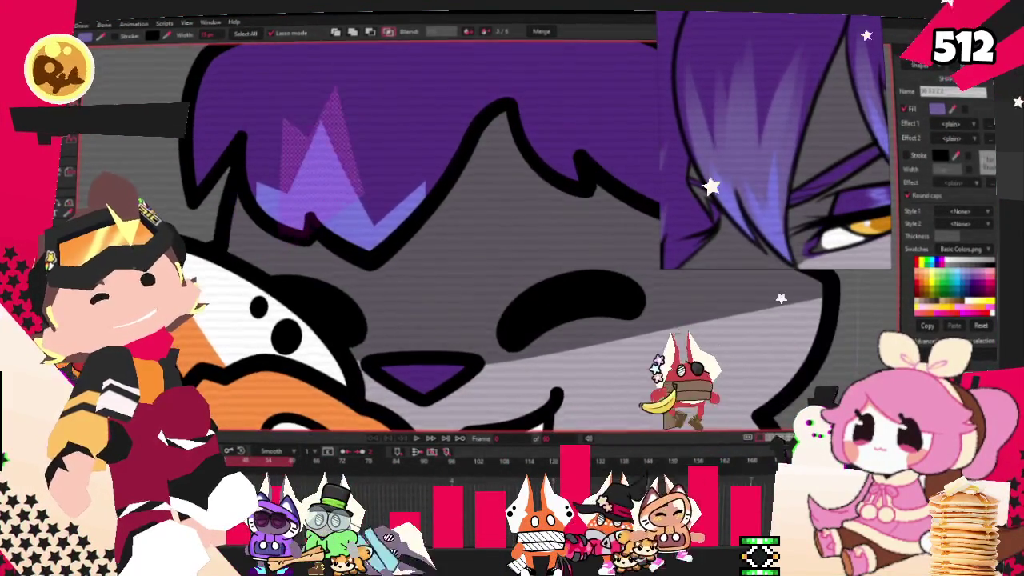
scroll(266, 148, "up", 3)
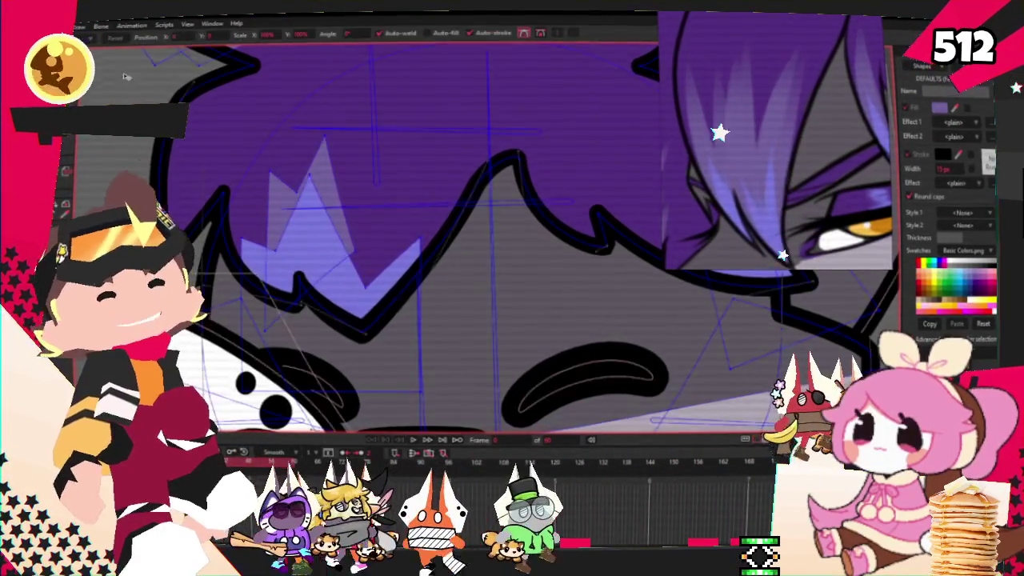
Sharpen the fringe highlight by shifting its points left and raising a spike tip
key("t")
scroll(314, 159, "up", 2)
left_click_drag(318, 181, 310, 216)
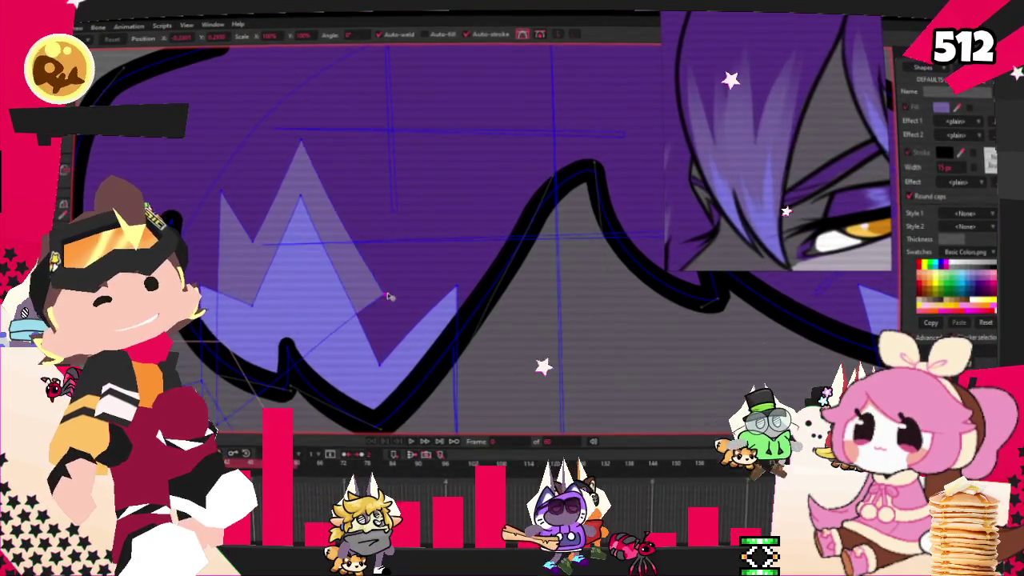
left_click_drag(316, 149, 316, 144)
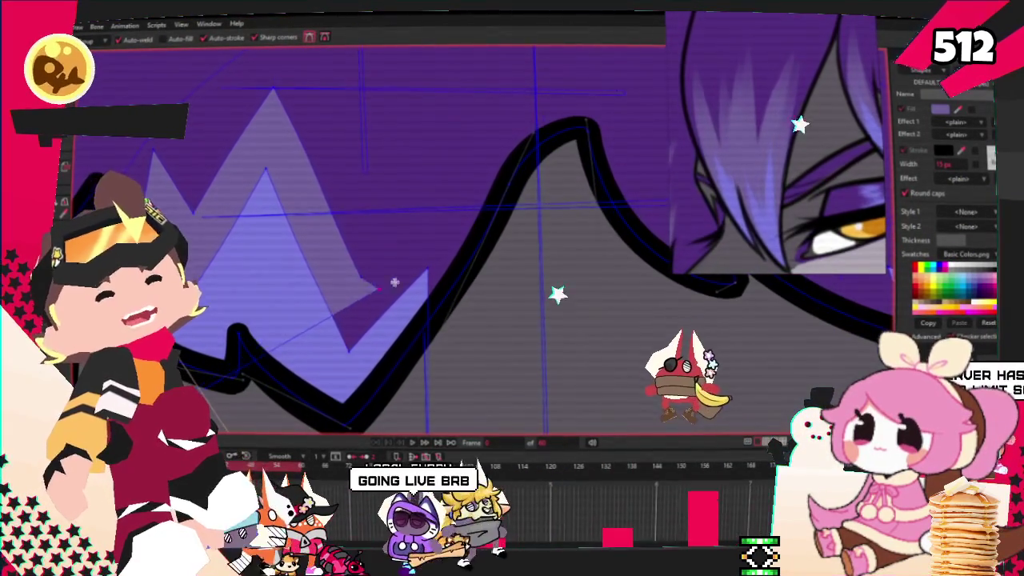
left_click(439, 333)
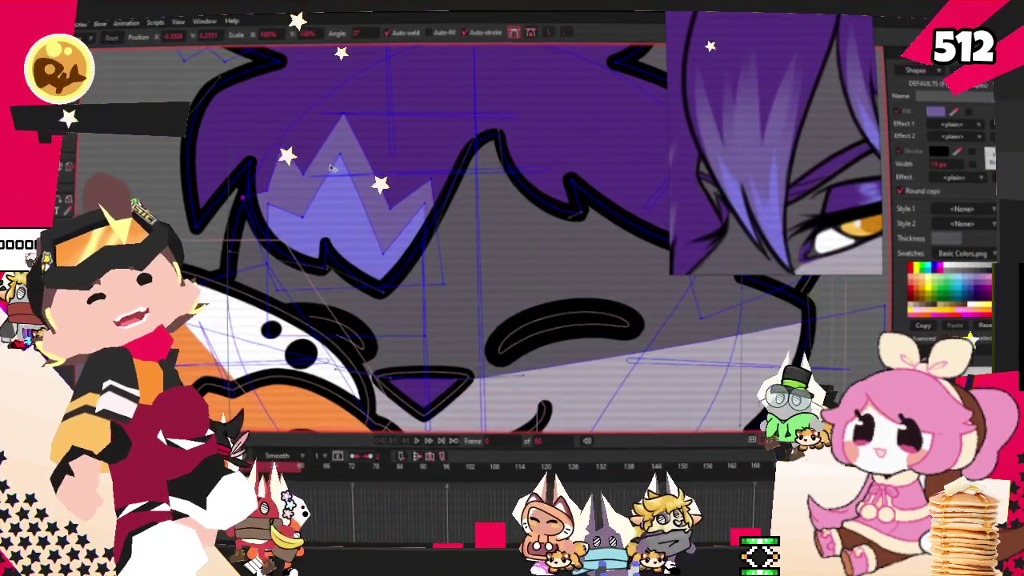
scroll(422, 107, "up", 2)
scroll(422, 106, "up", 2)
scroll(423, 106, "up", 2)
scroll(422, 107, "up", 2)
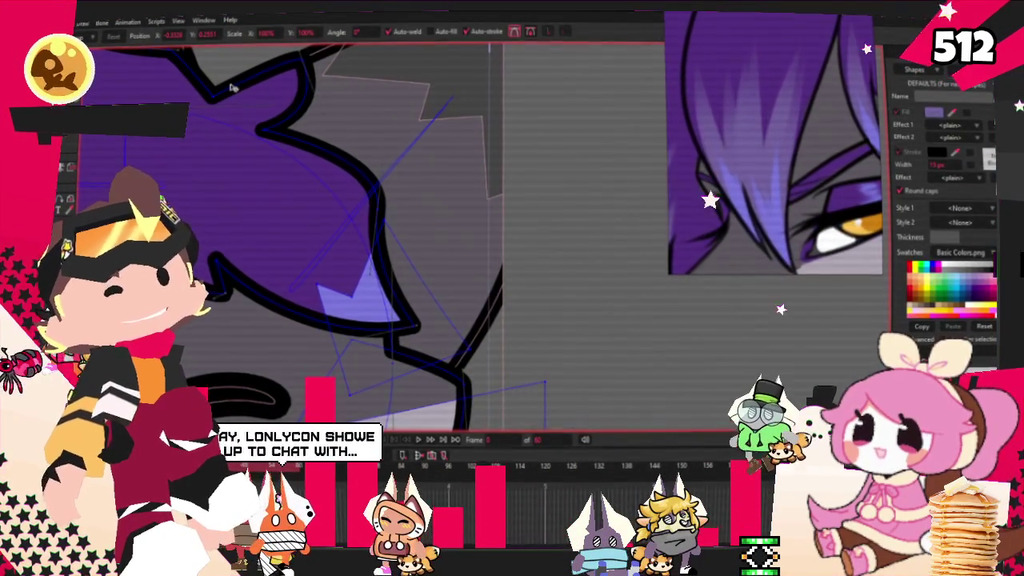
scroll(320, 240, "up", 1)
key("e")
mouse_move(275, 180)
left_mouse_down()
mouse_move(339, 283)
mouse_move(485, 388)
left_mouse_up()
key("g")
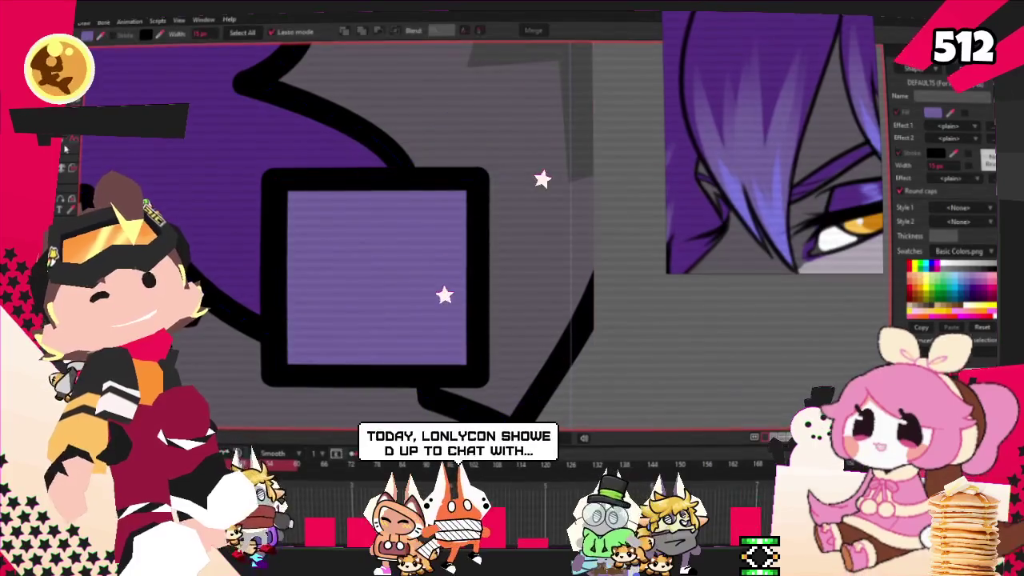
left_click(114, 35)
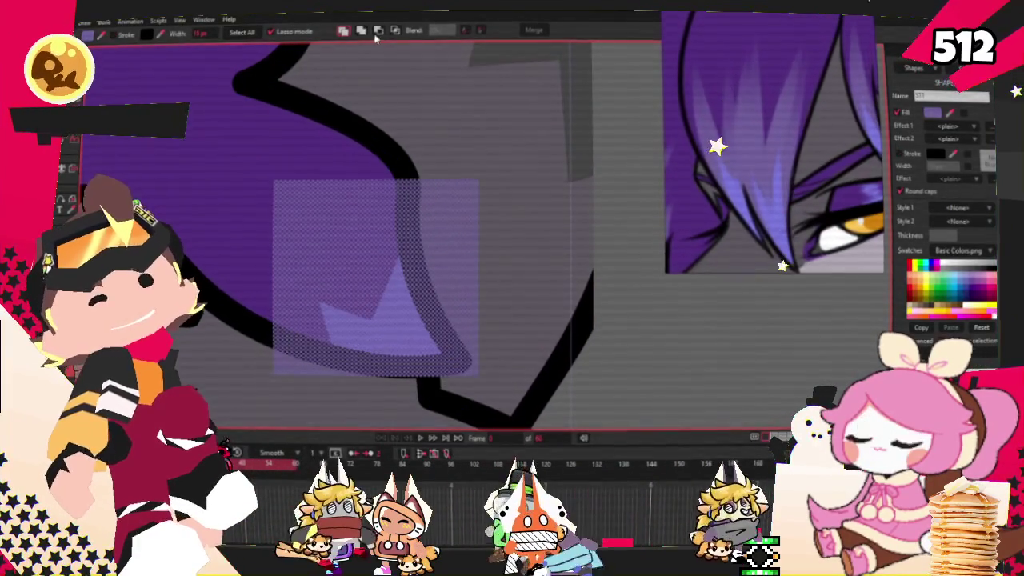
left_click(361, 30)
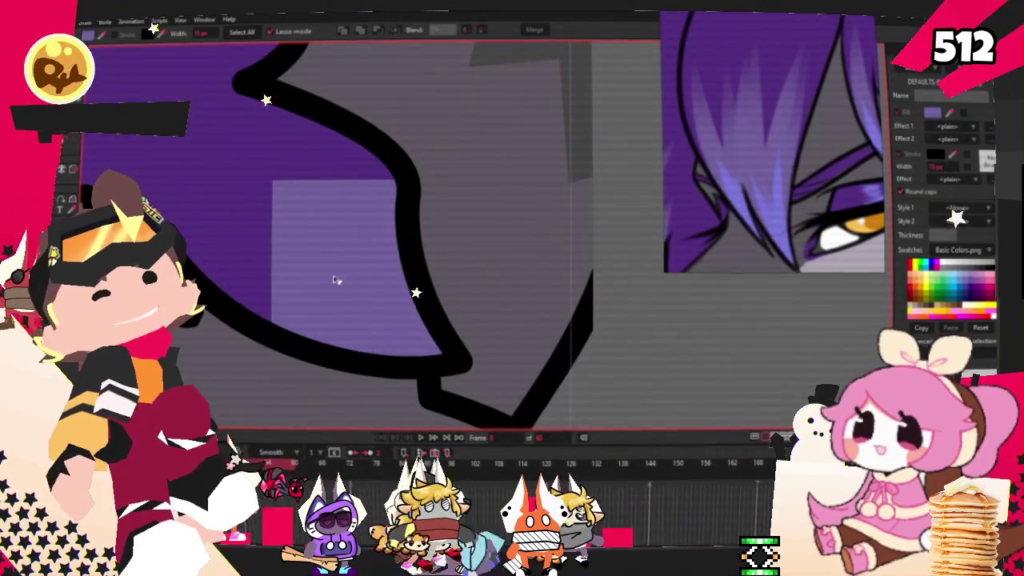
left_click(340, 294)
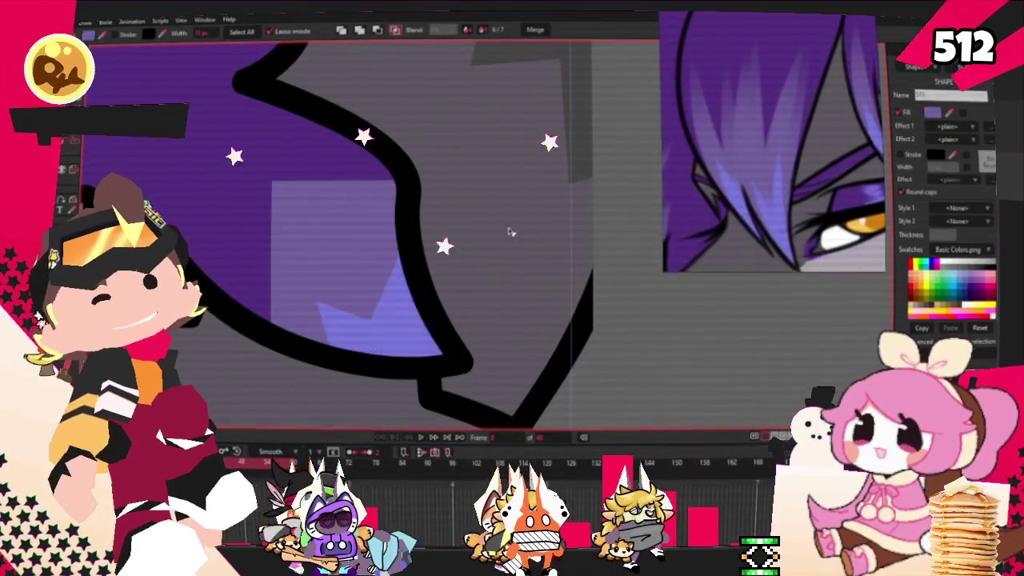
scroll(362, 205, "down", 2)
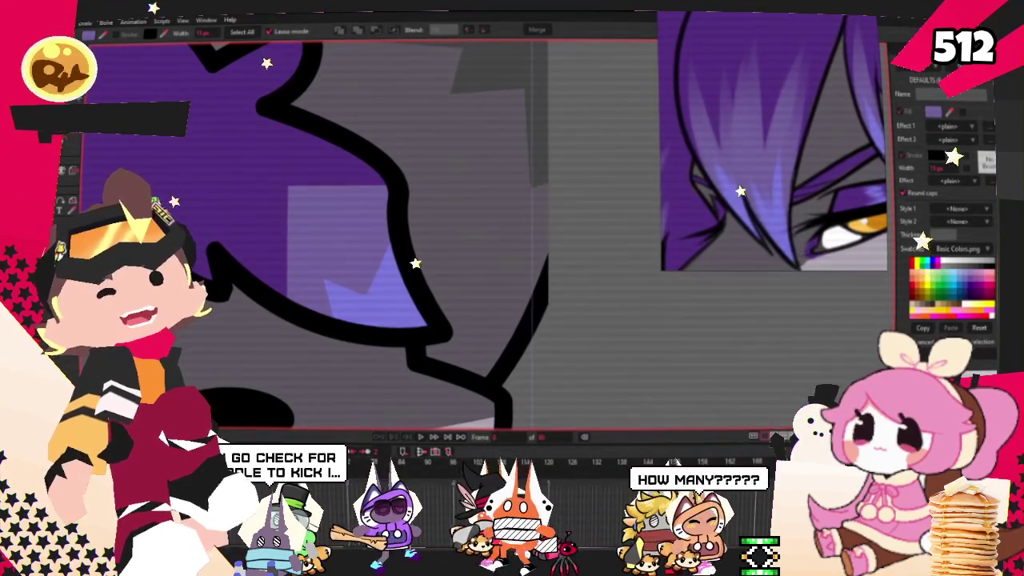
key("a")
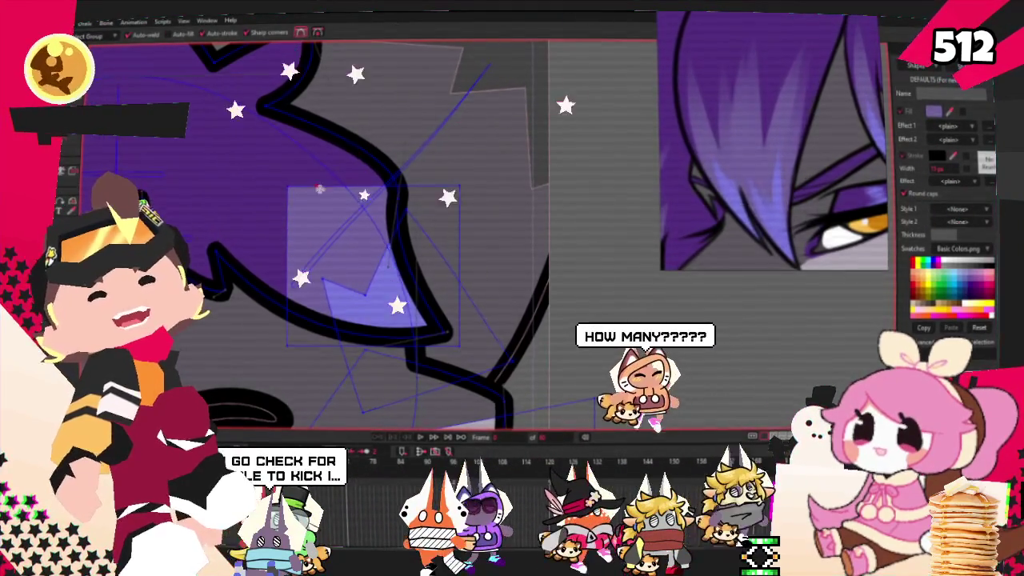
left_click_drag(326, 188, 334, 240)
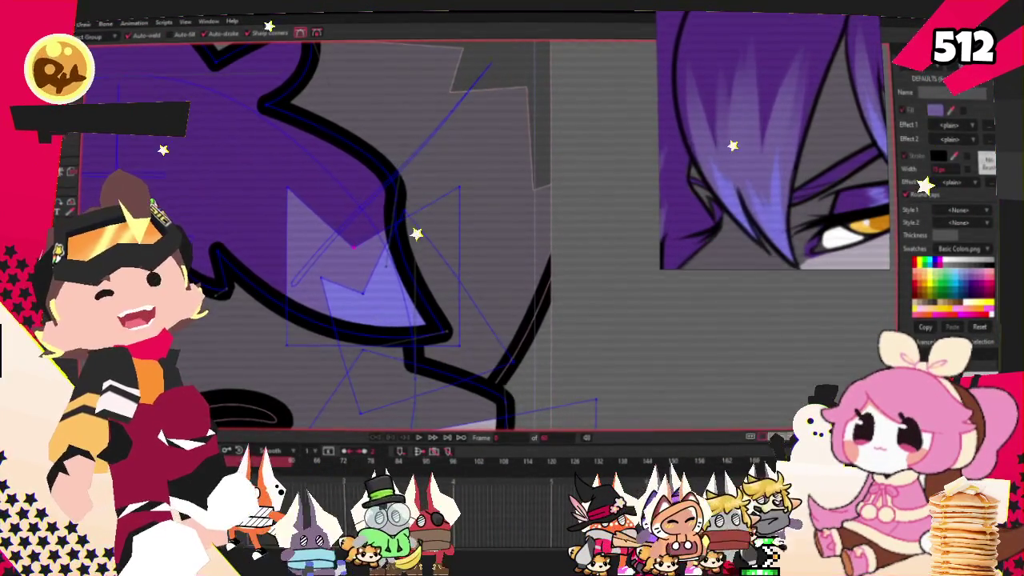
key("t")
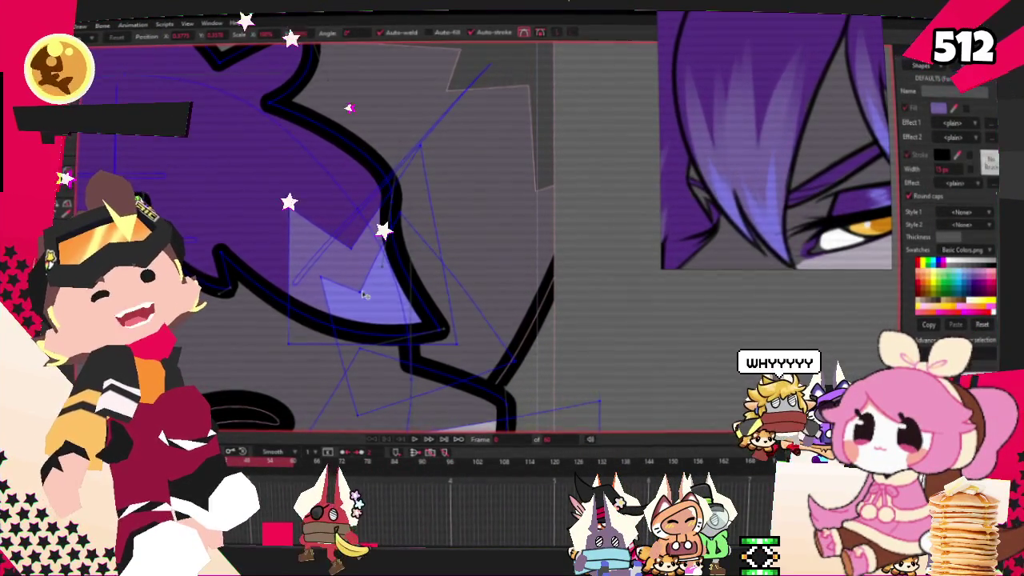
scroll(321, 272, "down", 3)
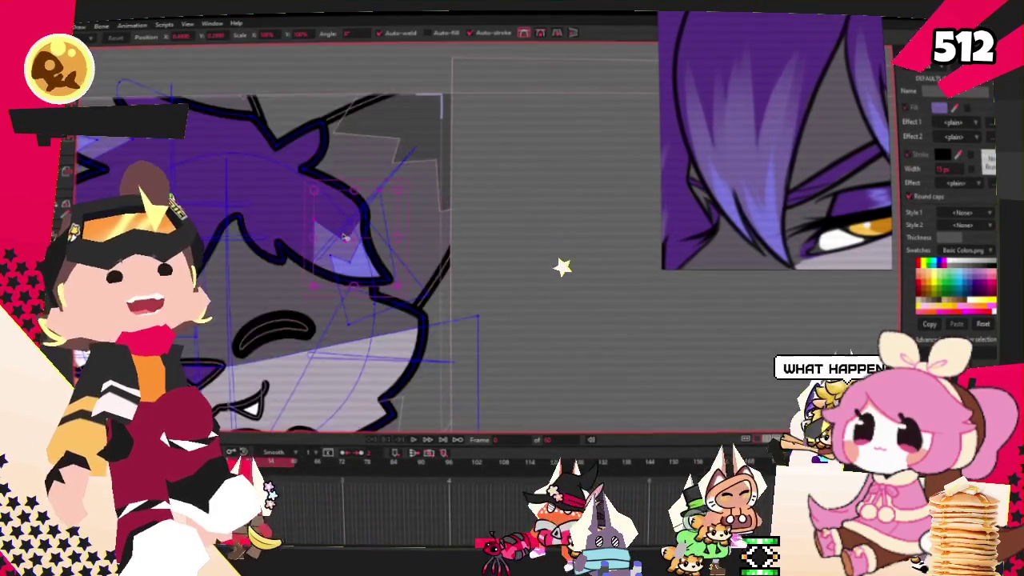
scroll(338, 229, "down", 2)
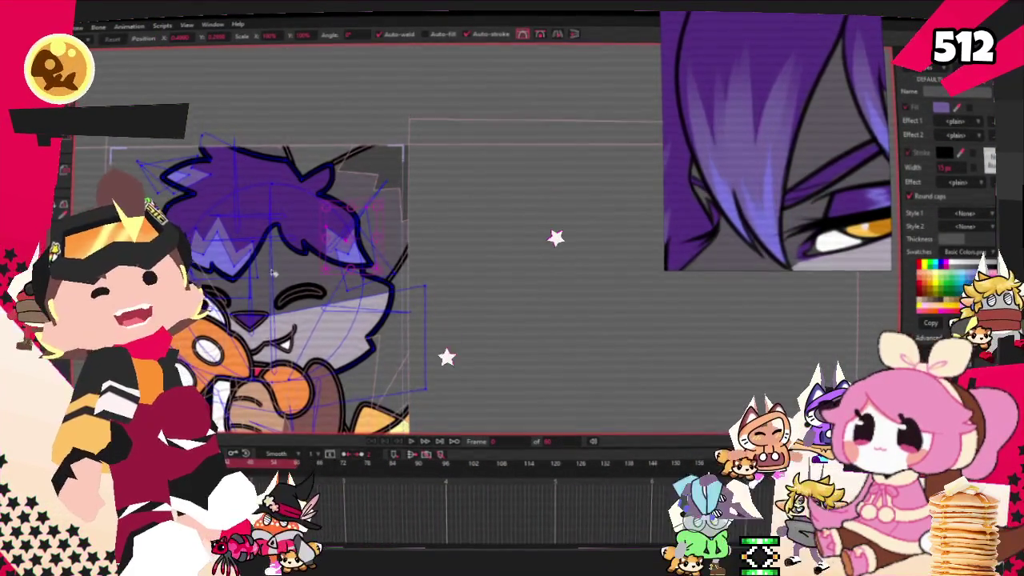
scroll(338, 232, "up", 3)
scroll(272, 225, "up", 2)
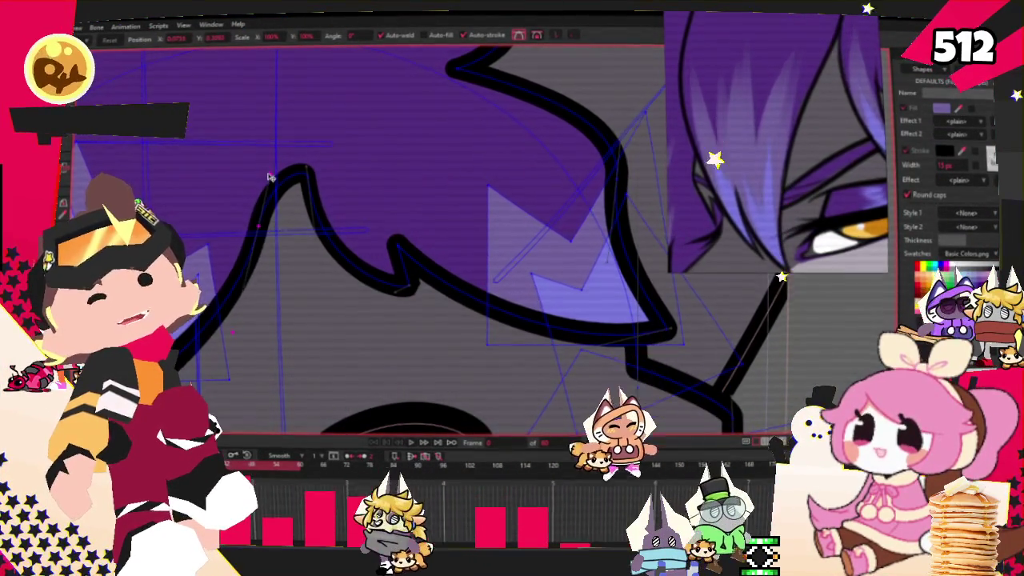
scroll(262, 227, "down", 3)
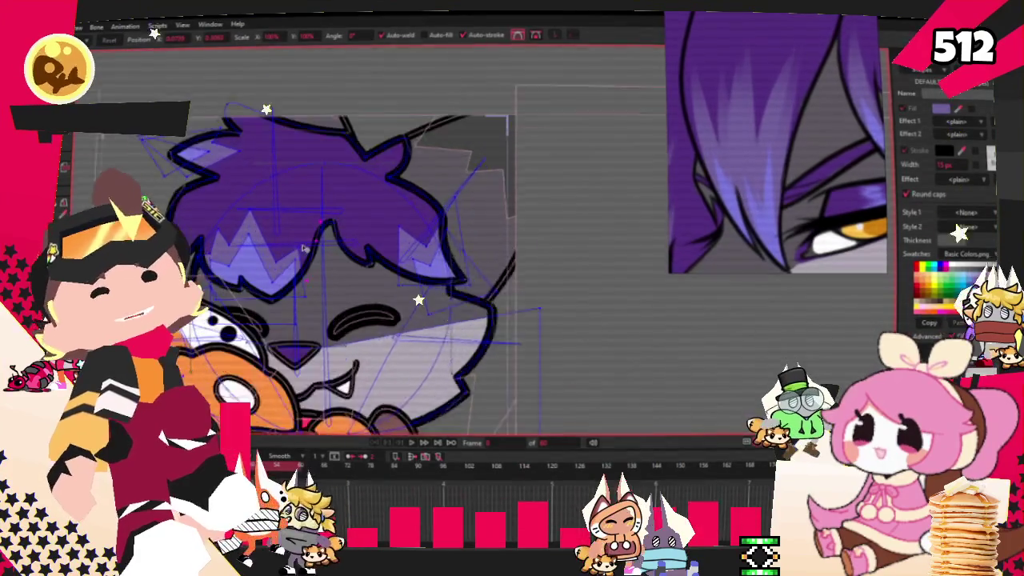
scroll(708, 150, "down", 2)
scroll(707, 150, "down", 2)
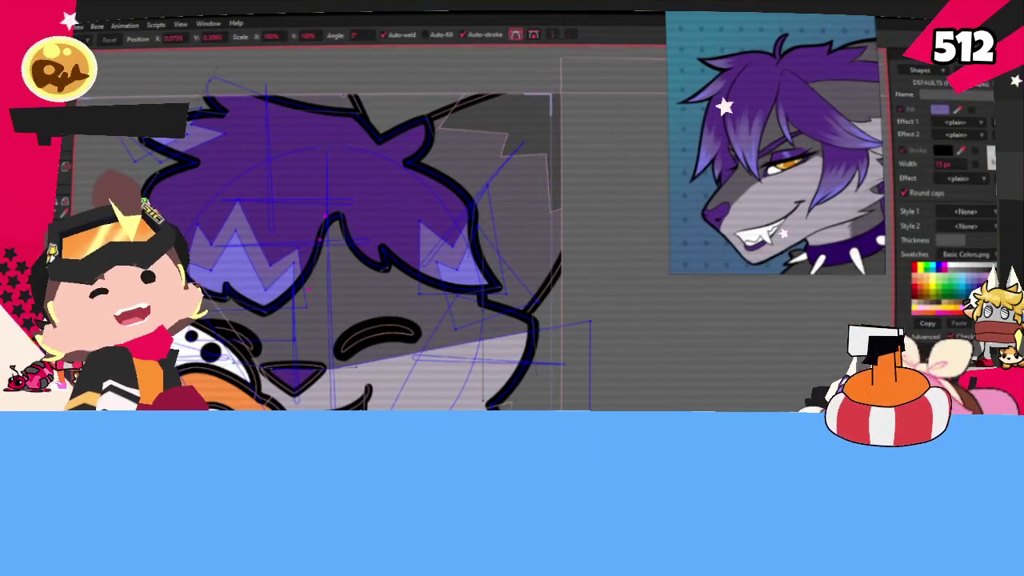
scroll(448, 256, "up", 2)
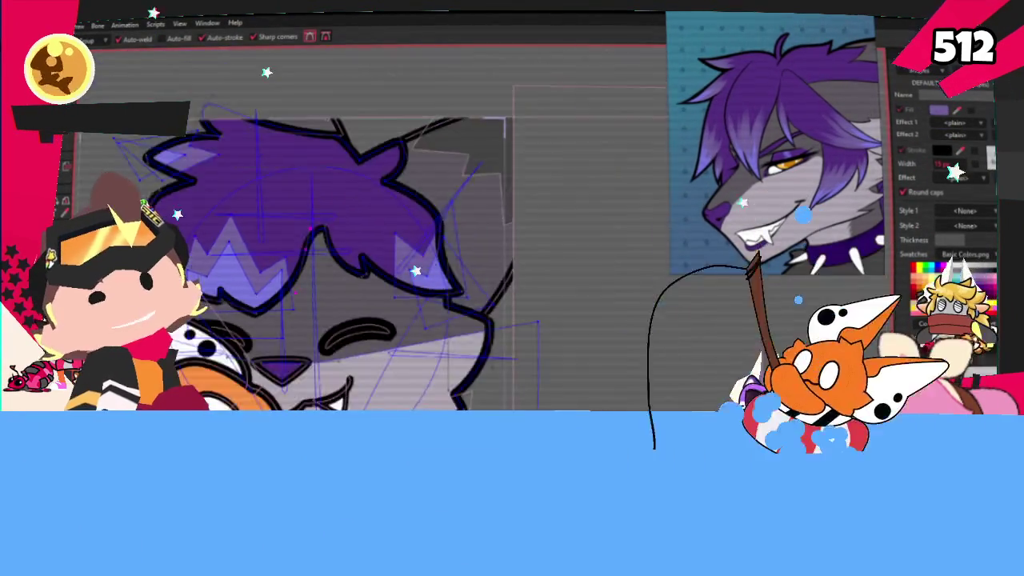
scroll(448, 256, "up", 2)
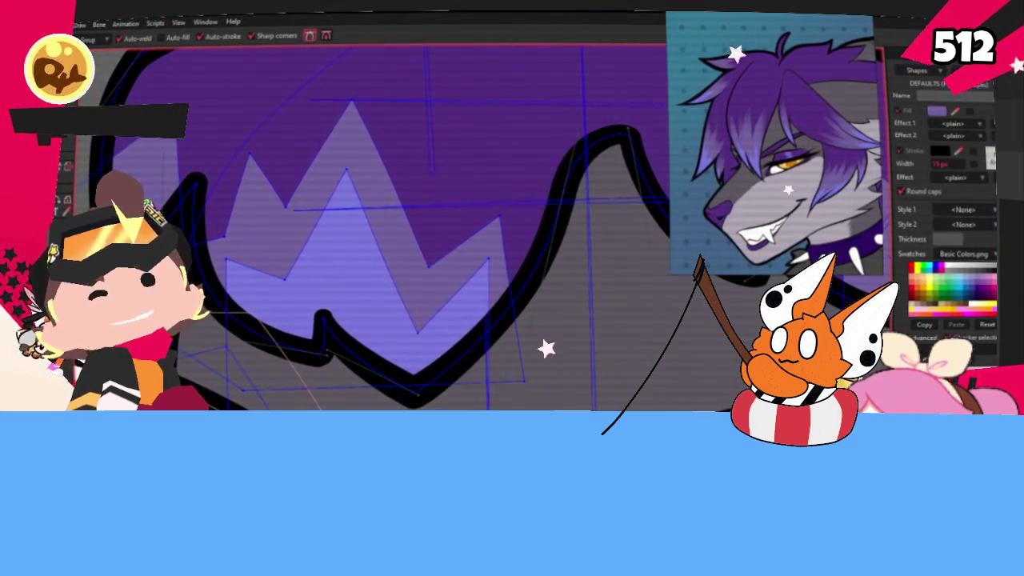
left_click_drag(292, 318, 196, 266)
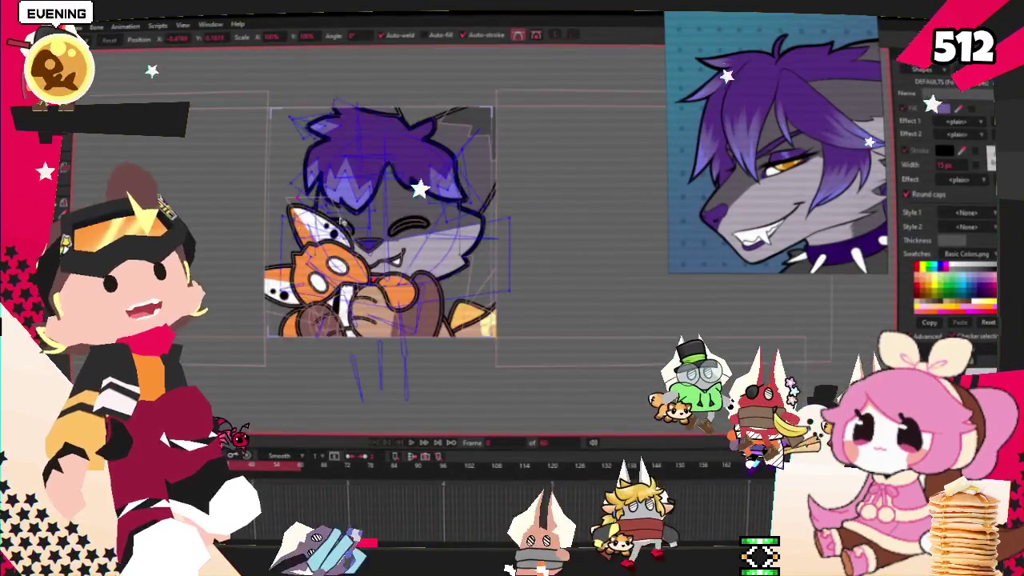
Switch from the Bone tool to Add Points and zoom in on the purple hair outline
key("b")
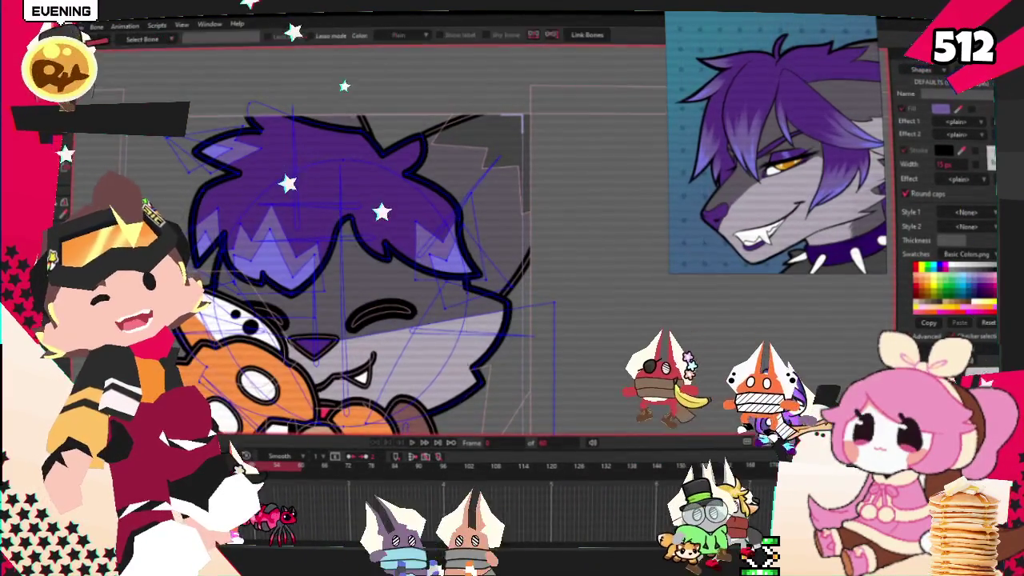
key("g")
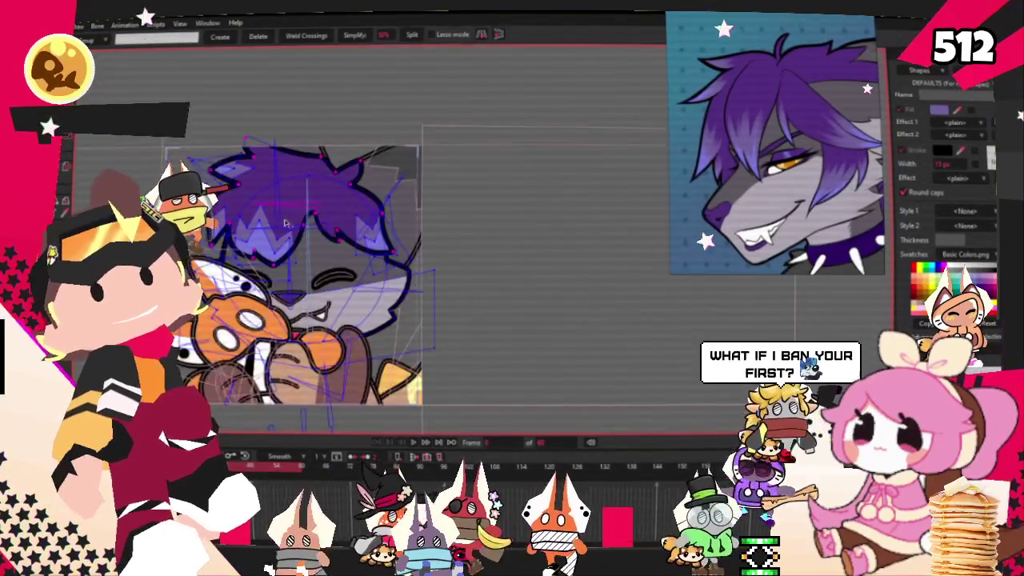
scroll(284, 223, "up", 3)
scroll(282, 223, "down", 3)
scroll(281, 223, "up", 3)
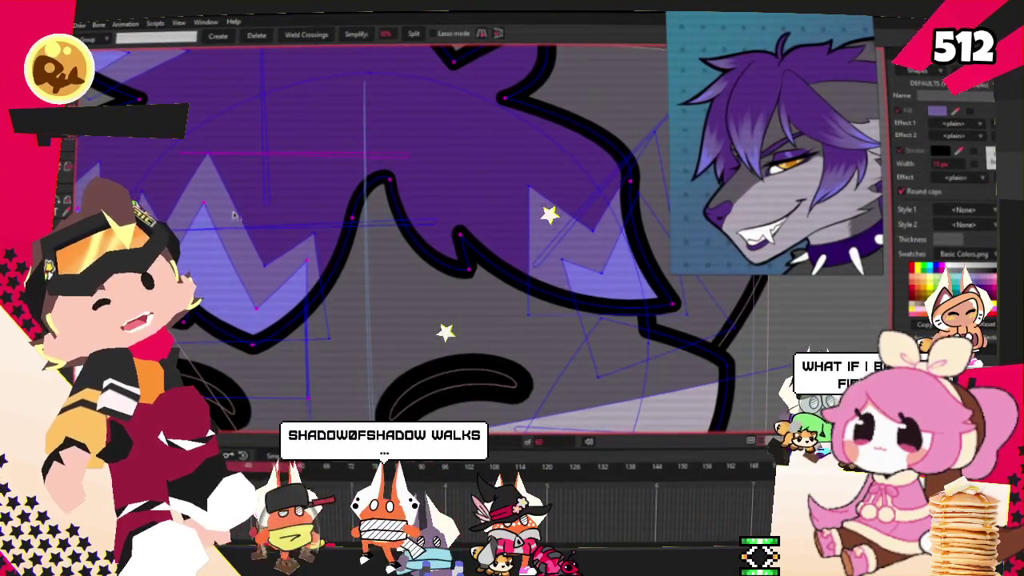
scroll(232, 216, "down", 3)
scroll(232, 216, "up", 3)
scroll(216, 168, "down", 3)
scroll(197, 126, "up", 3)
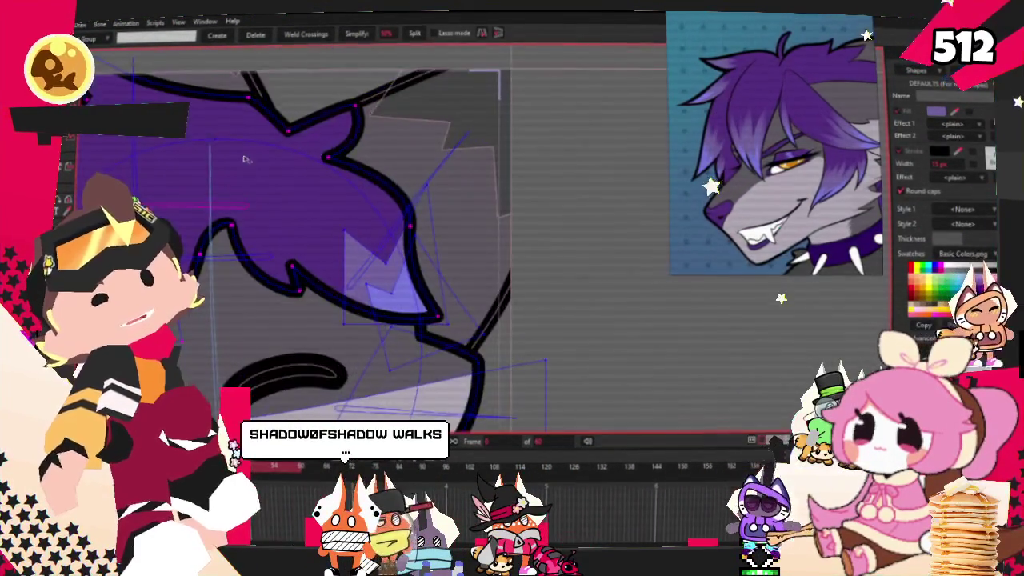
scroll(197, 126, "down", 3)
scroll(166, 94, "up", 3)
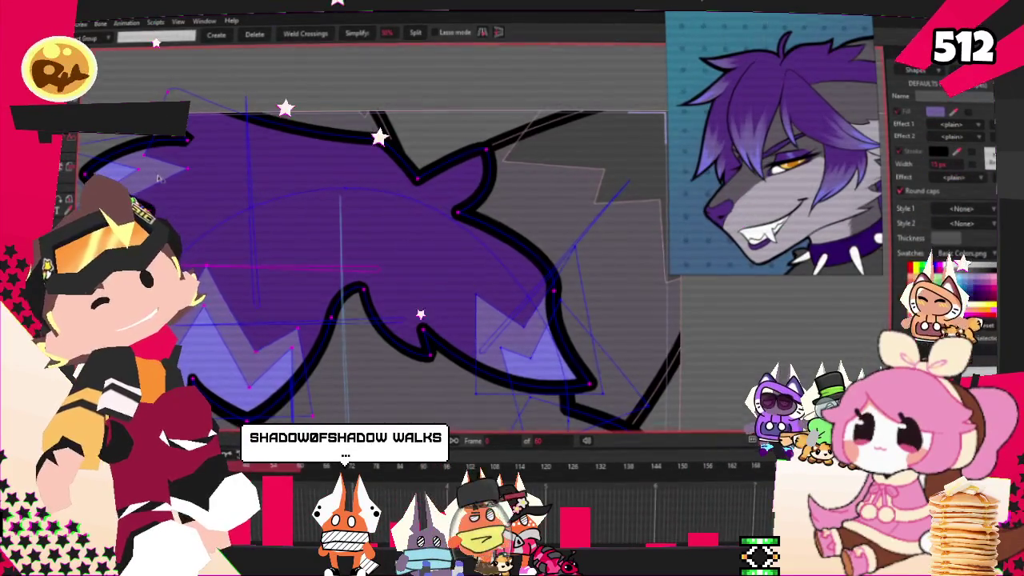
scroll(158, 178, "down", 3)
scroll(417, 277, "up", 3)
scroll(425, 269, "up", 2)
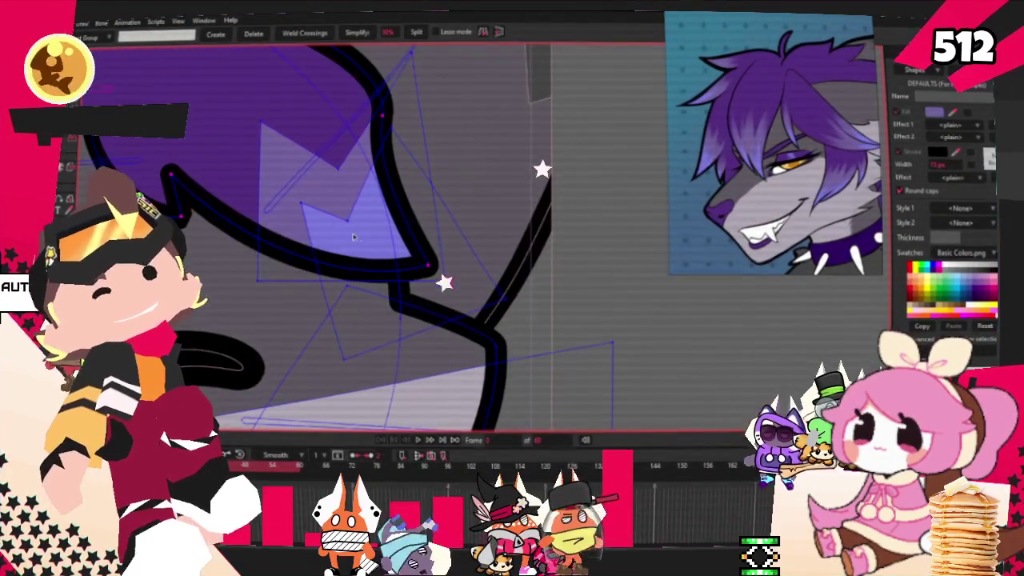
scroll(328, 192, "down", 3)
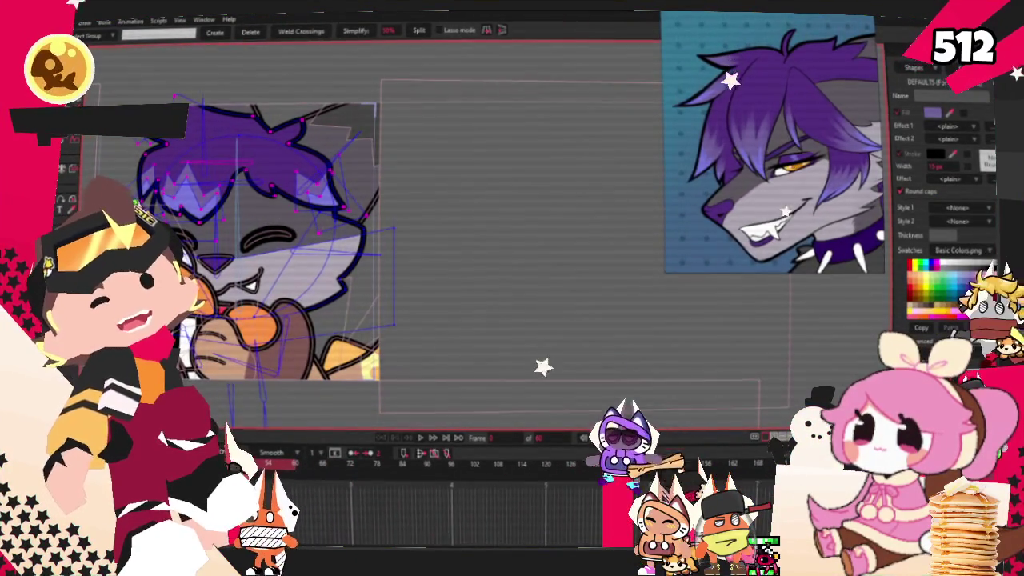
Show the hair points' bone bindings with Bind Points and zoom in to inspect them
key("i")
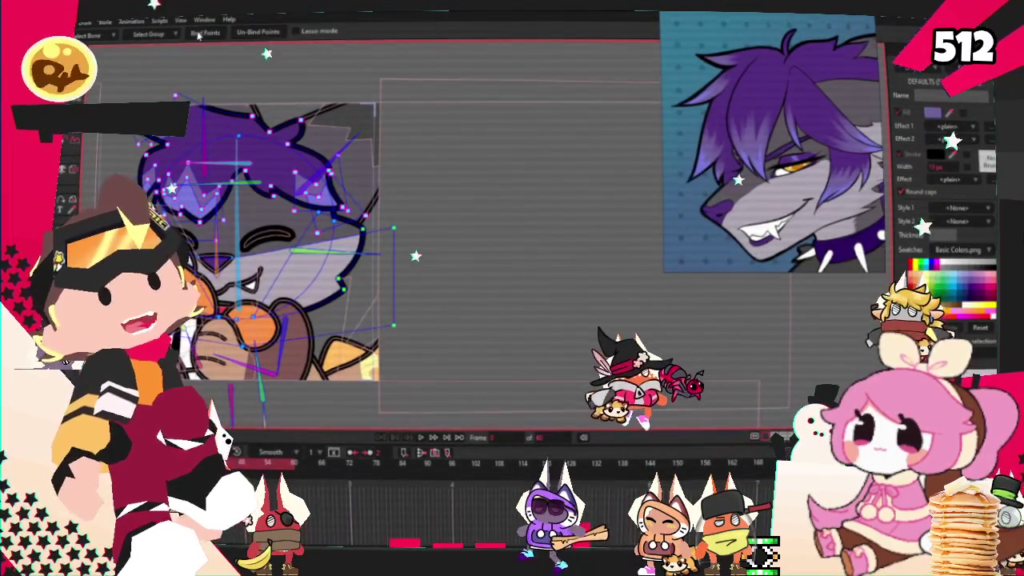
scroll(196, 173, "down", 2)
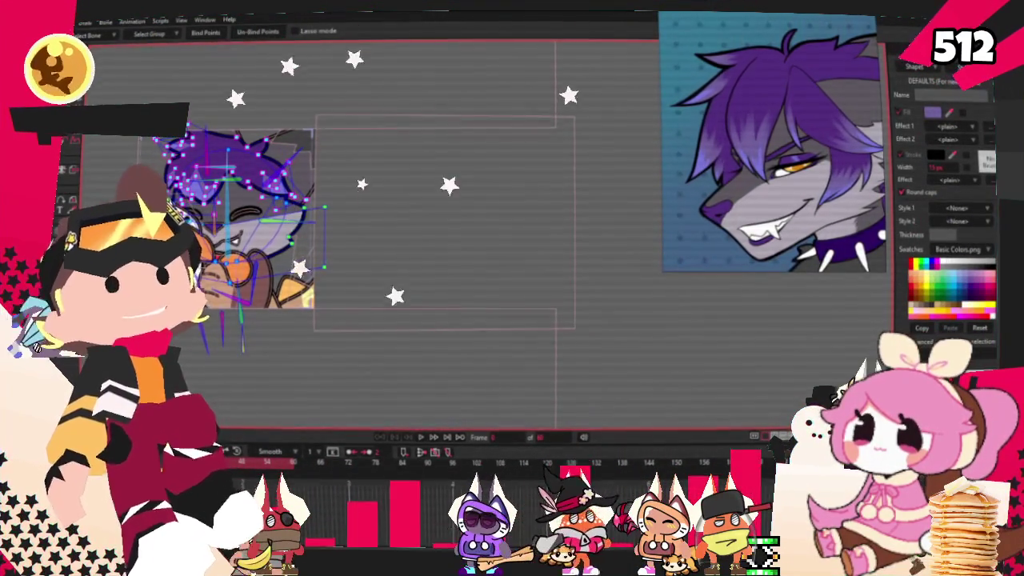
scroll(246, 172, "up", 1)
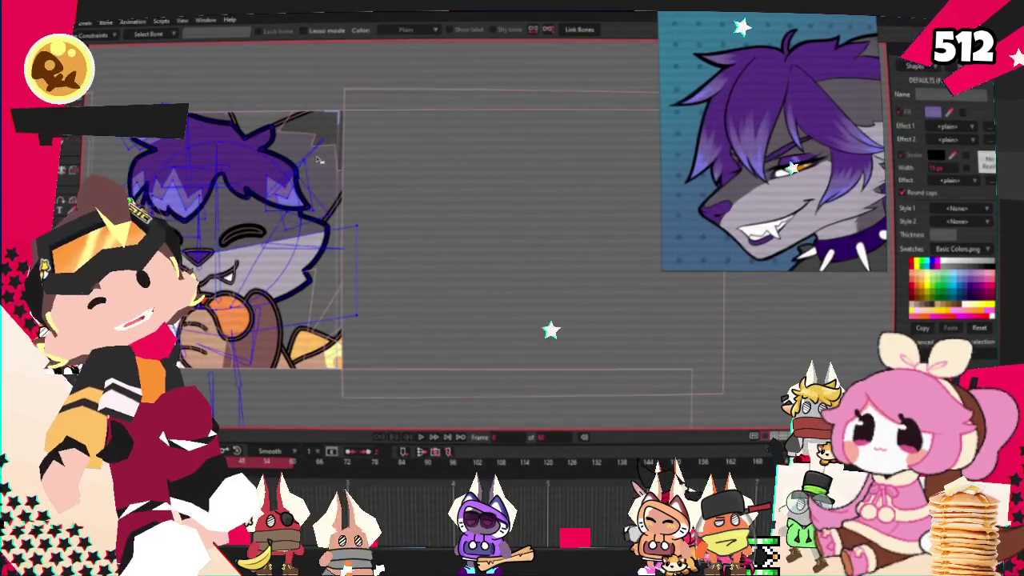
scroll(280, 101, "up", 1)
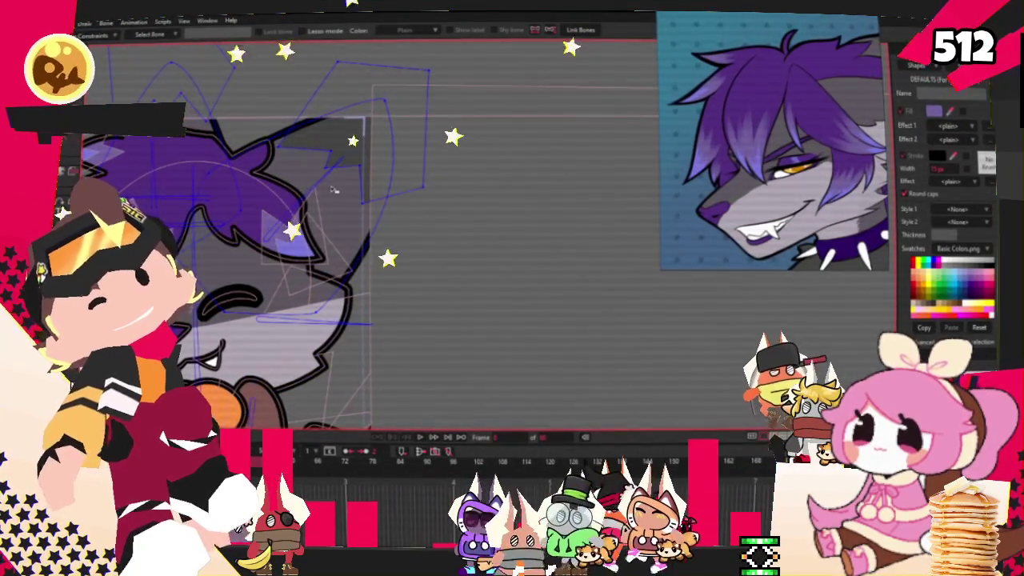
Return to point editing and zoom around the hair outline
key("g")
scroll(317, 190, "up", 1)
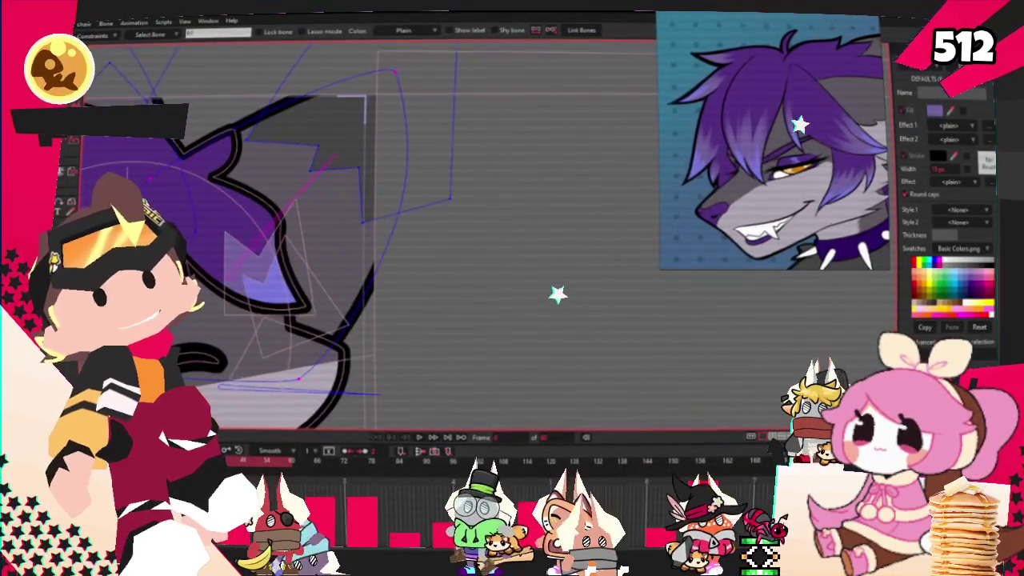
scroll(202, 155, "up", 2)
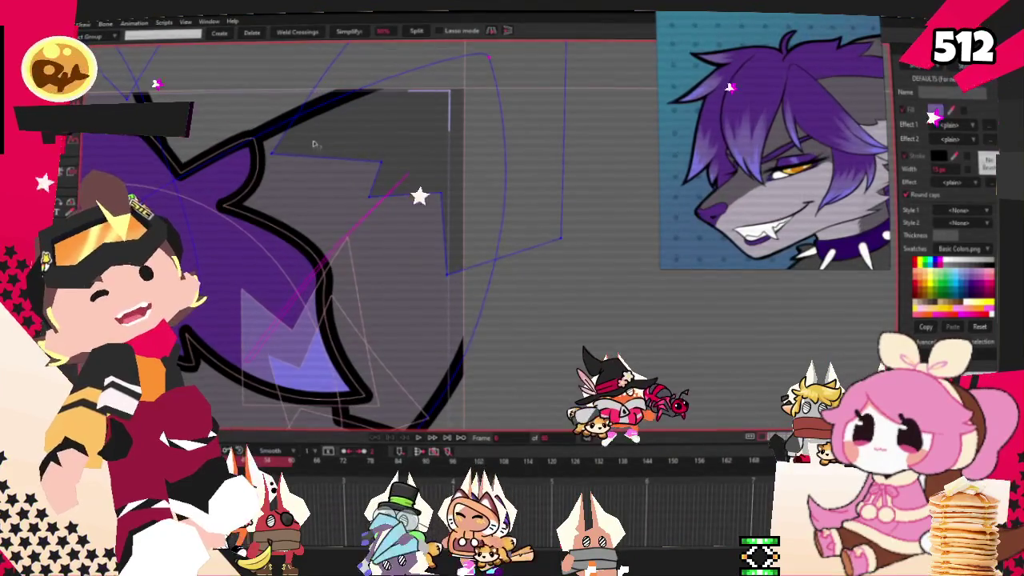
scroll(203, 155, "down", 1)
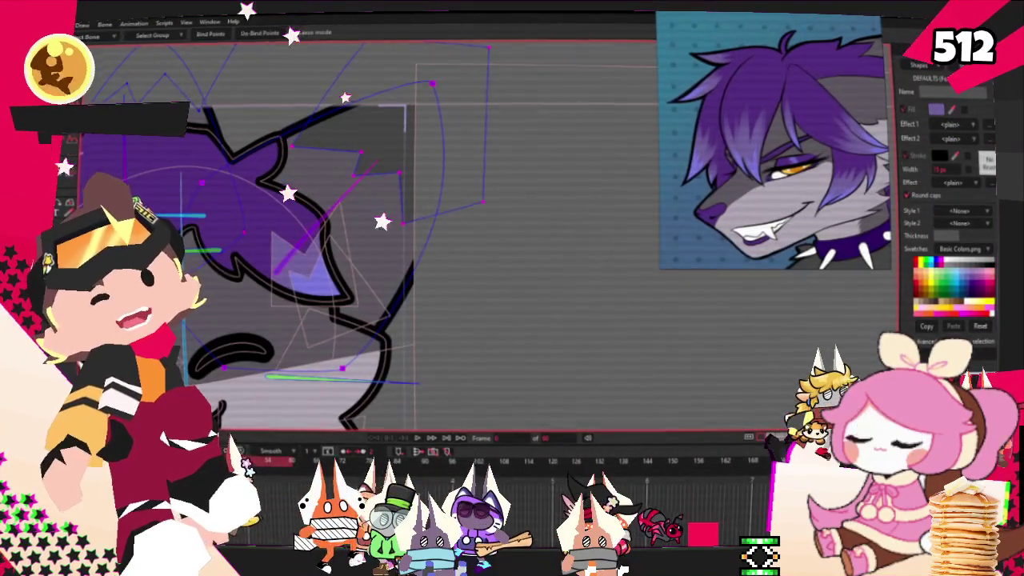
scroll(211, 135, "down", 5)
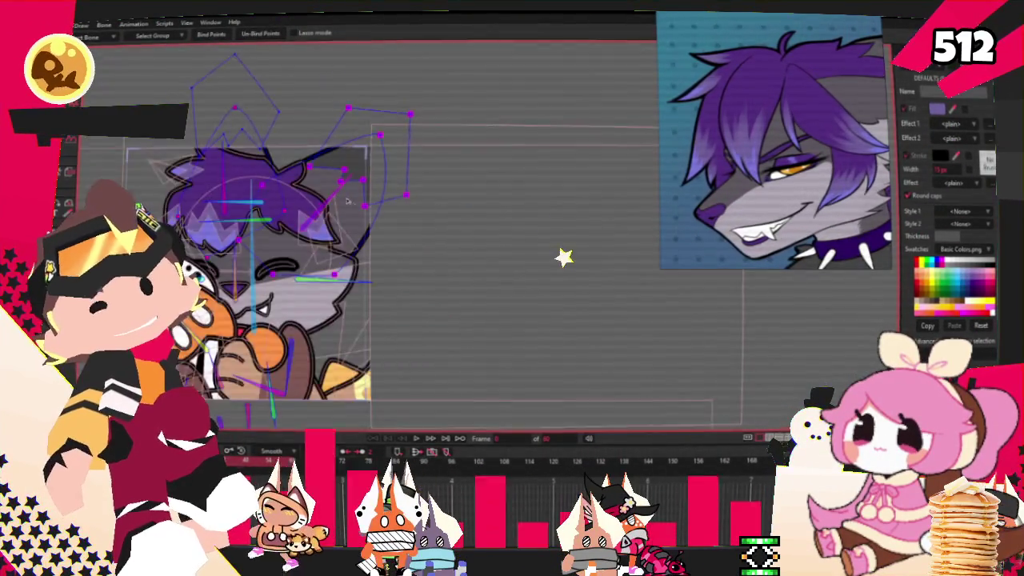
scroll(248, 155, "up", 2)
scroll(251, 164, "up", 2)
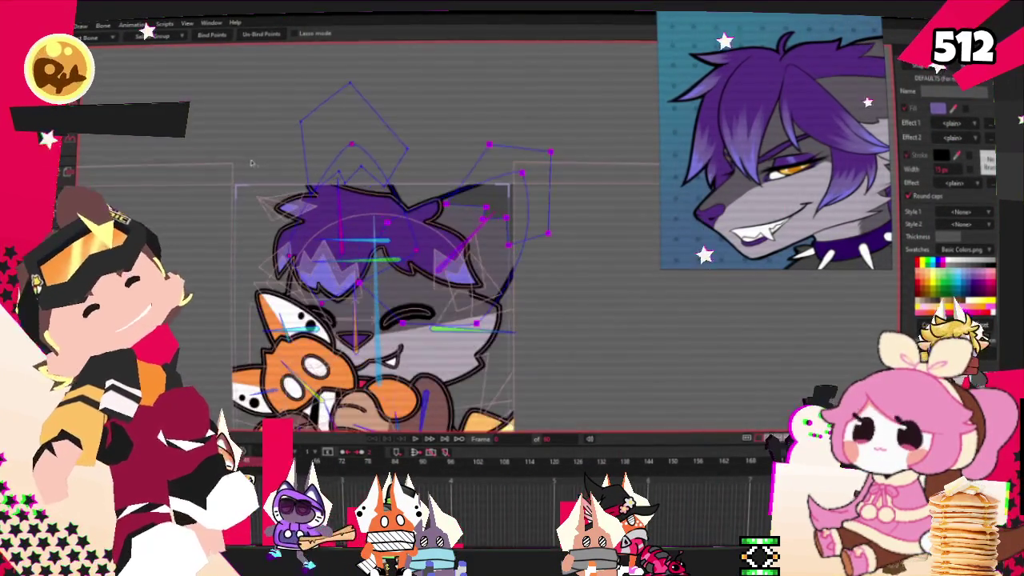
scroll(451, 240, "up", 1)
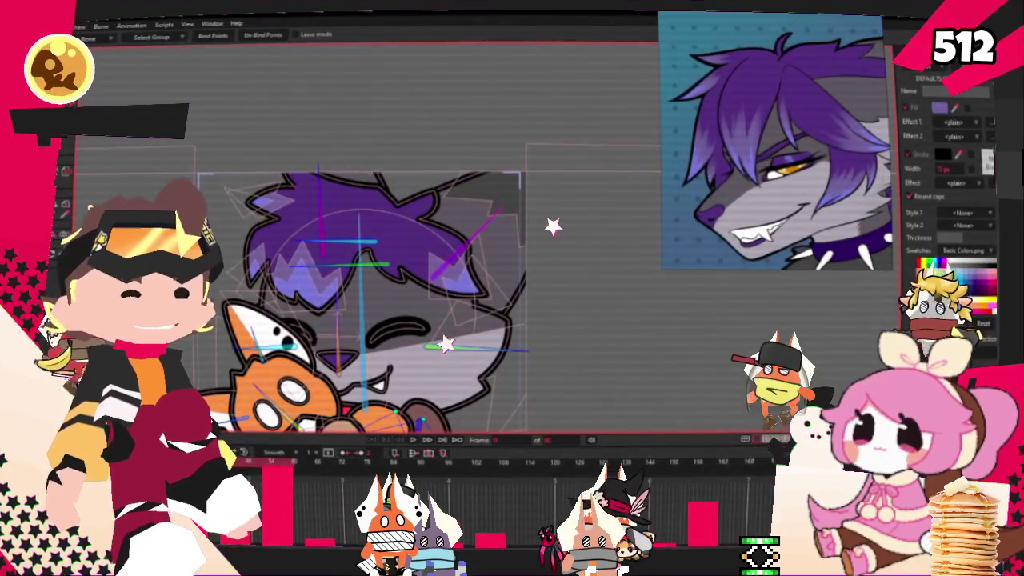
scroll(454, 241, "up", 2)
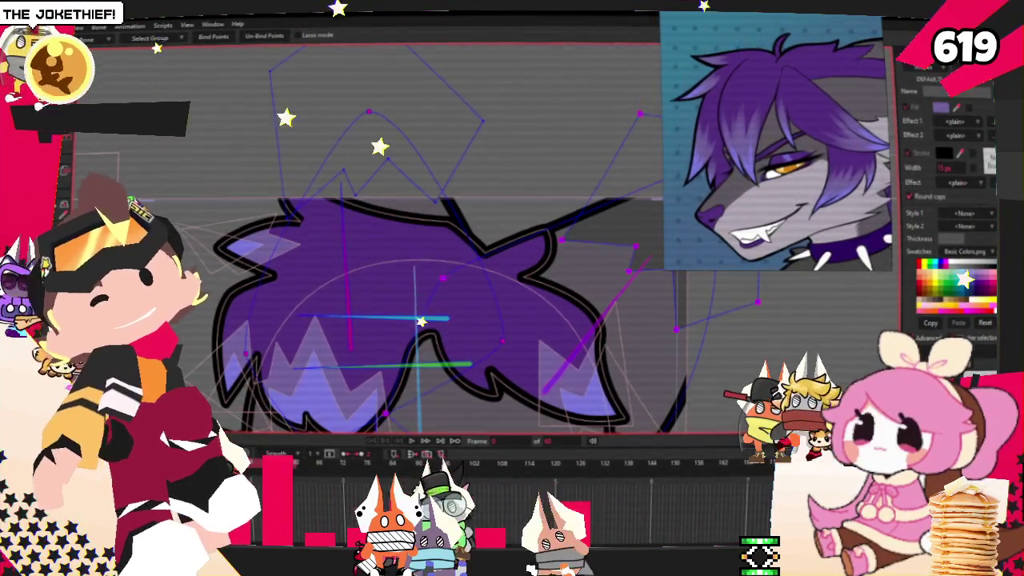
Select the vertical head bone, then ready the hair points for moving and scaling
key("b")
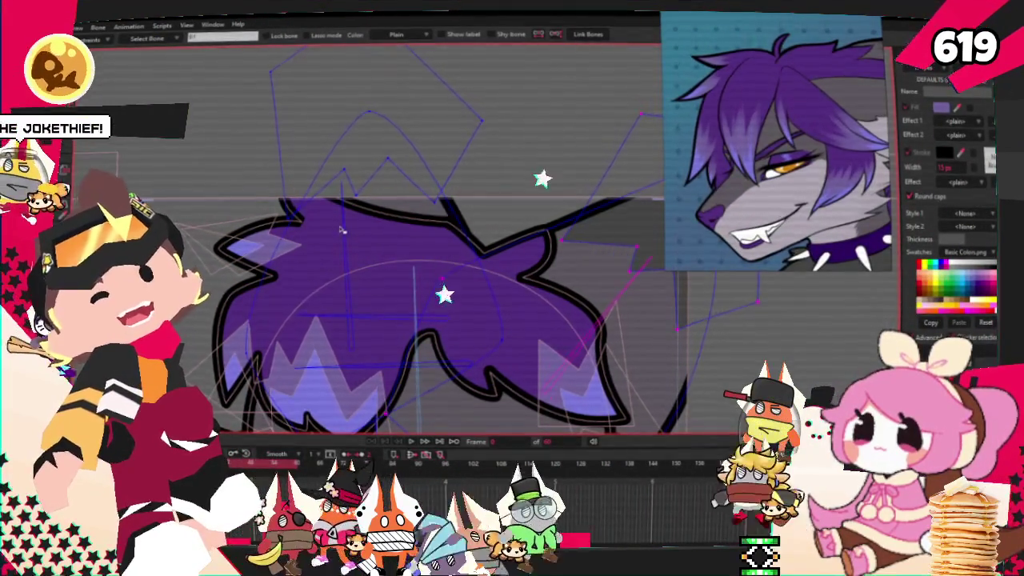
left_click(345, 217)
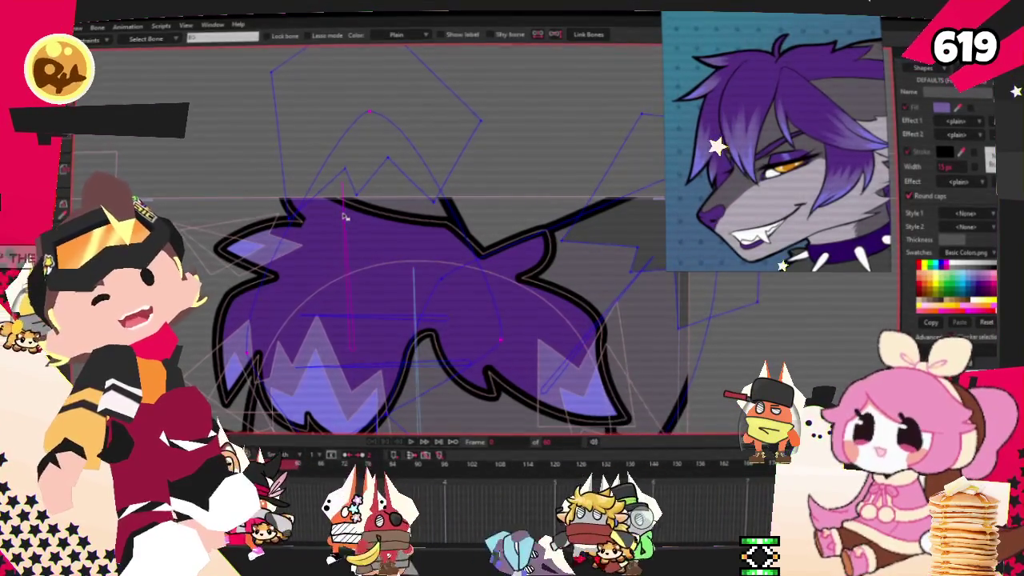
key("g")
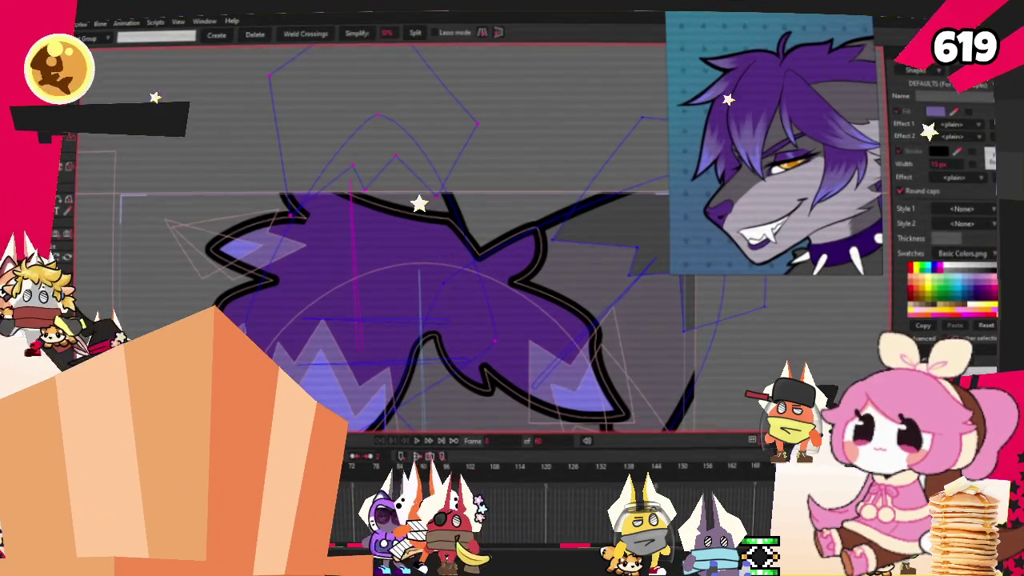
key("t")
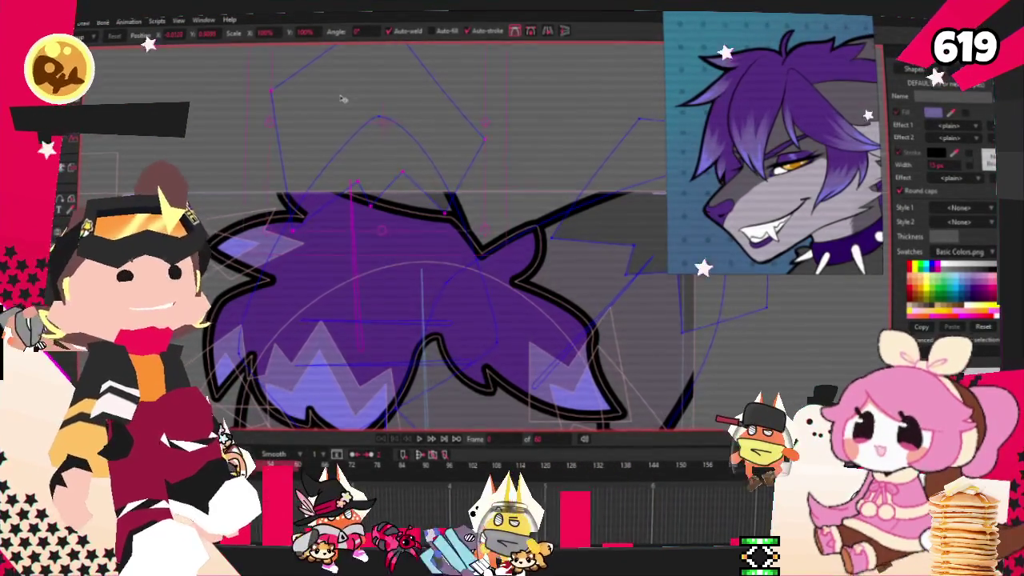
scroll(342, 98, "down", 3)
scroll(336, 97, "down", 1)
scroll(330, 95, "down", 1)
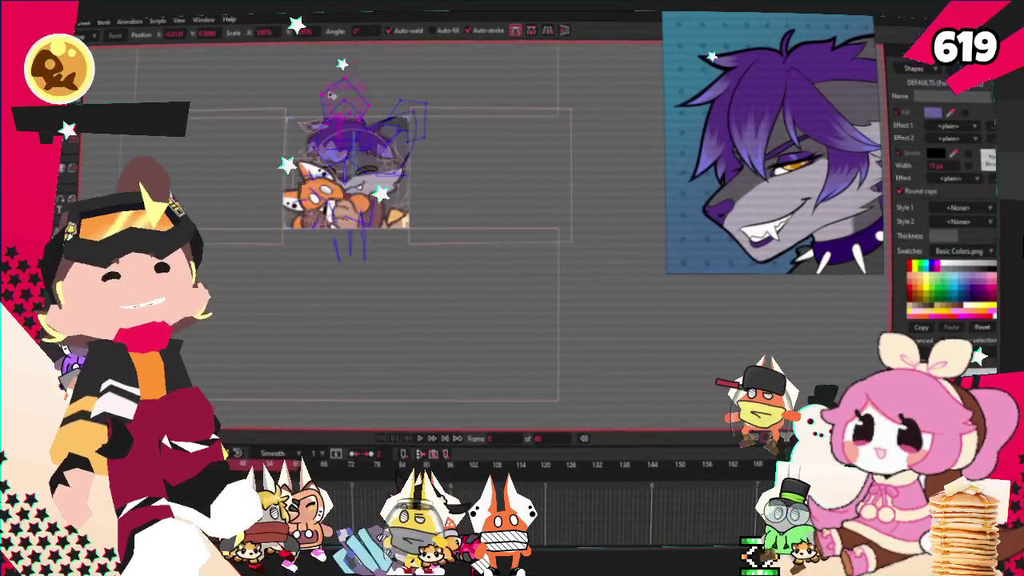
scroll(331, 94, "up", 2)
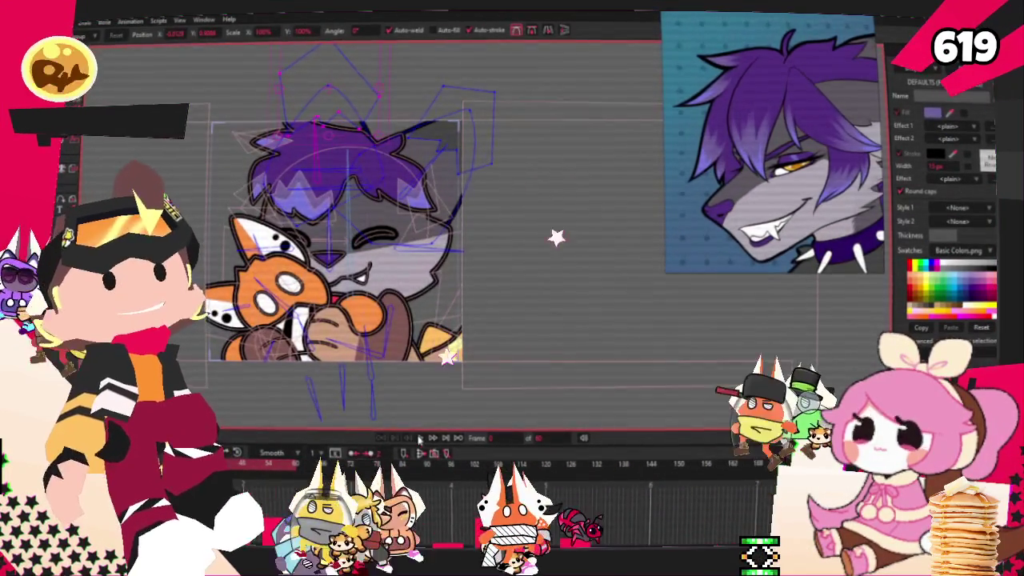
Play the animation to preview the rig, then switch to Select Points
left_click(419, 439)
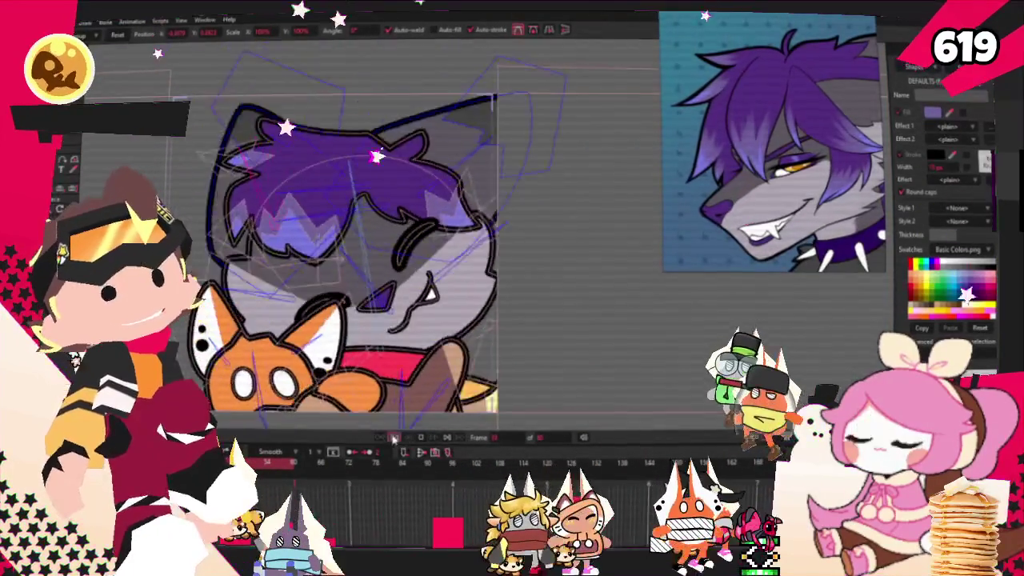
key("z")
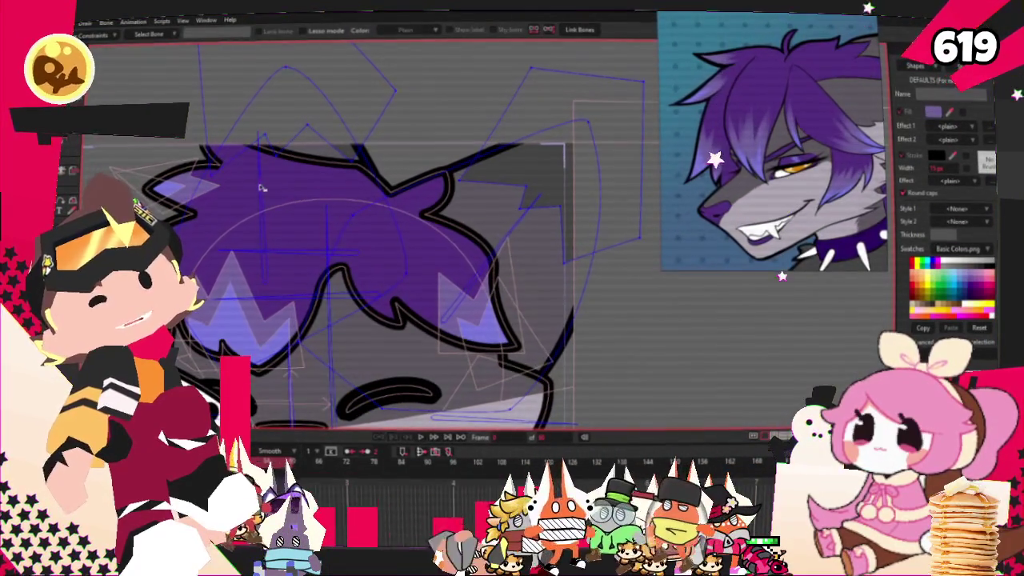
key("g")
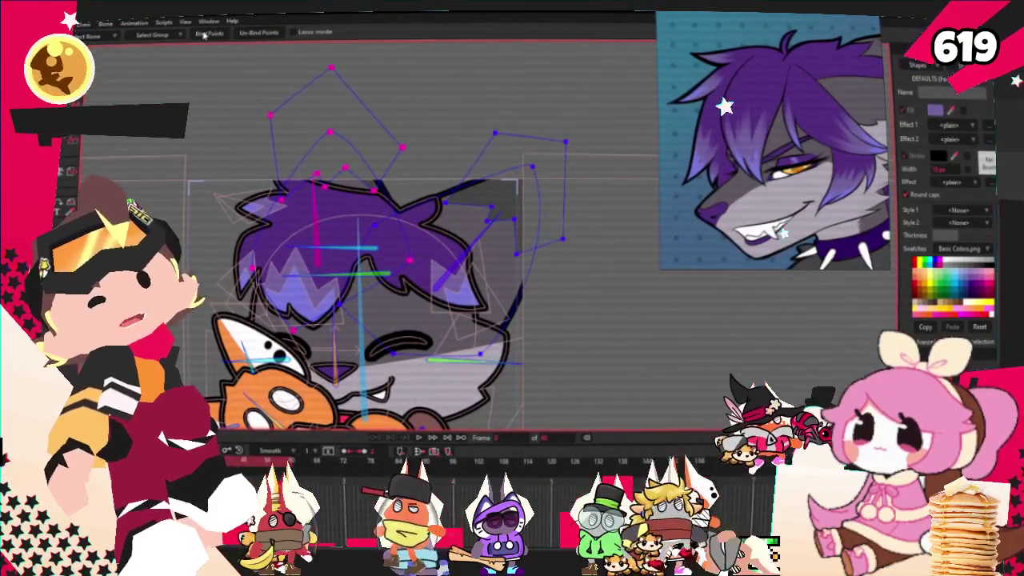
scroll(380, 228, "down", 5)
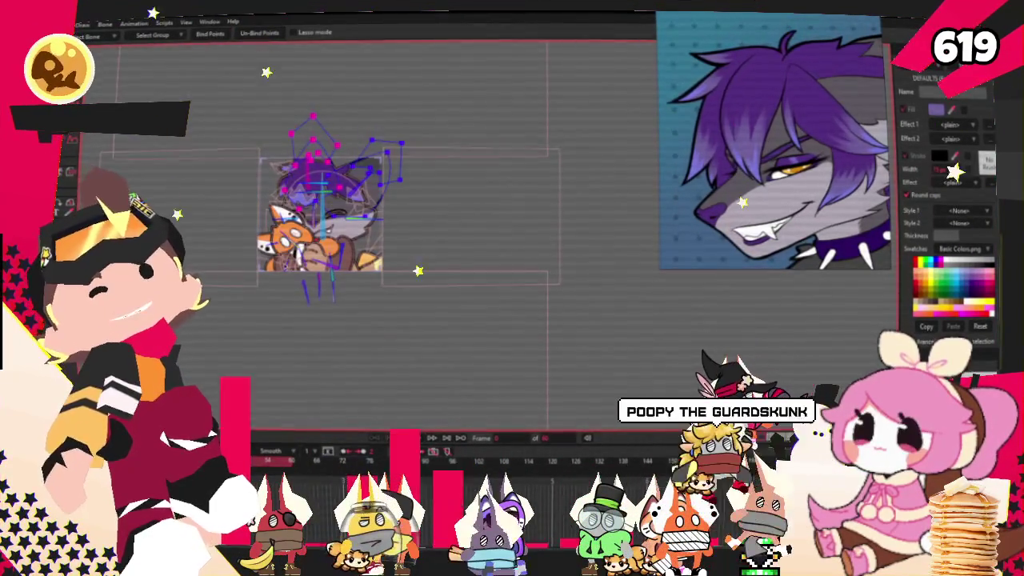
scroll(295, 206, "up", 5)
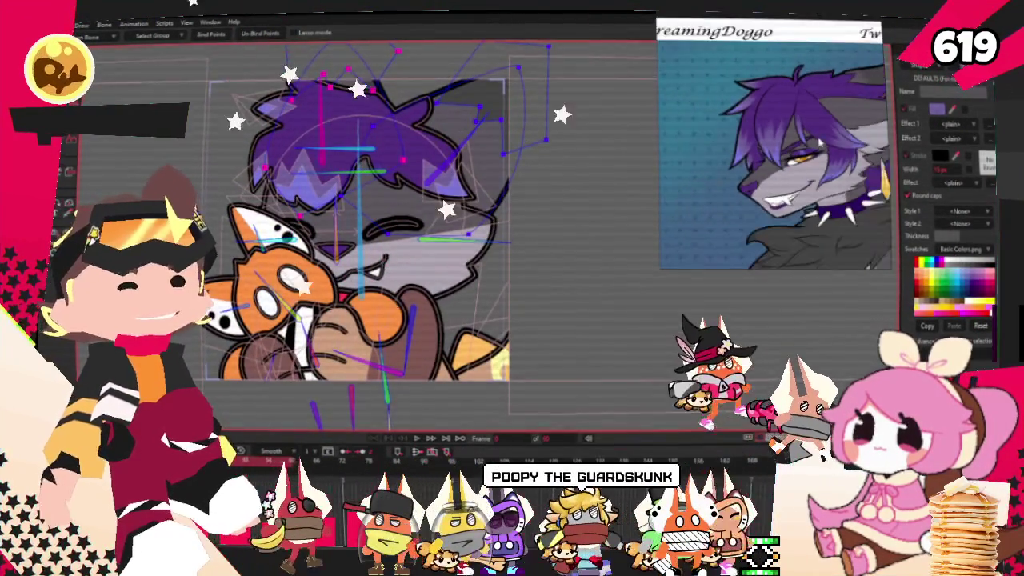
scroll(384, 224, "up", 3)
scroll(384, 224, "down", 2)
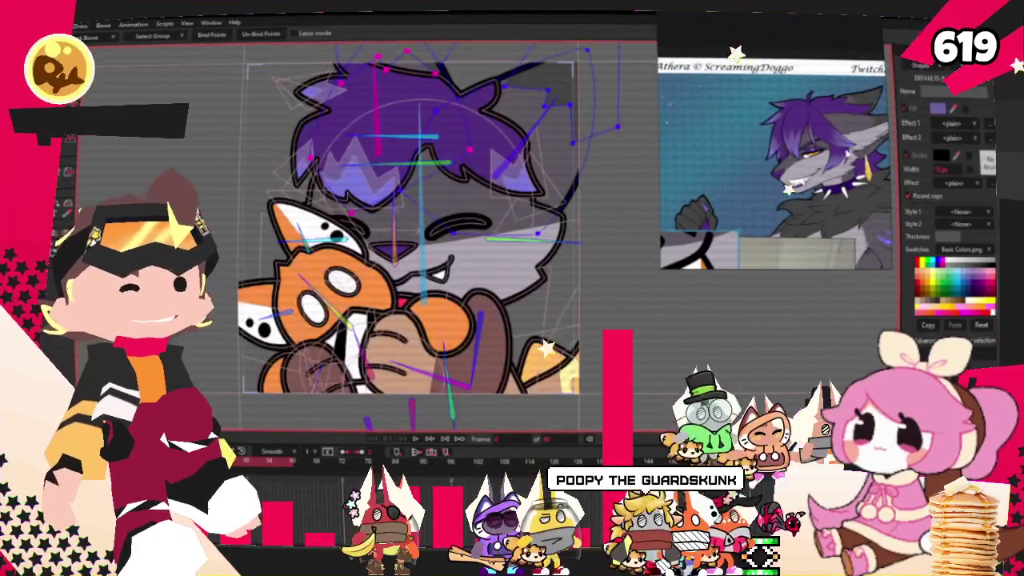
scroll(432, 216, "up", 1)
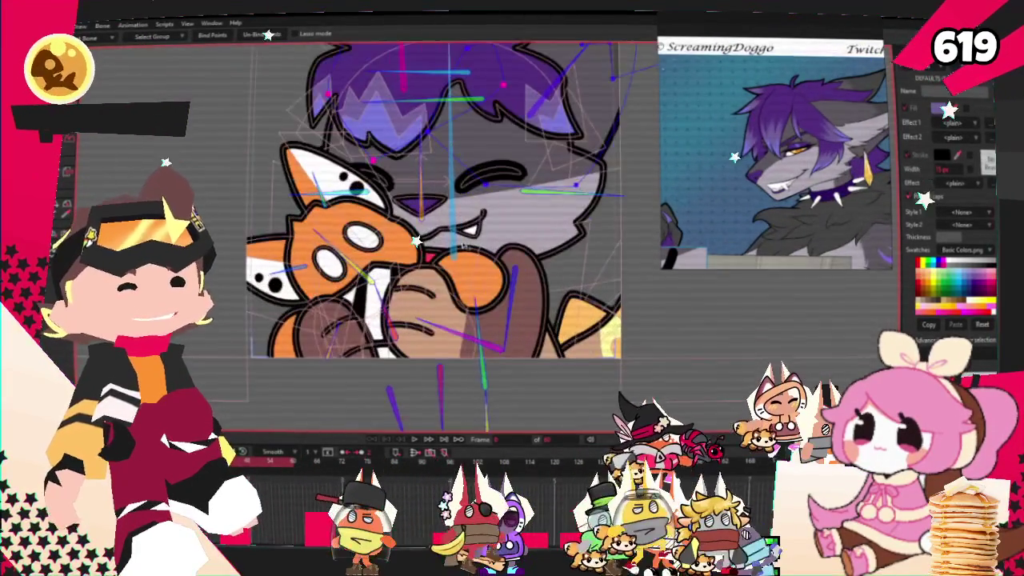
Select all points of the head and hair outline with Ctrl+A
key("ctrl+a")
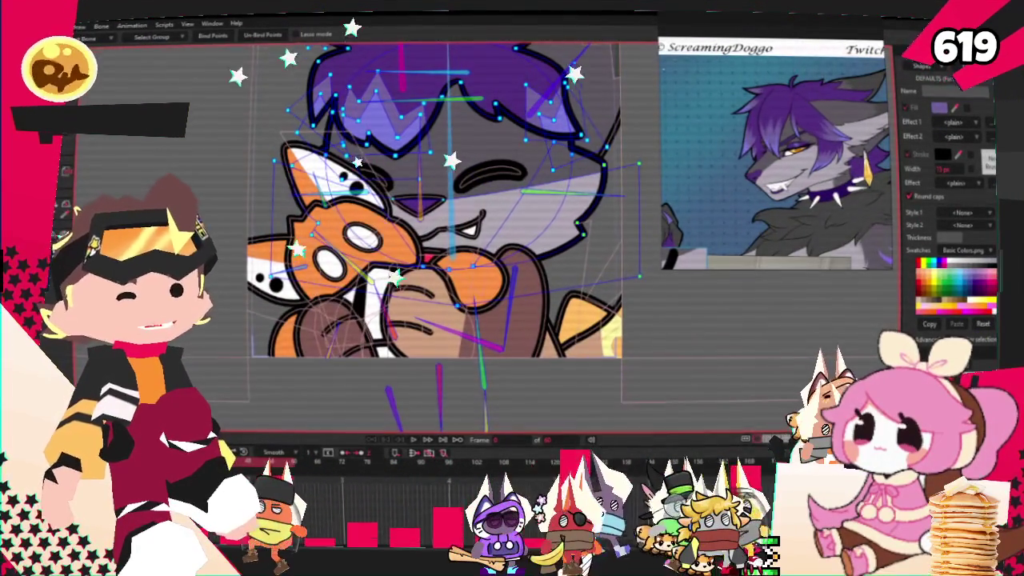
scroll(432, 200, "up", 1)
scroll(432, 200, "up", 1)
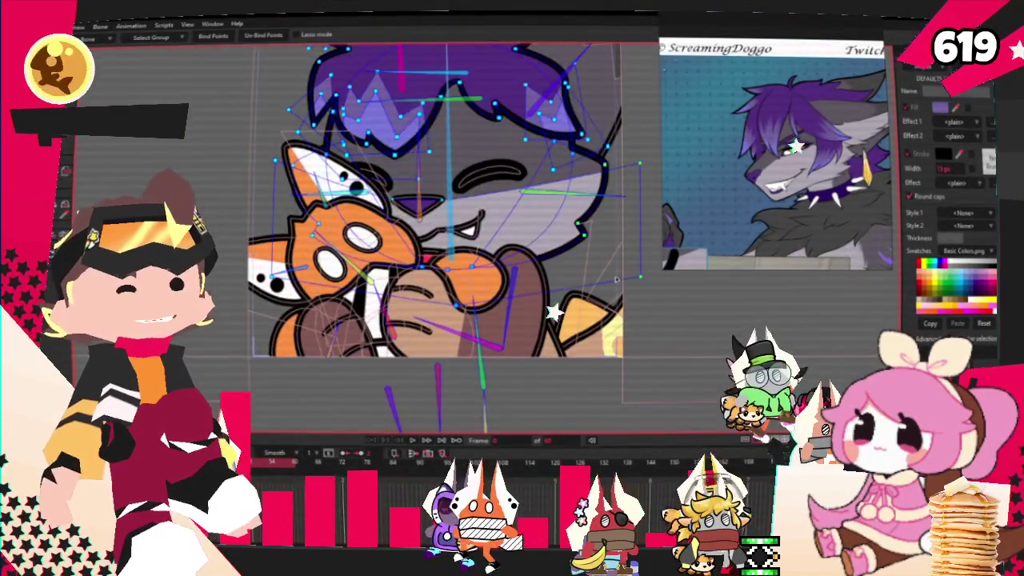
scroll(432, 200, "down", 3)
scroll(433, 200, "up", 2)
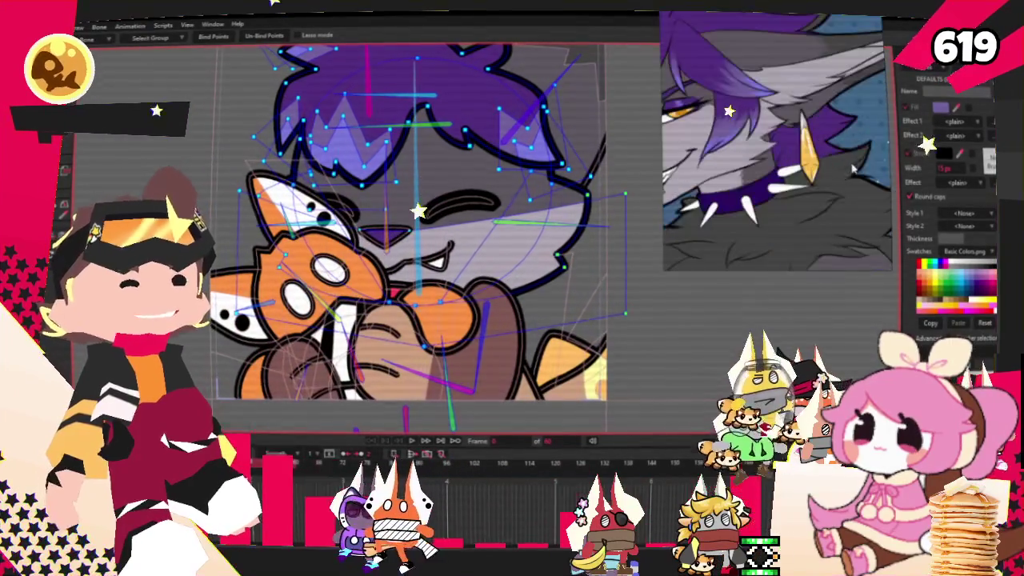
scroll(384, 224, "down", 2)
scroll(321, 224, "up", 1)
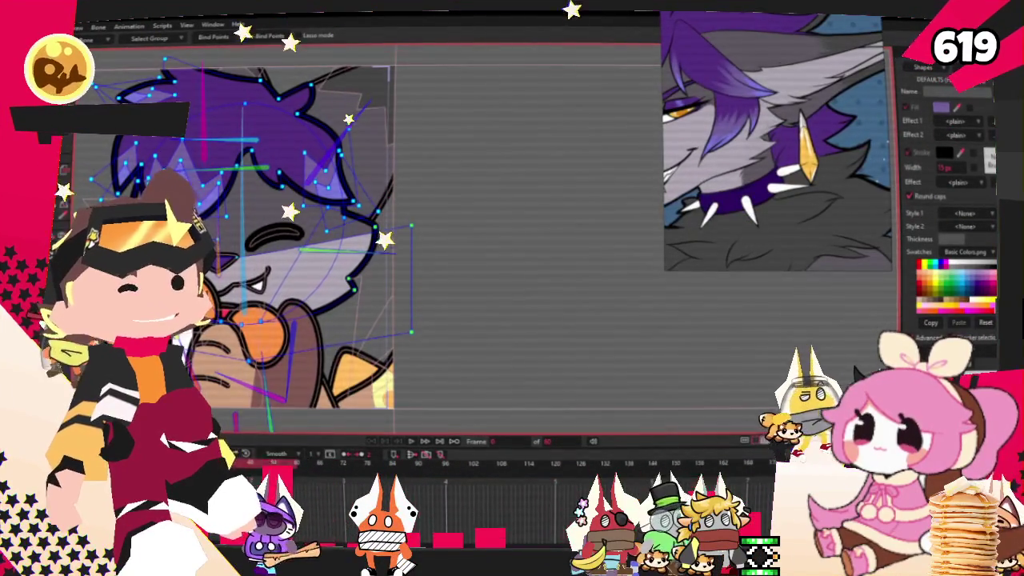
scroll(320, 225, "down", 2)
scroll(320, 224, "up", 2)
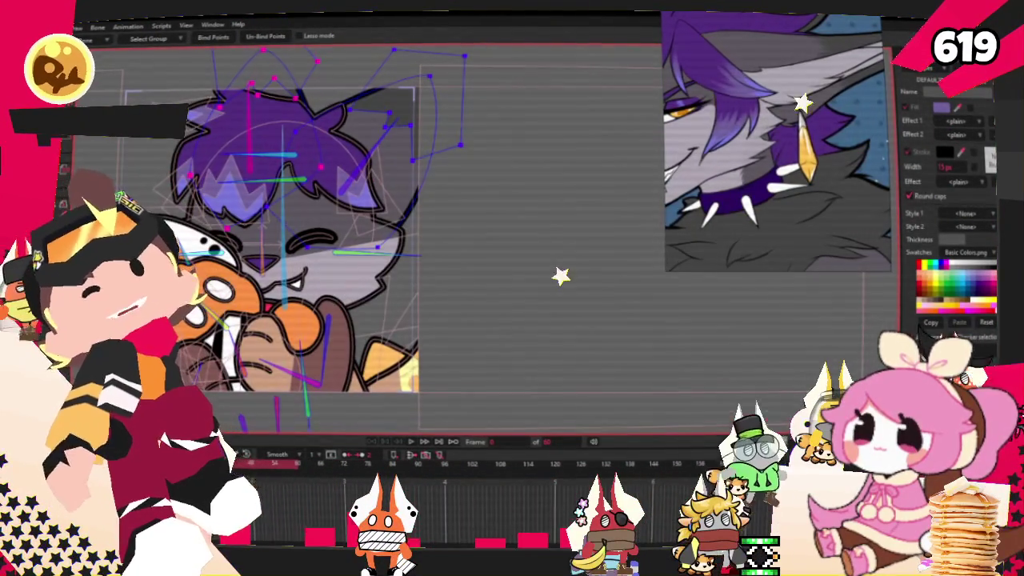
scroll(349, 237, "up", 3)
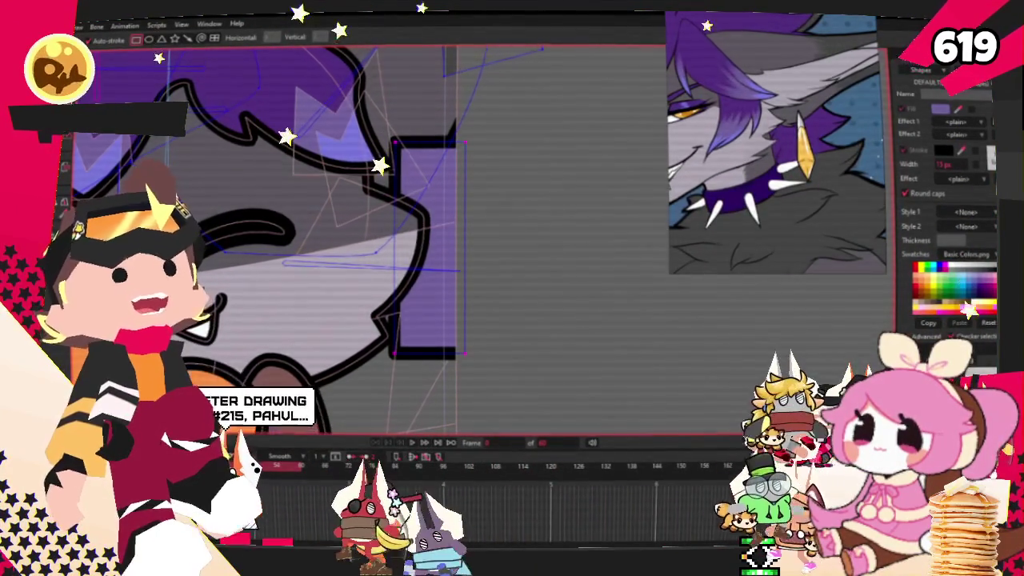
Pull the hair spike's top corner into a diagonal tip further right and adjust its lower points
key("t")
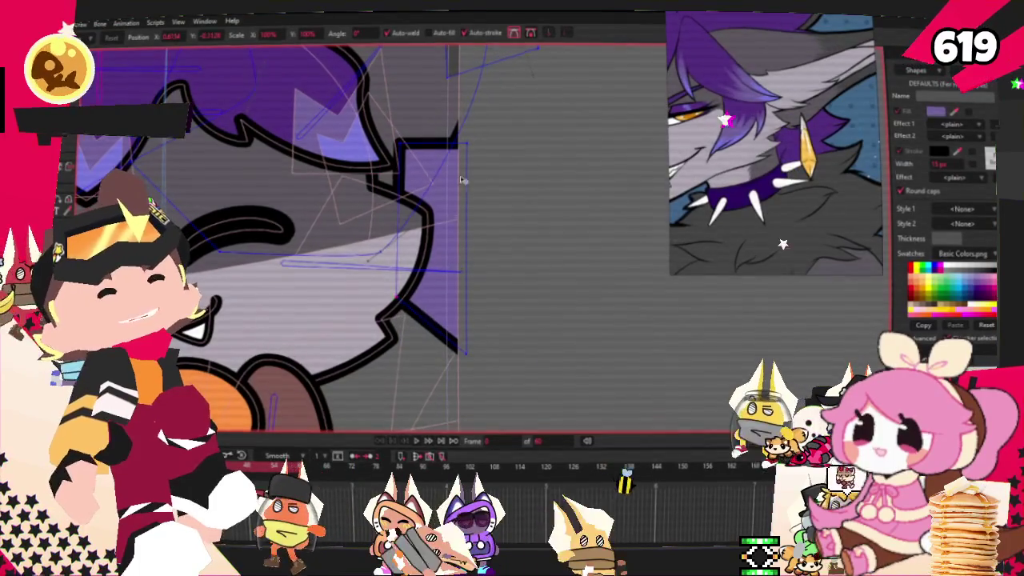
left_click_drag(475, 160, 488, 308)
left_click_drag(400, 132, 432, 130)
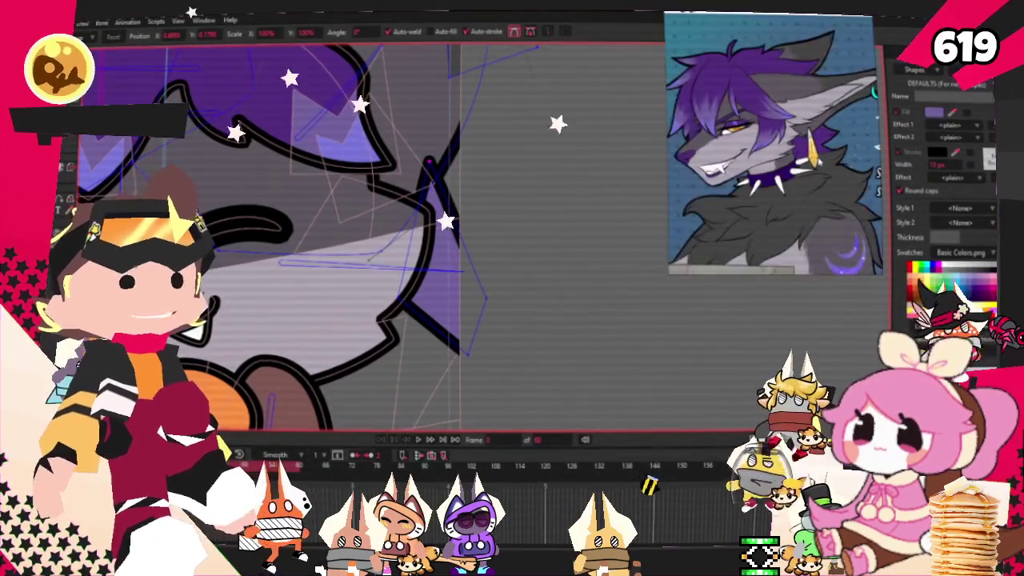
scroll(410, 296, "down", 1)
left_click_drag(414, 333, 406, 336)
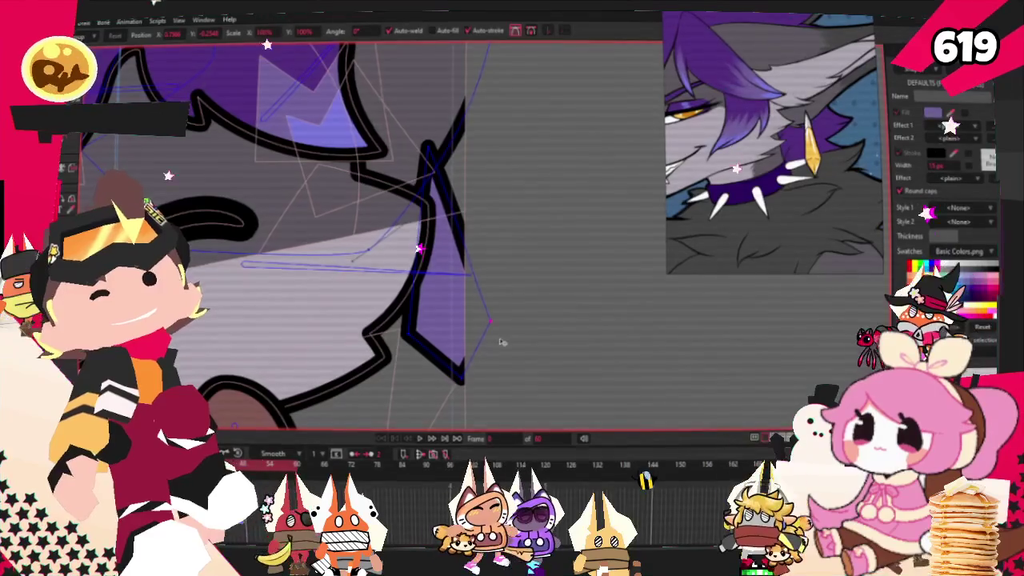
scroll(437, 186, "down", 1)
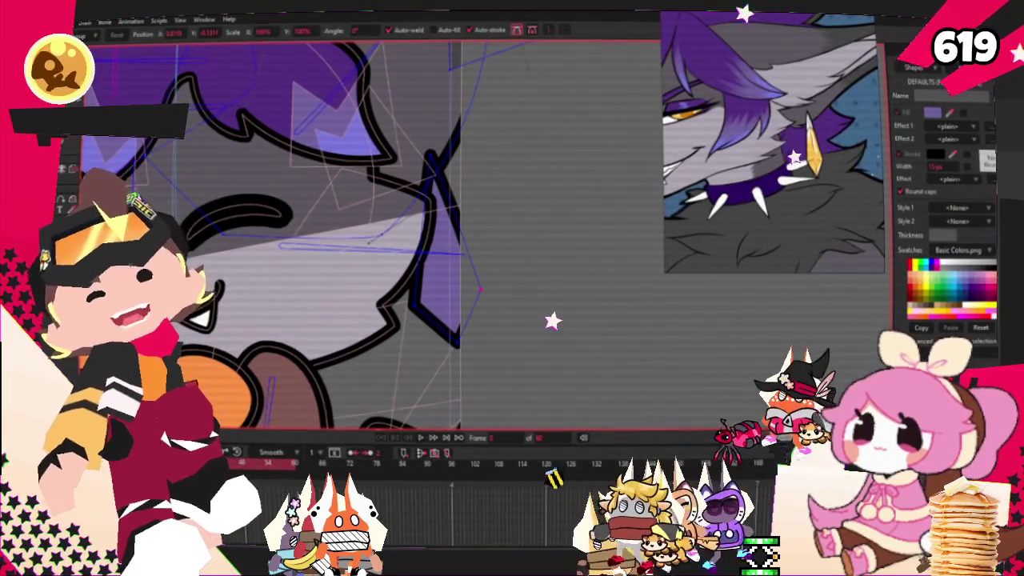
scroll(437, 185, "up", 1)
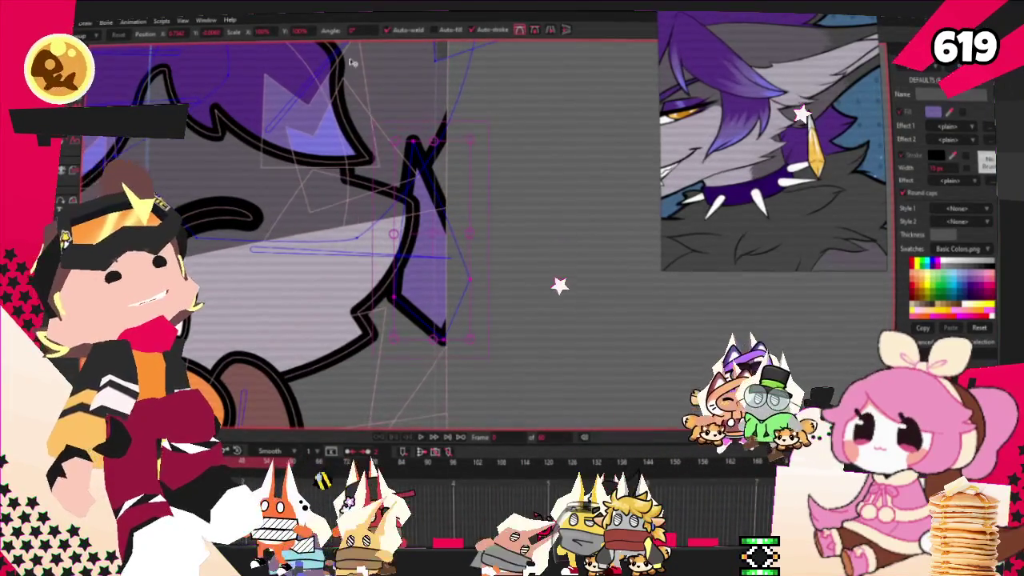
key("b")
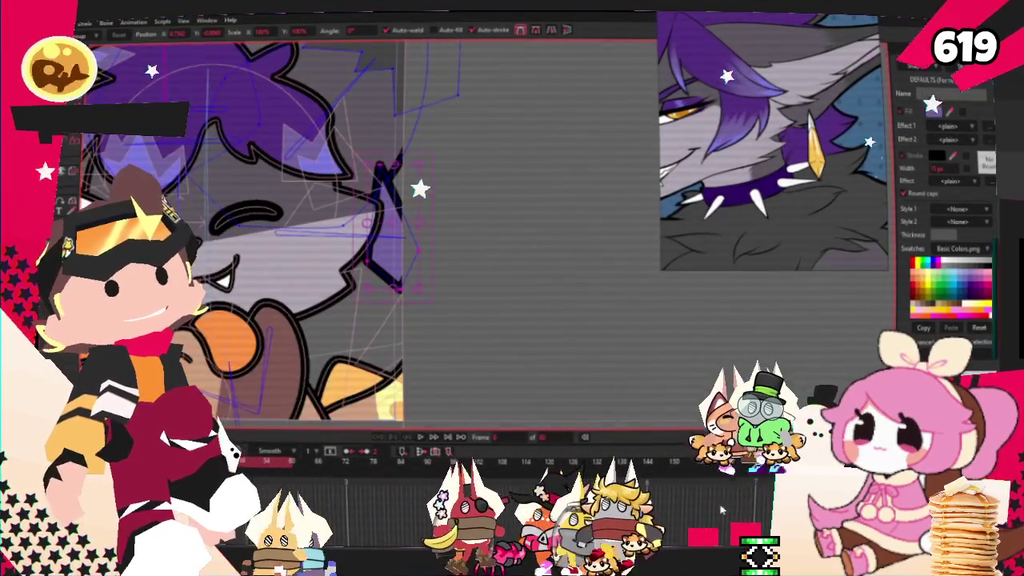
scroll(425, 183, "up", 3)
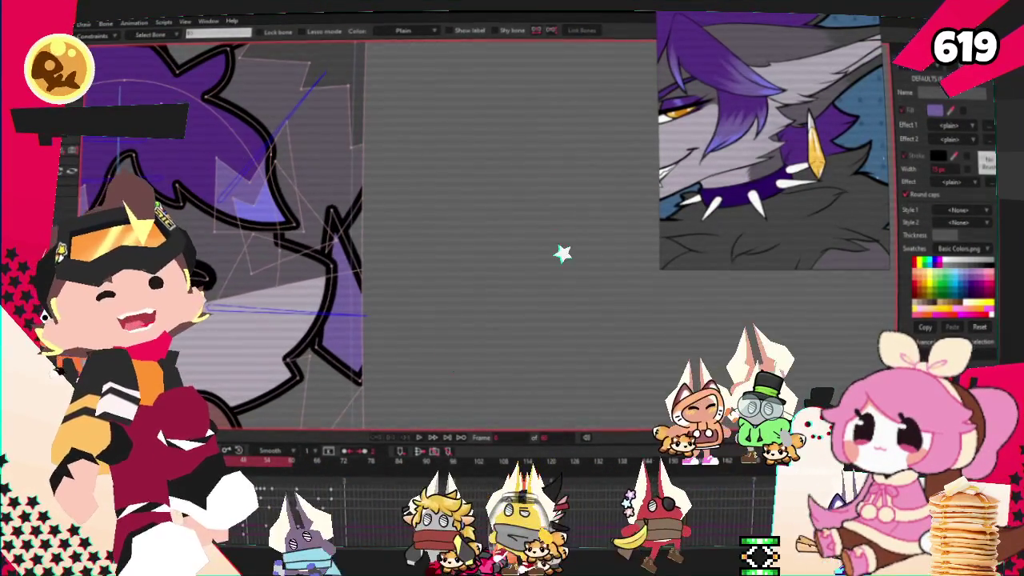
left_click(293, 118)
scroll(294, 118, "down", 2)
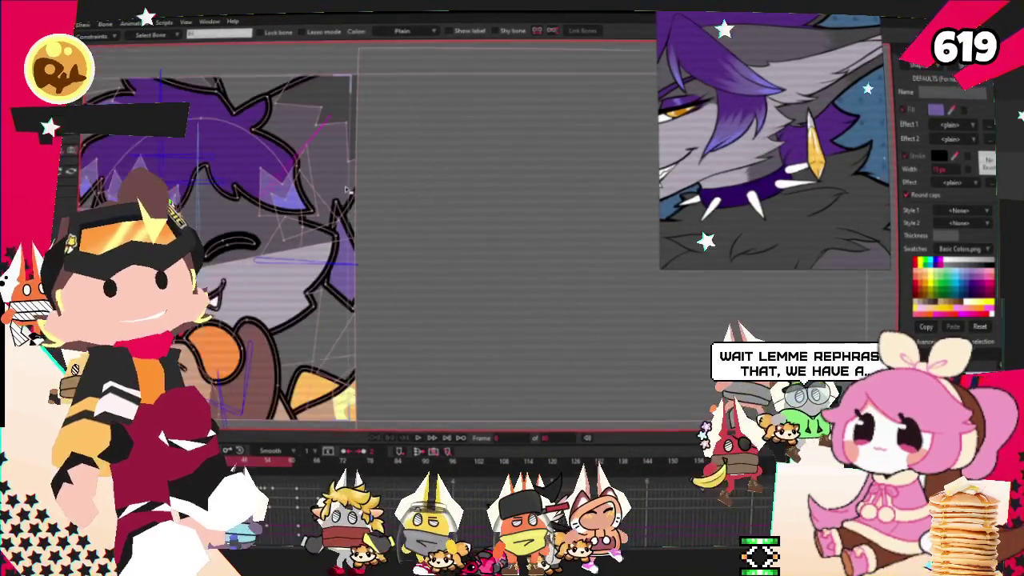
scroll(345, 189, "down", 2)
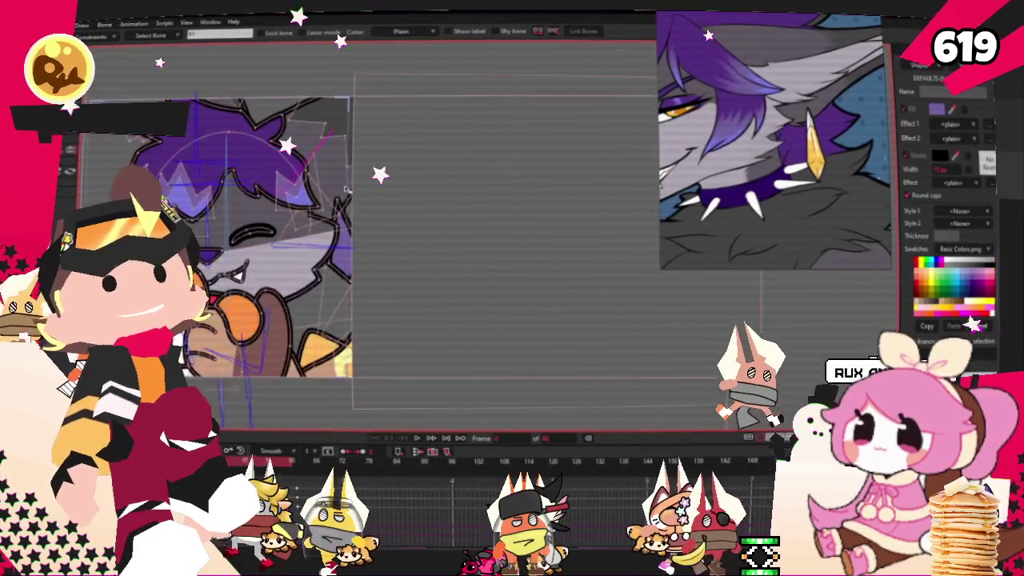
scroll(345, 188, "down", 1)
scroll(347, 190, "up", 1)
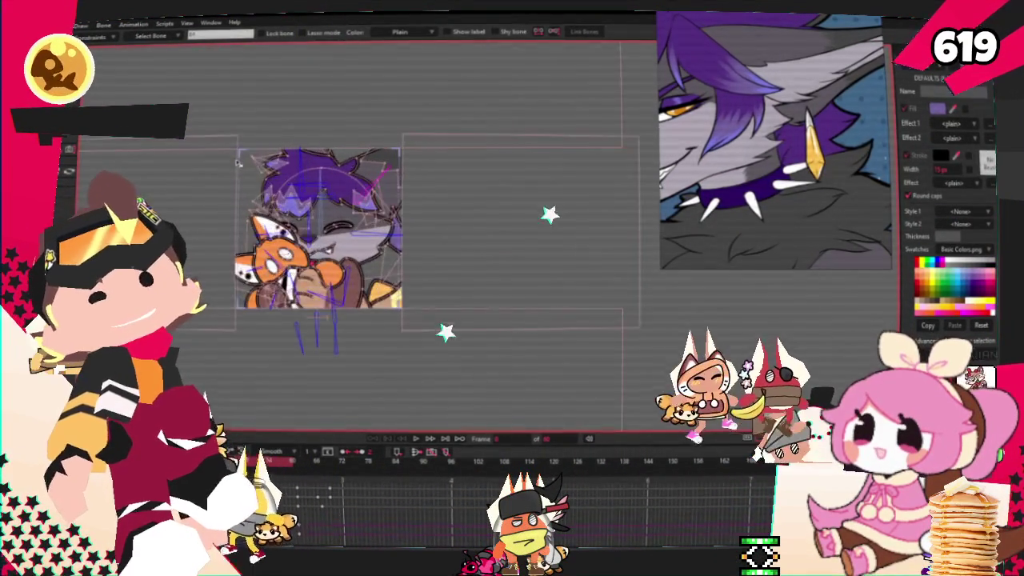
scroll(352, 216, "up", 2)
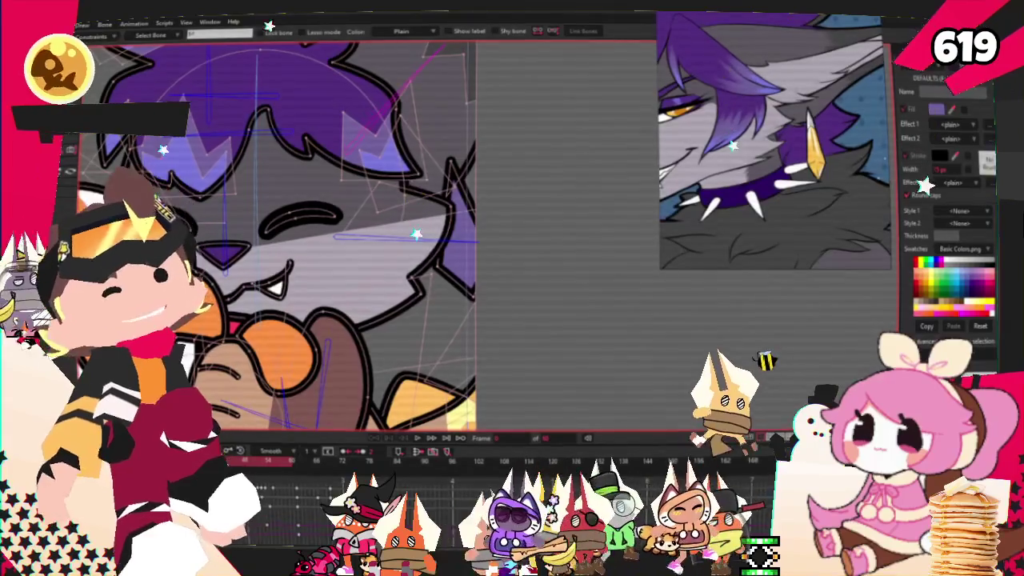
scroll(296, 185, "down", 3)
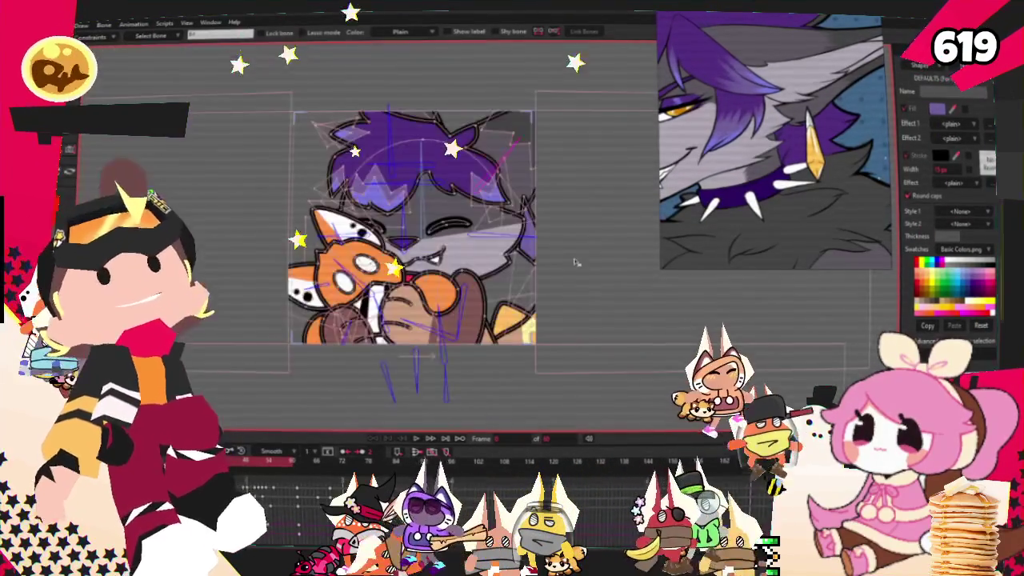
left_click(556, 299)
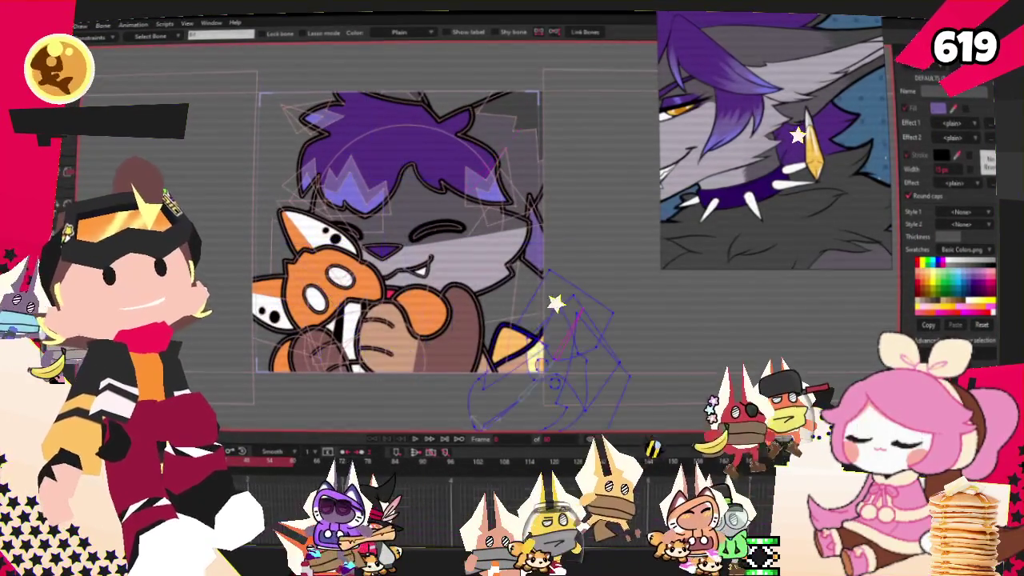
left_click(400, 320)
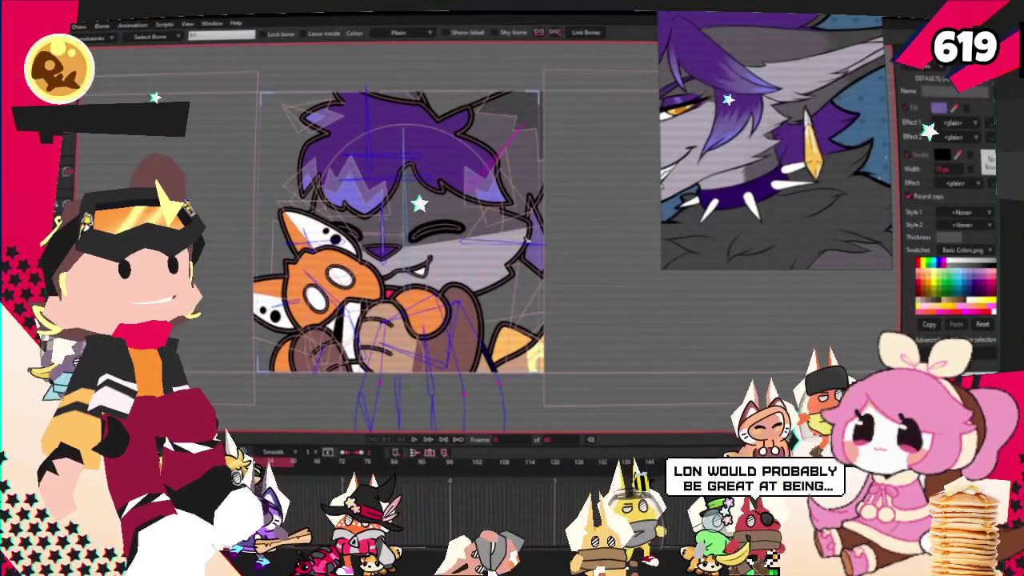
left_click(529, 200)
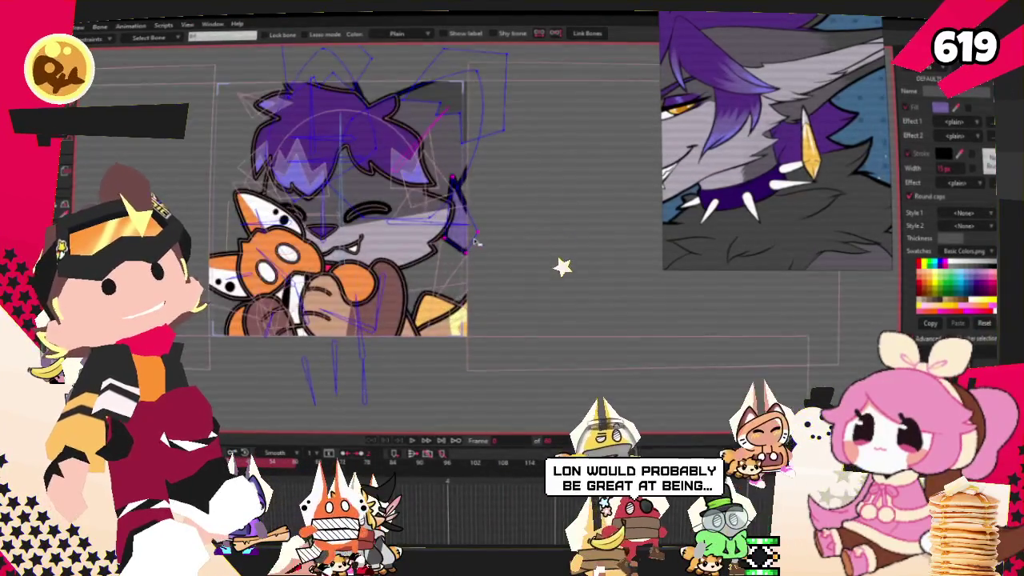
scroll(477, 242, "up", 3)
scroll(475, 243, "up", 2)
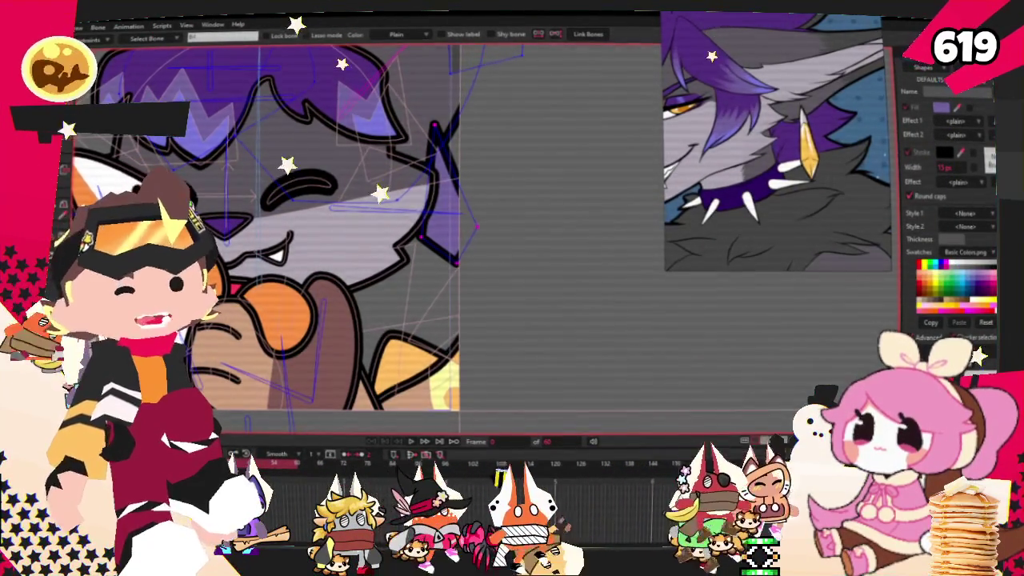
scroll(288, 239, "down", 3)
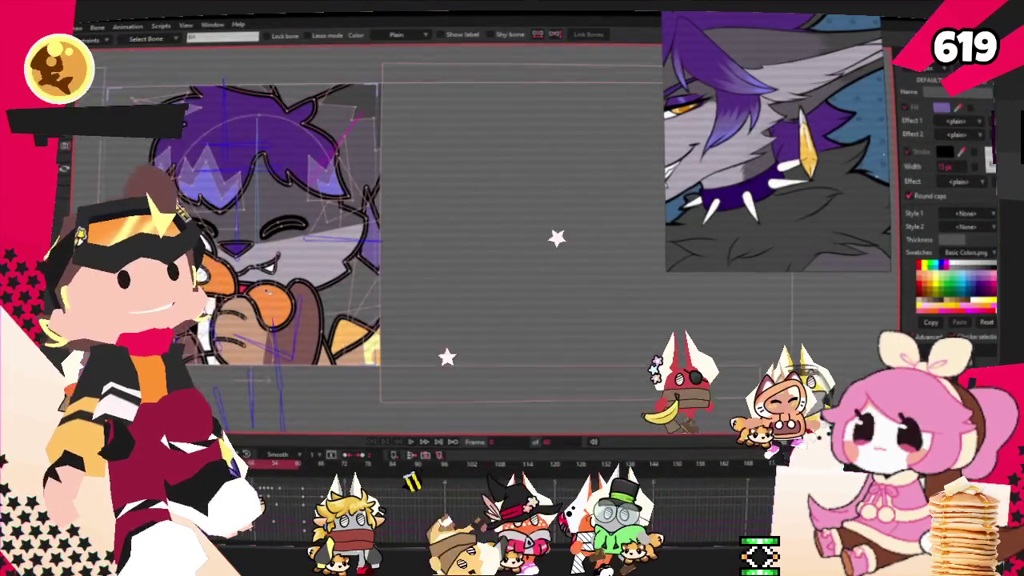
scroll(287, 240, "up", 1)
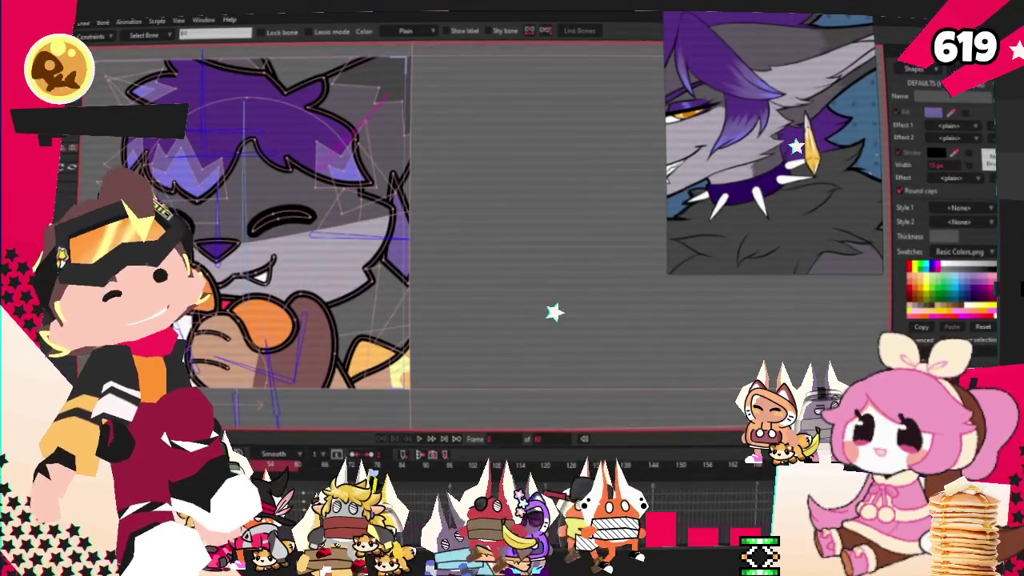
Drag a new bone from the ear tip down along the hanging earring
scroll(393, 187, "up", 3)
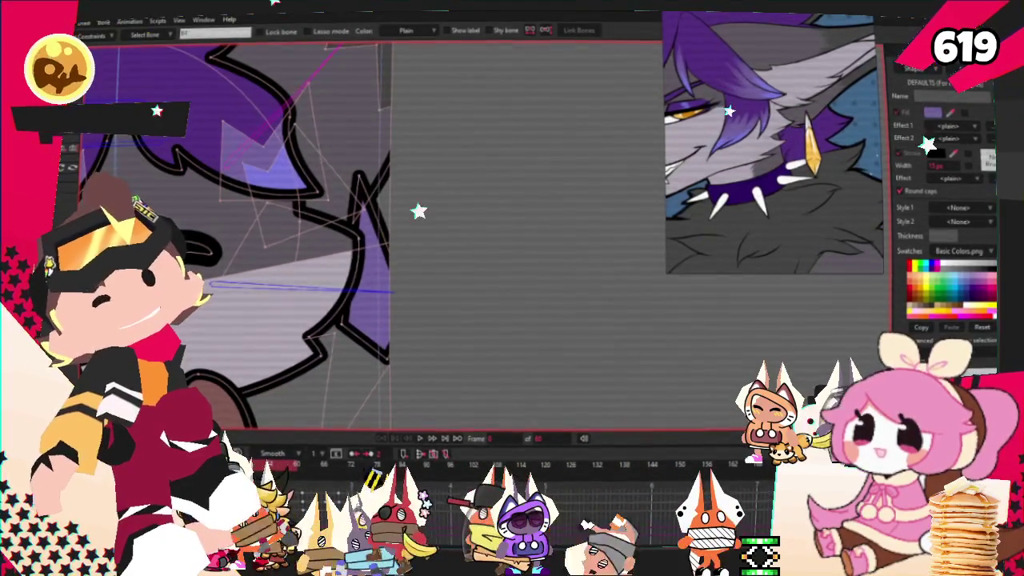
key("t")
left_click_drag(357, 194, 377, 343)
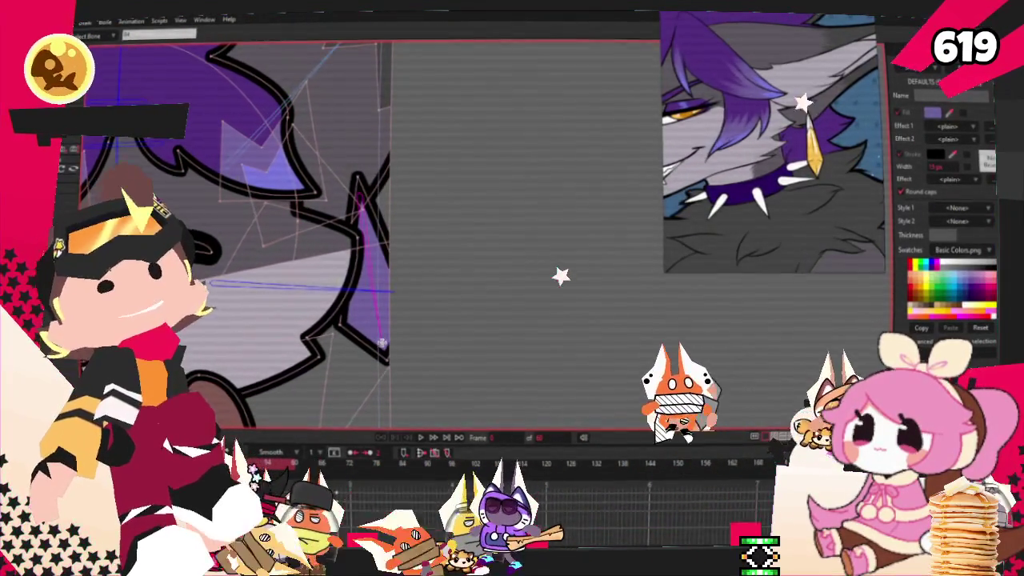
scroll(361, 295, "down", 2)
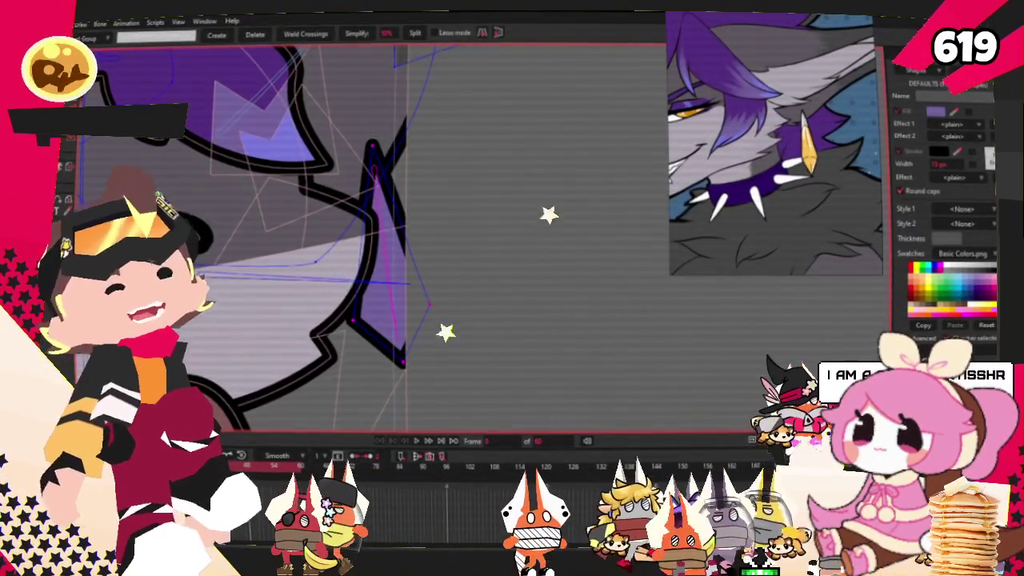
Move through the Draw and Bone tools to Bind Points, displaying bones and earring points
key("f")
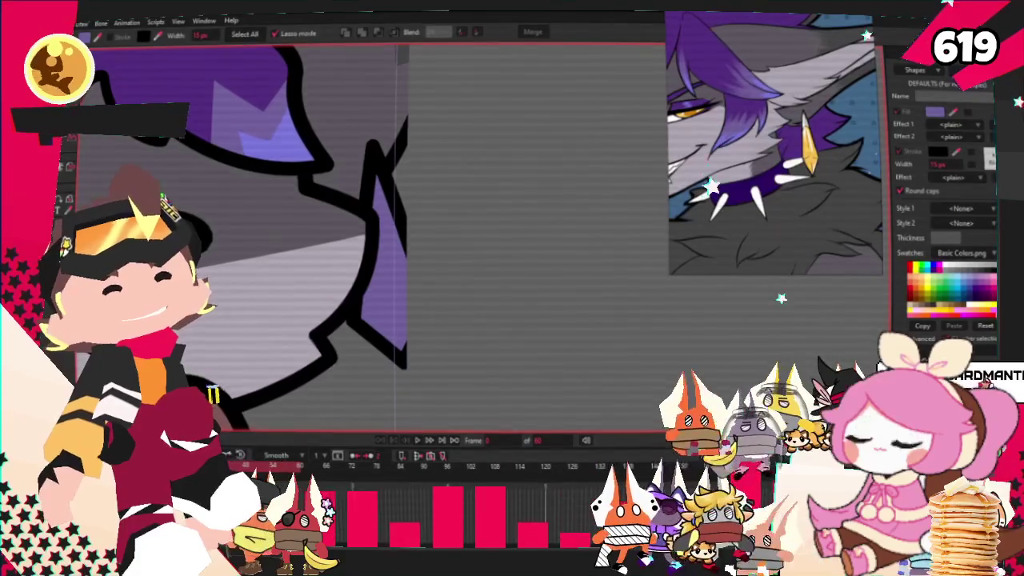
key("b")
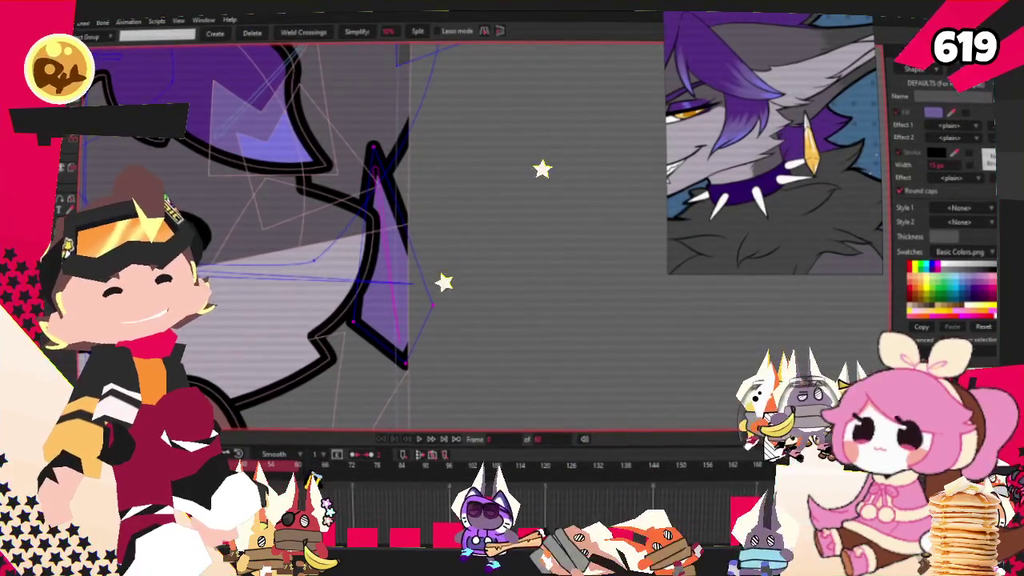
scroll(214, 210, "down", 2)
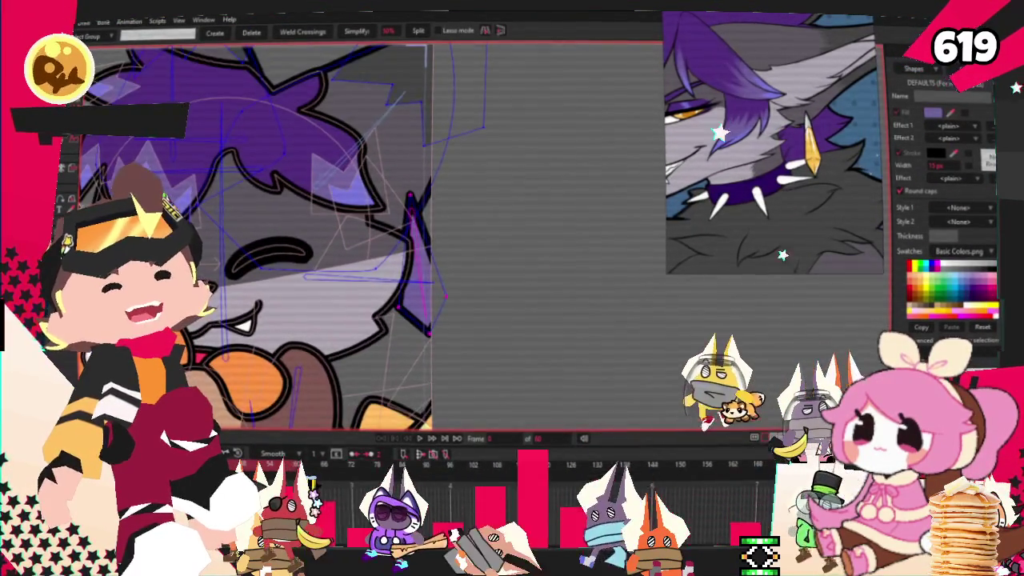
key("i")
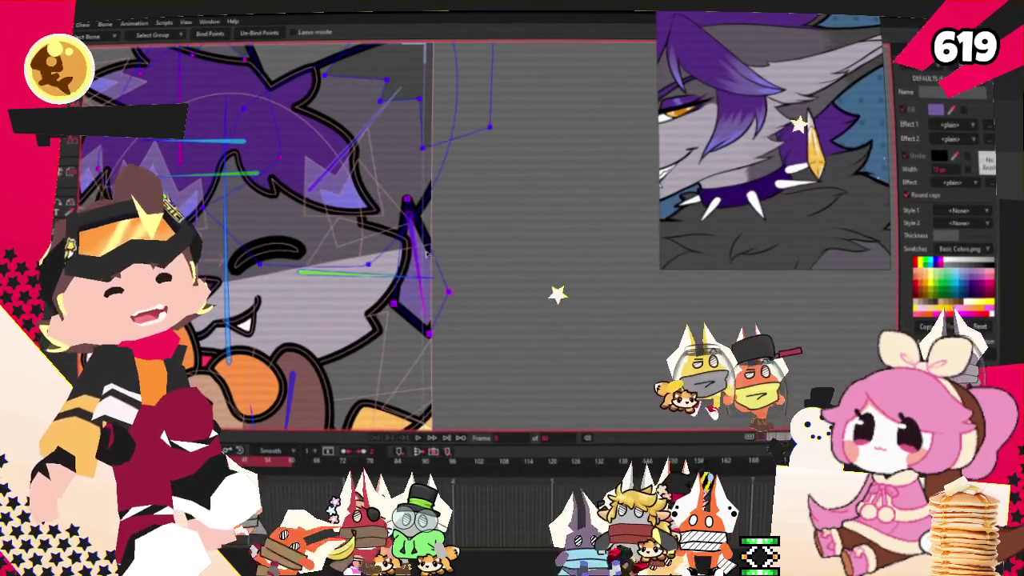
Select the earring bone and swing it to test its movement, then return to Select Points
scroll(336, 240, "down", 3)
scroll(336, 240, "down", 2)
scroll(475, 301, "up", 2)
scroll(475, 301, "up", 1)
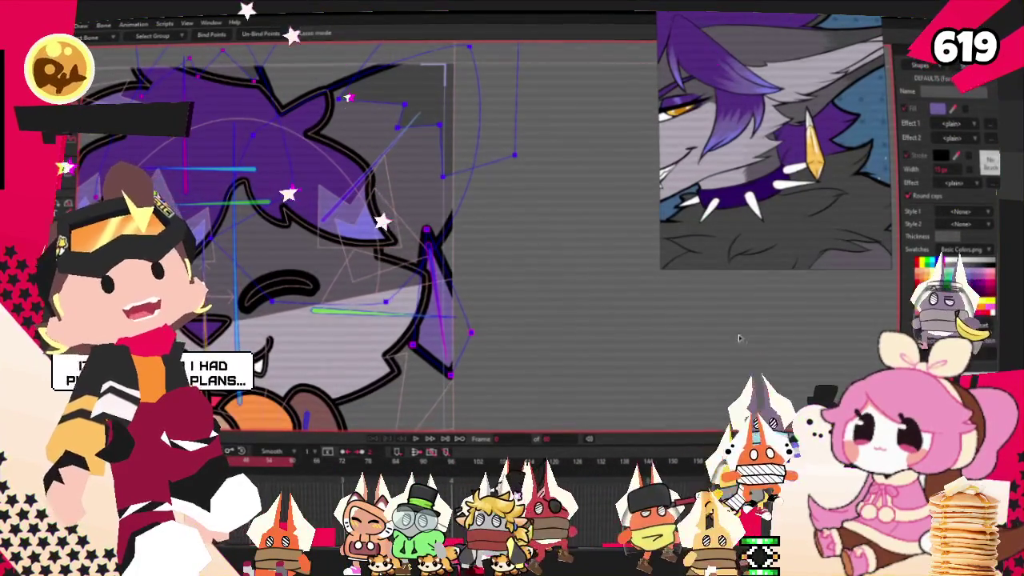
key("z")
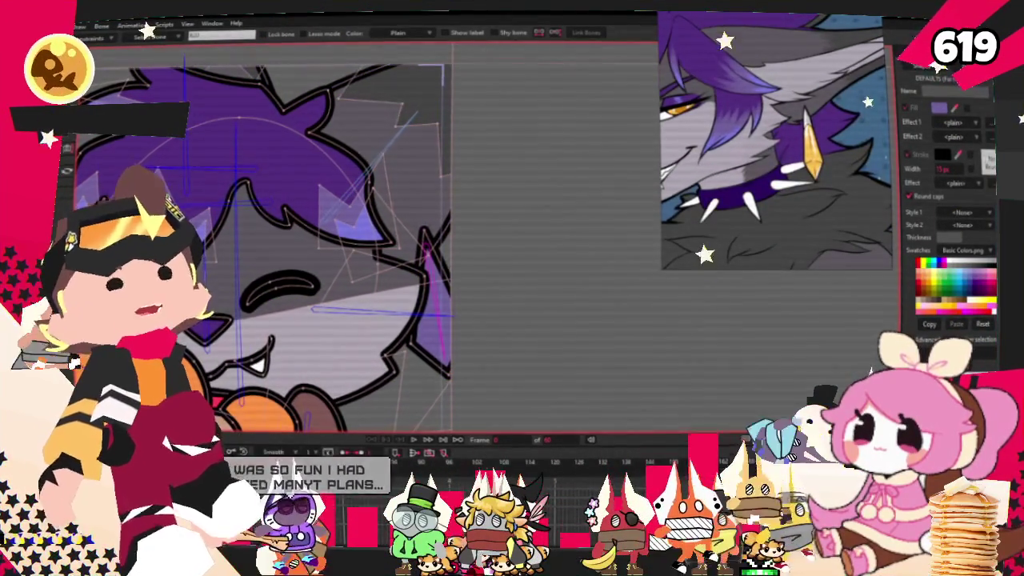
left_click(416, 256)
left_click_drag(416, 256, 419, 304)
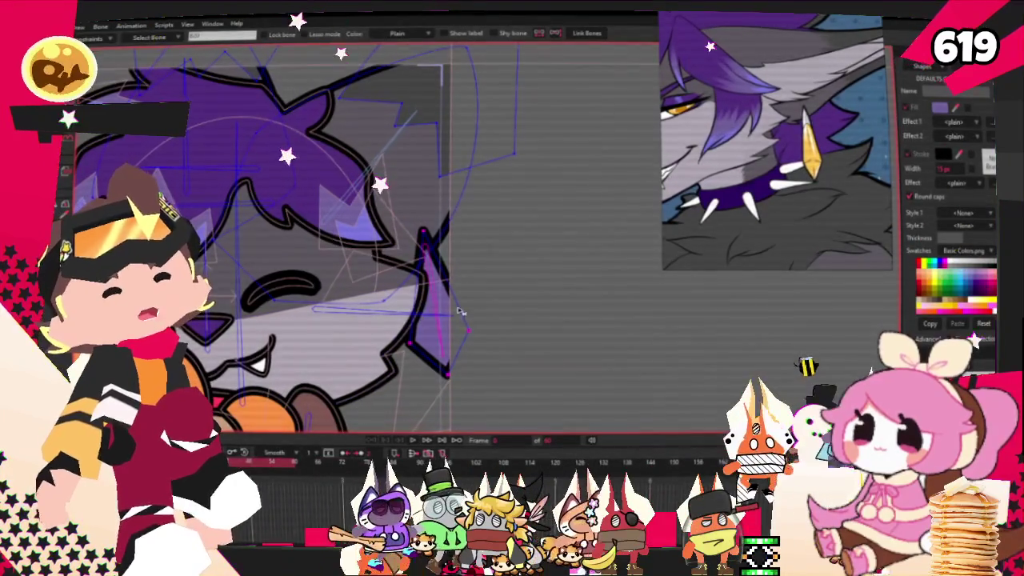
key("g")
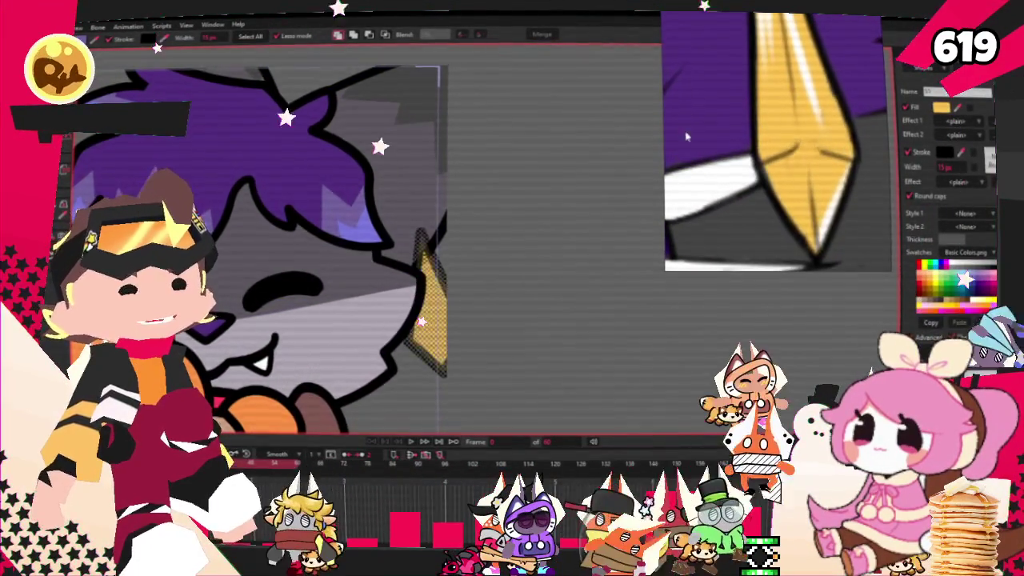
scroll(552, 218, "down", 4)
scroll(552, 217, "down", 3)
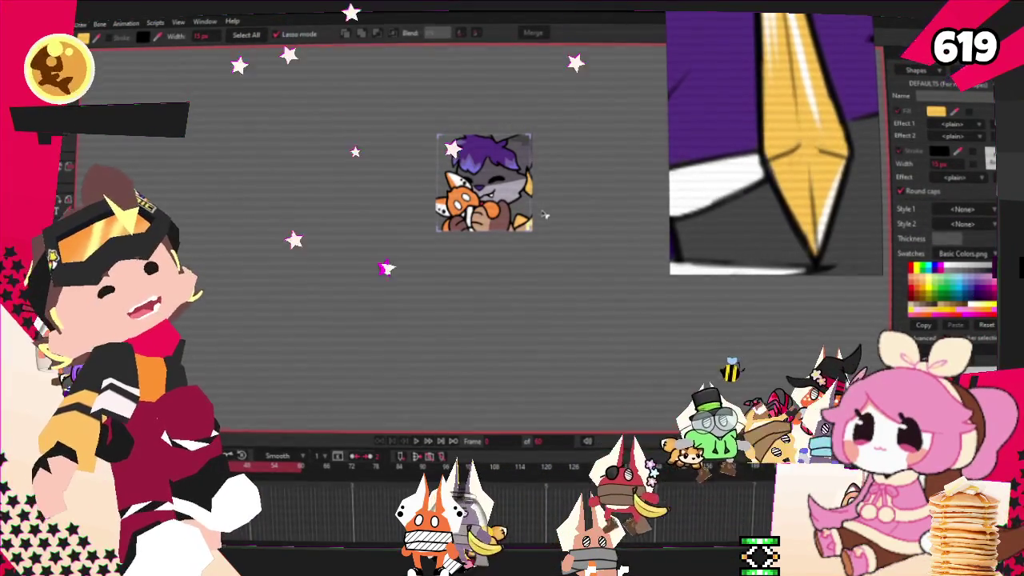
scroll(543, 215, "up", 3)
scroll(560, 177, "up", 5)
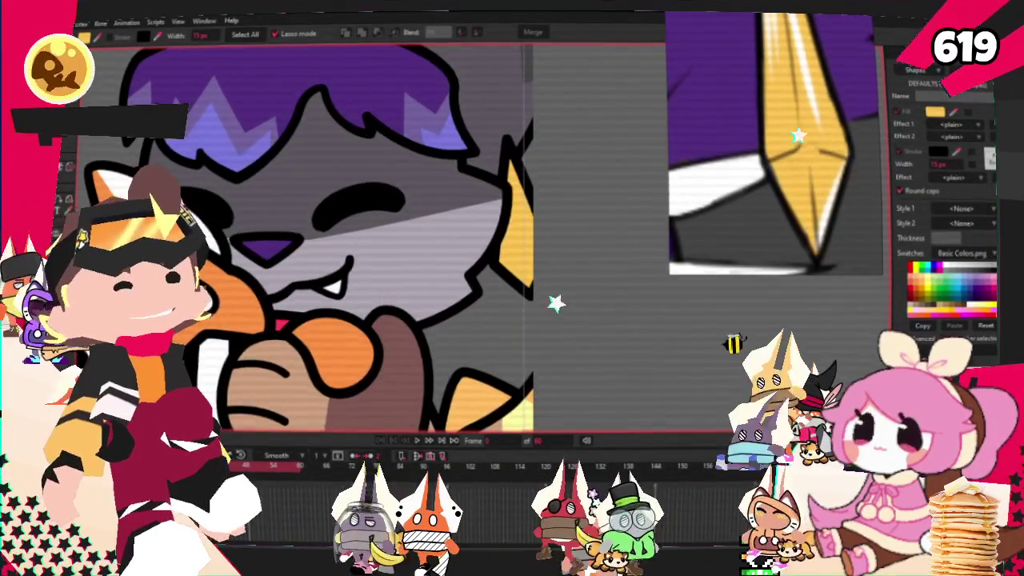
scroll(382, 156, "up", 3)
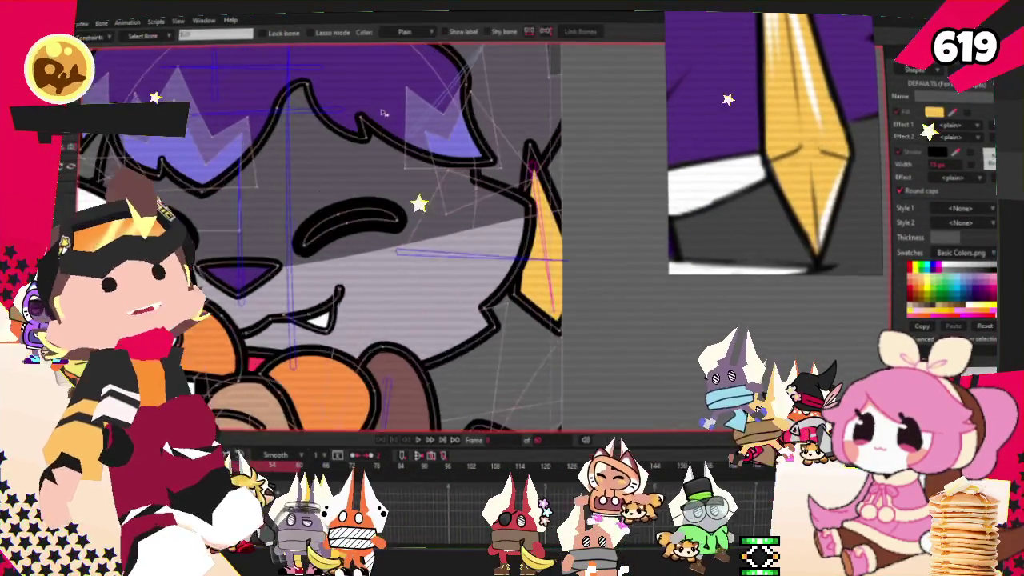
left_click(95, 37)
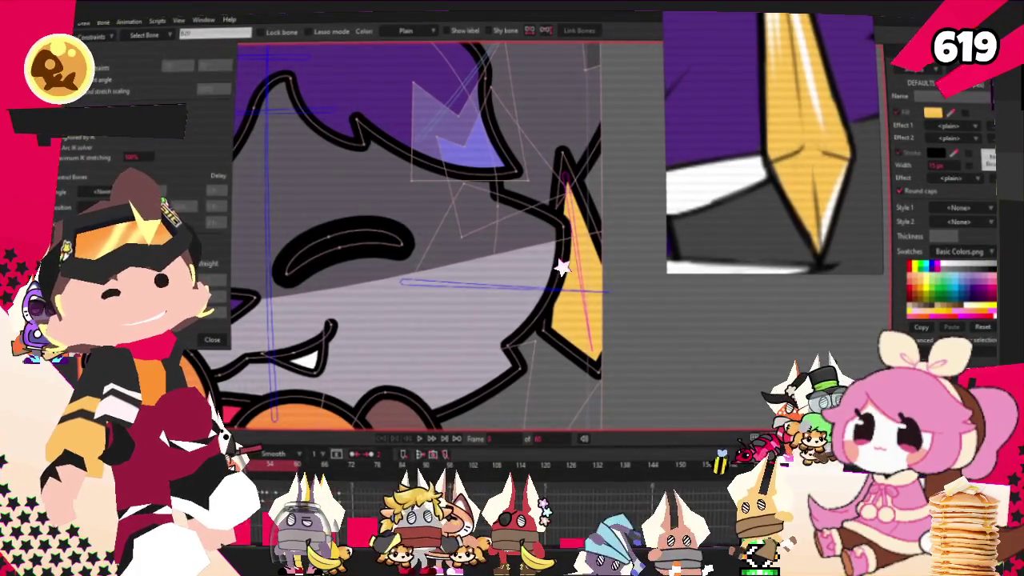
scroll(344, 200, "down", 3)
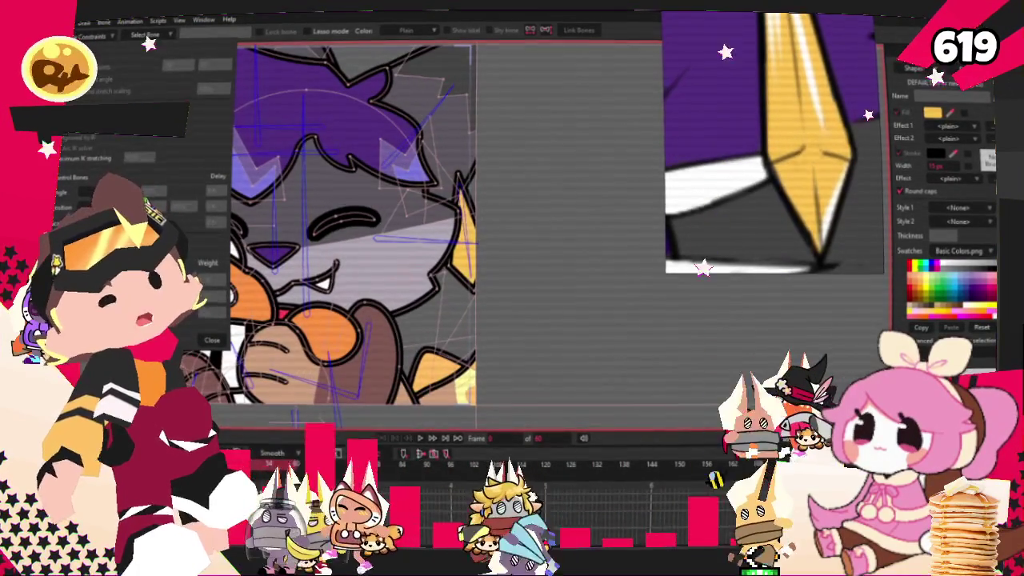
left_click(204, 341)
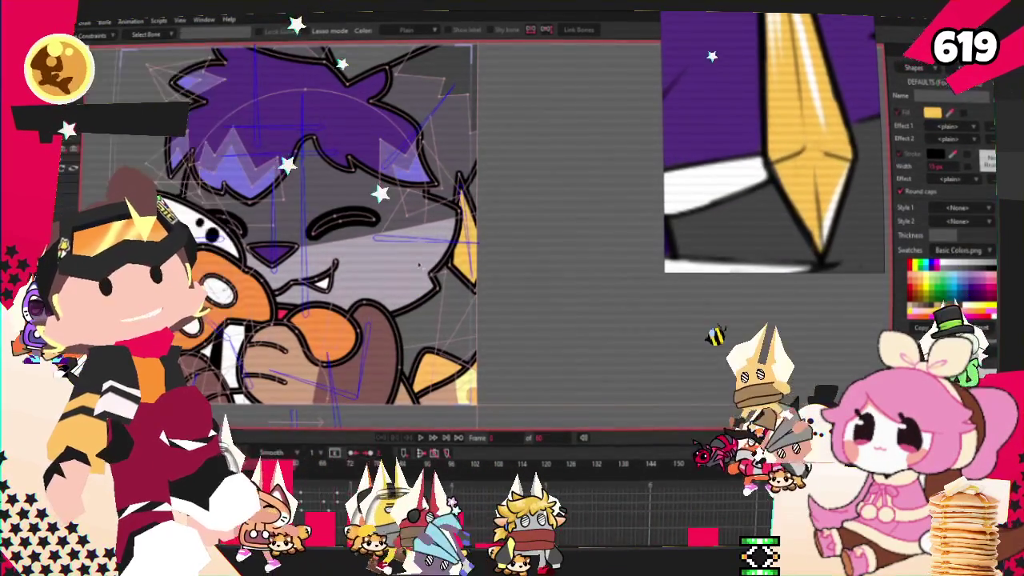
scroll(283, 200, "down", 2)
scroll(283, 200, "up", 3)
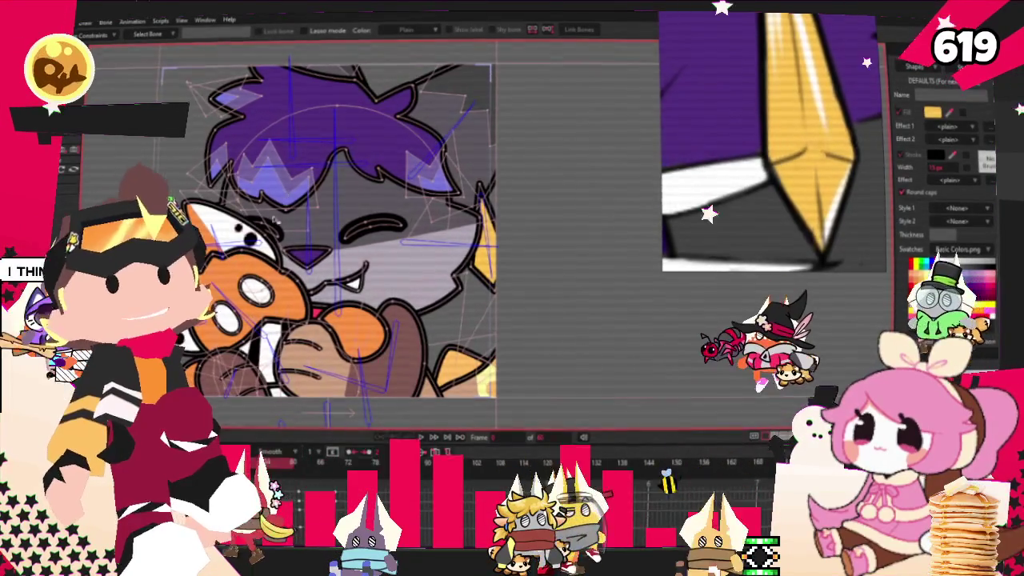
key("space")
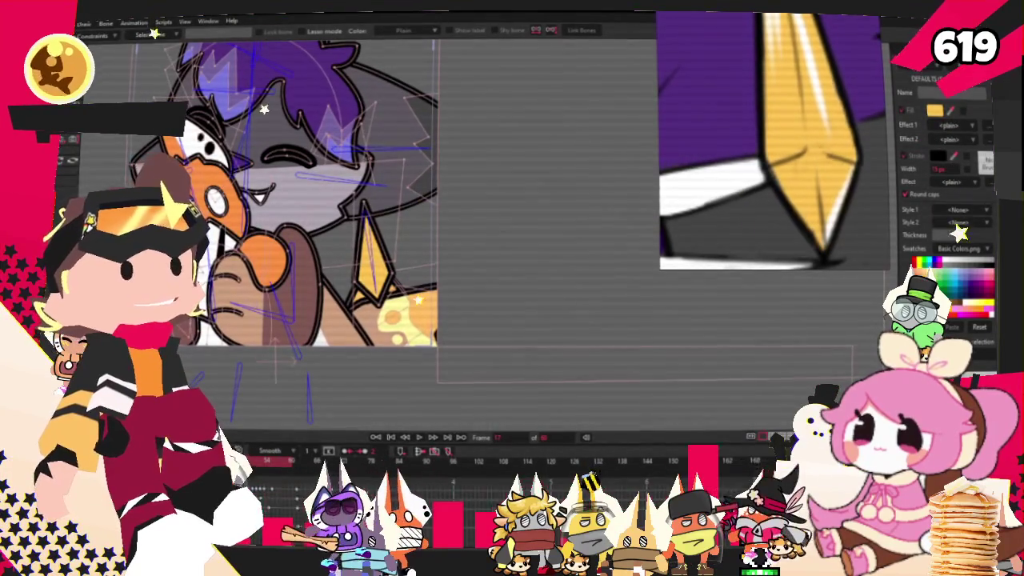
key("t")
scroll(417, 282, "up", 2)
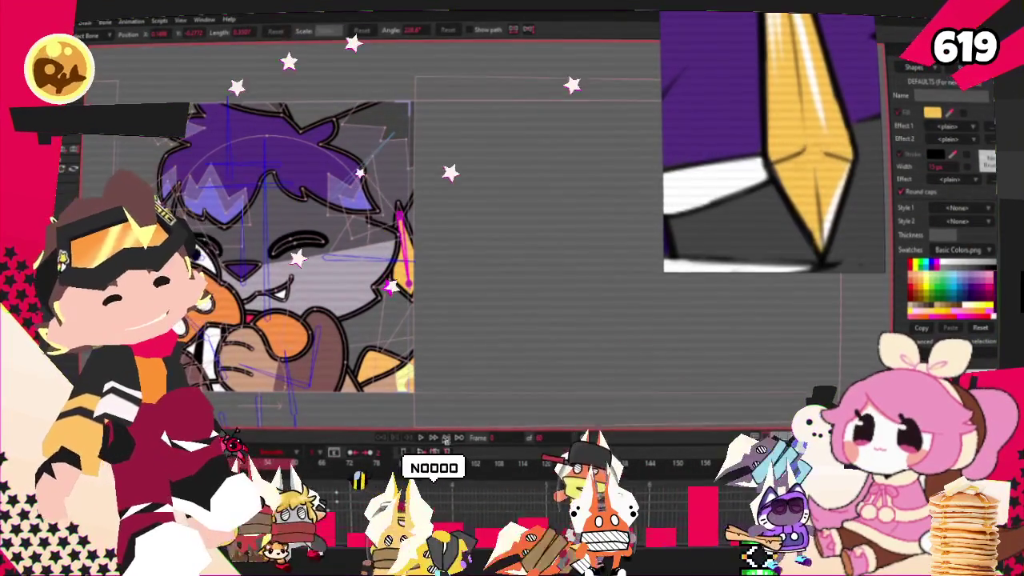
left_click(420, 439)
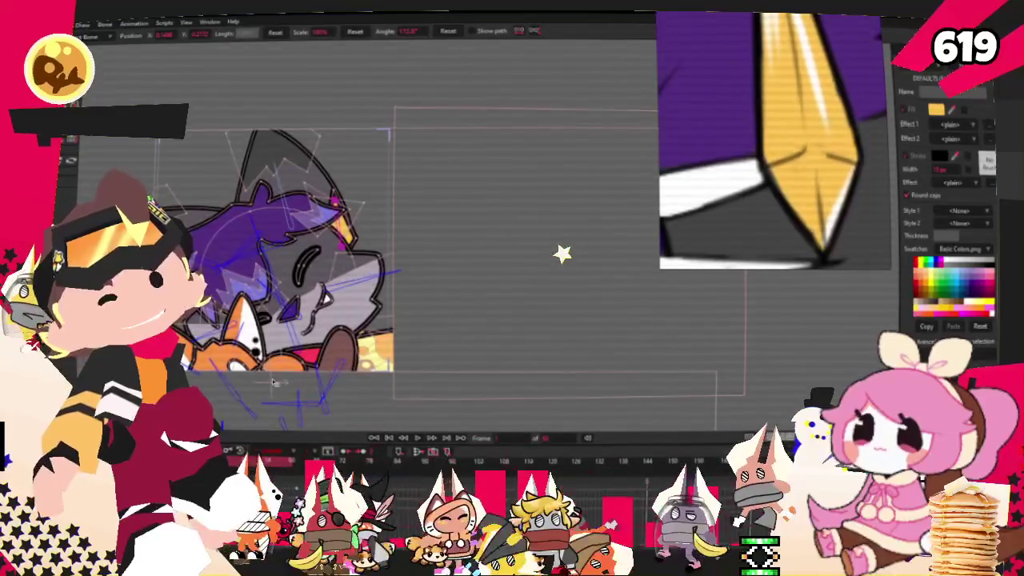
scroll(383, 206, "up", 2)
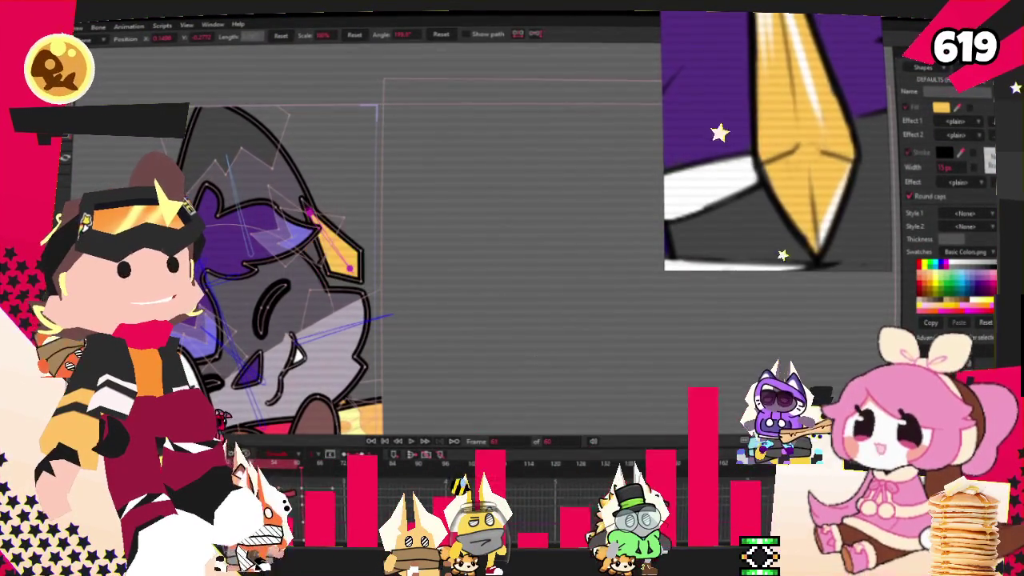
left_click(413, 440)
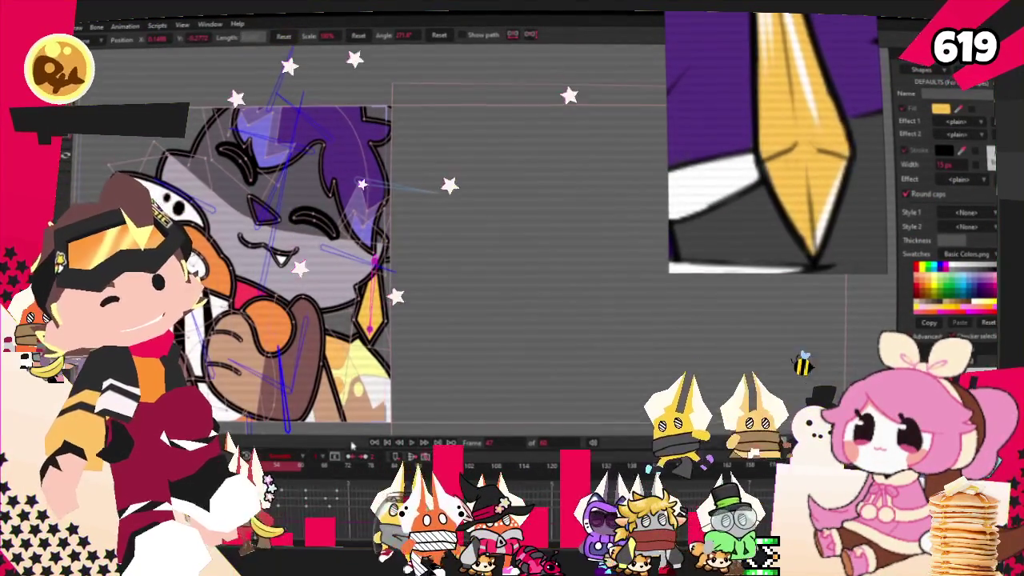
left_click(388, 443)
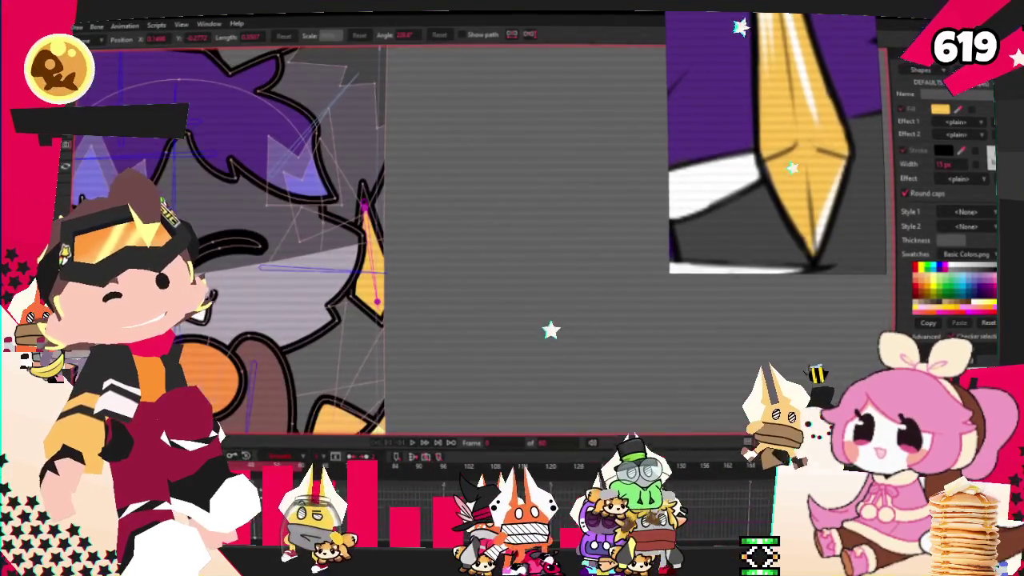
key("z")
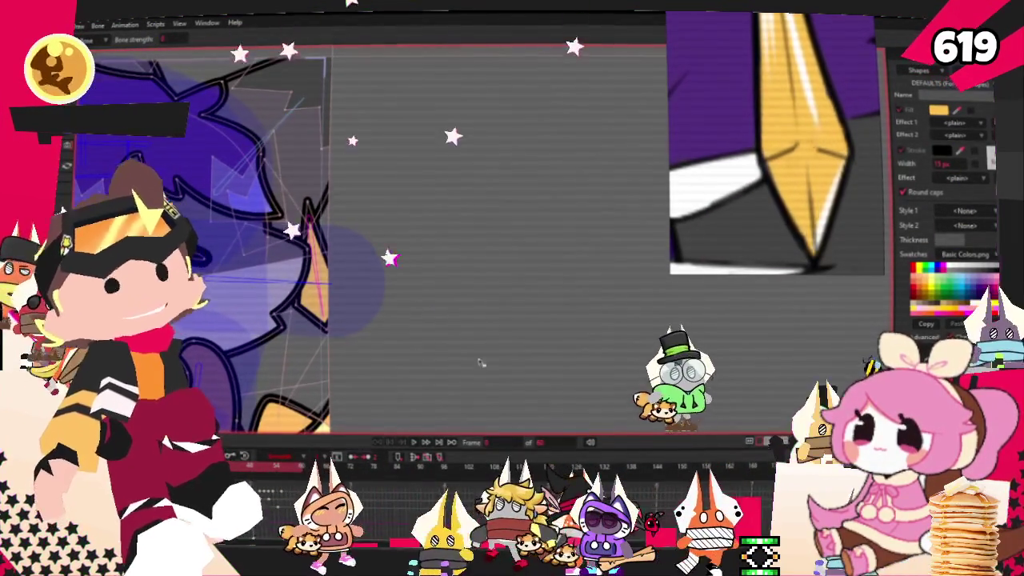
key("g")
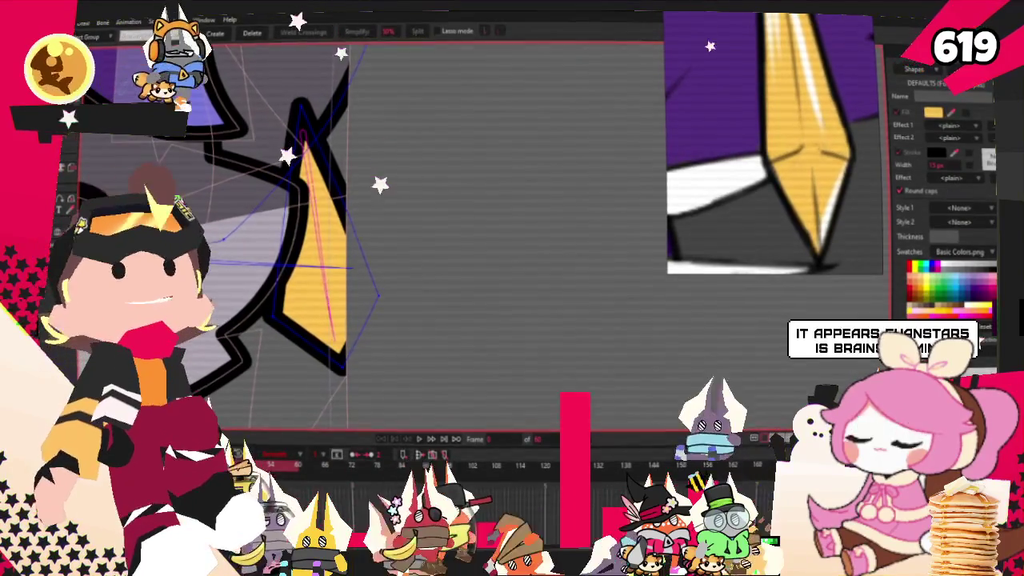
Select all the yellow earring's points and drag them slightly upward on the ear
key("t")
key("g")
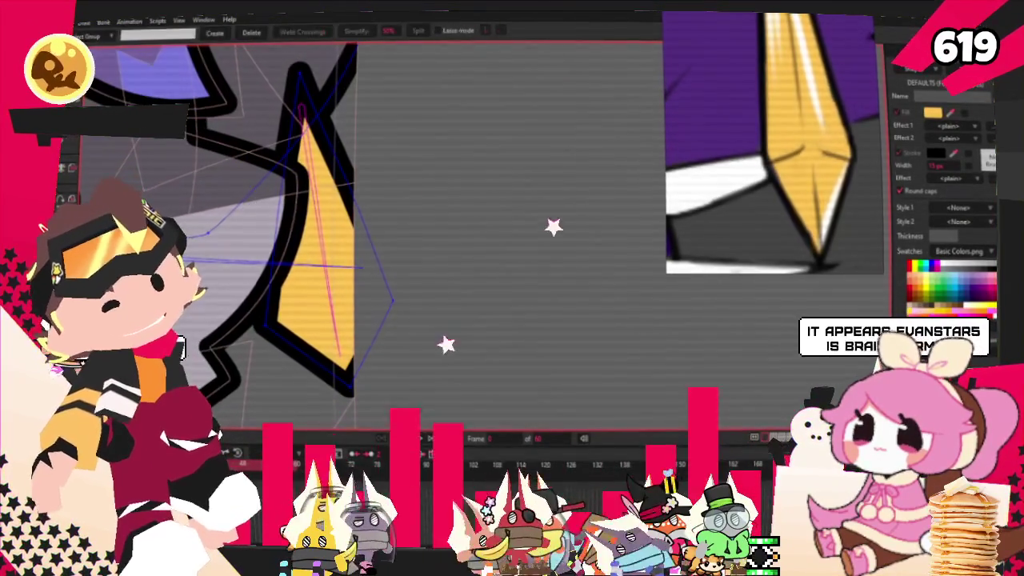
key("ctrl+a")
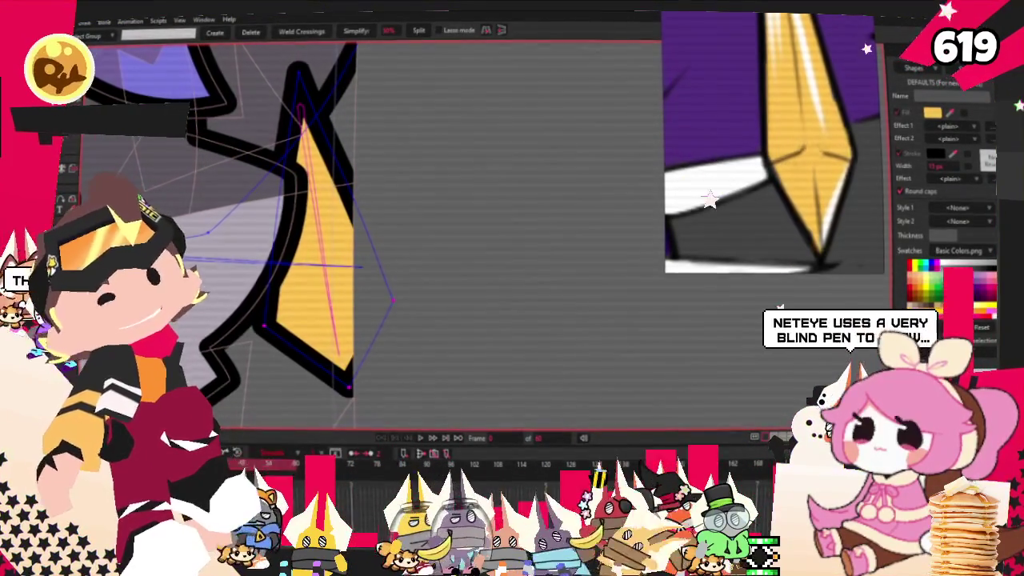
key("t")
left_click_drag(364, 359, 364, 322)
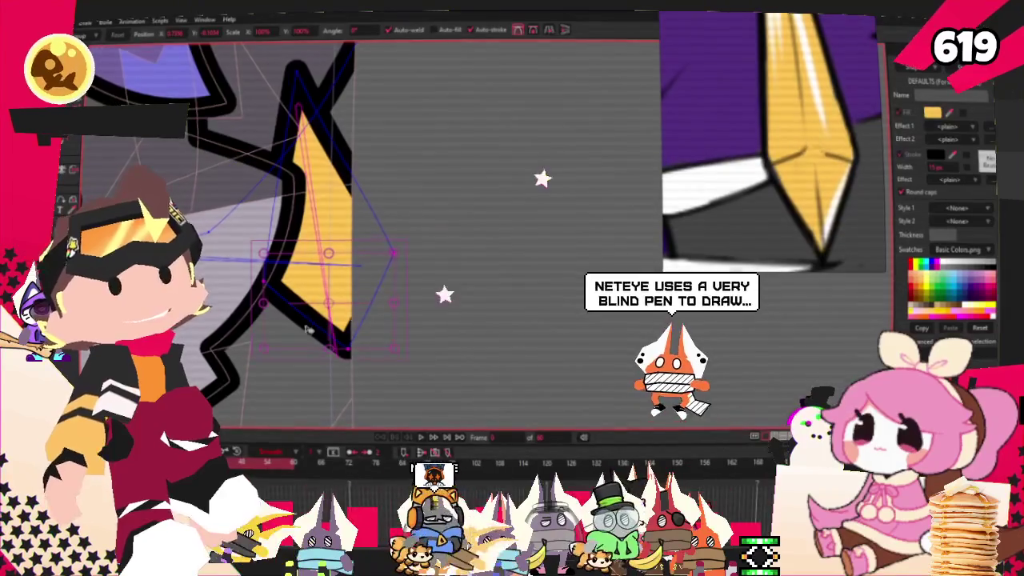
scroll(339, 302, "down", 3)
scroll(340, 302, "down", 2)
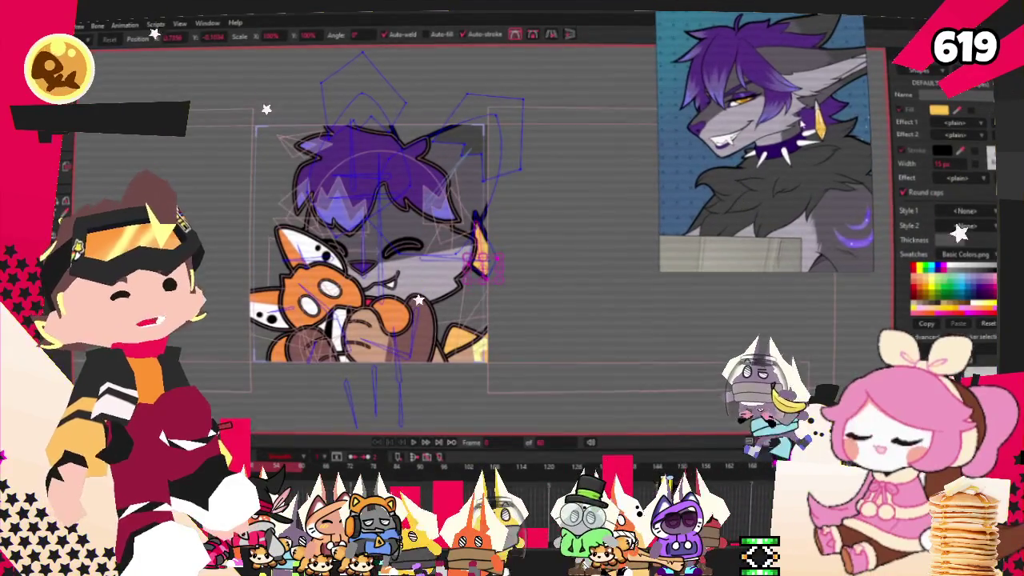
scroll(614, 423, "up", 2)
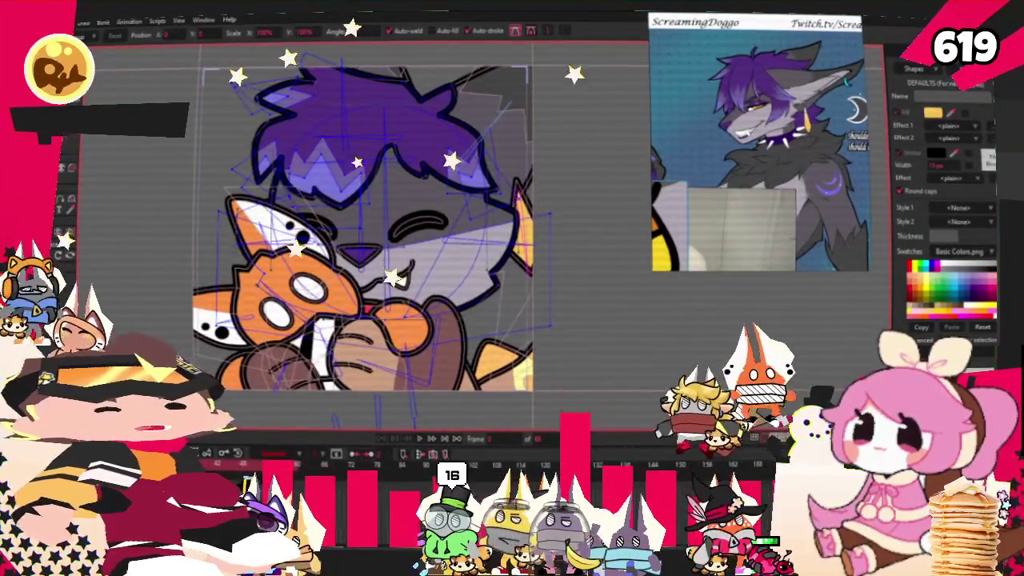
scroll(422, 241, "up", 2)
scroll(422, 241, "up", 2)
scroll(422, 242, "up", 2)
scroll(422, 241, "down", 2)
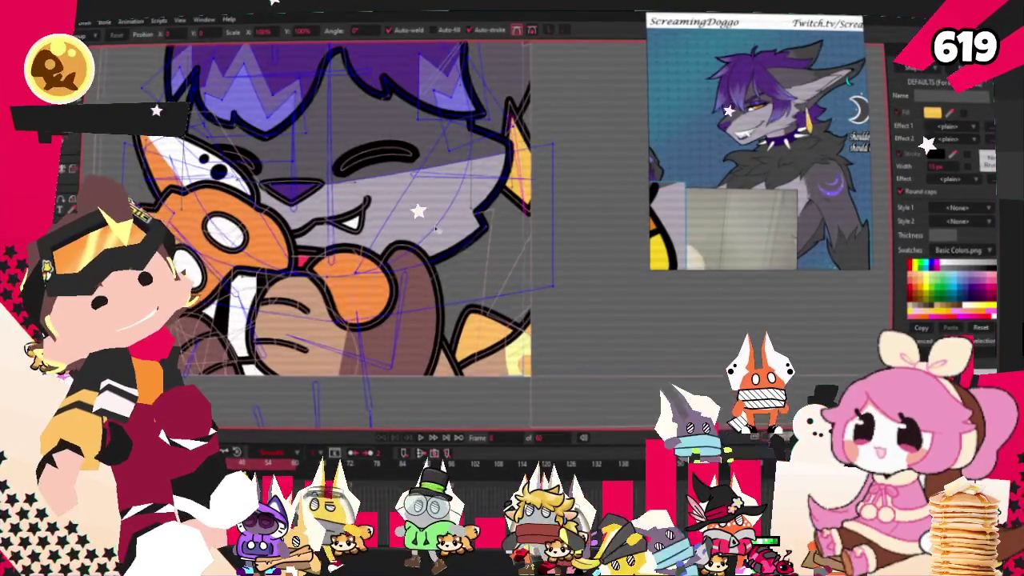
scroll(437, 230, "down", 2)
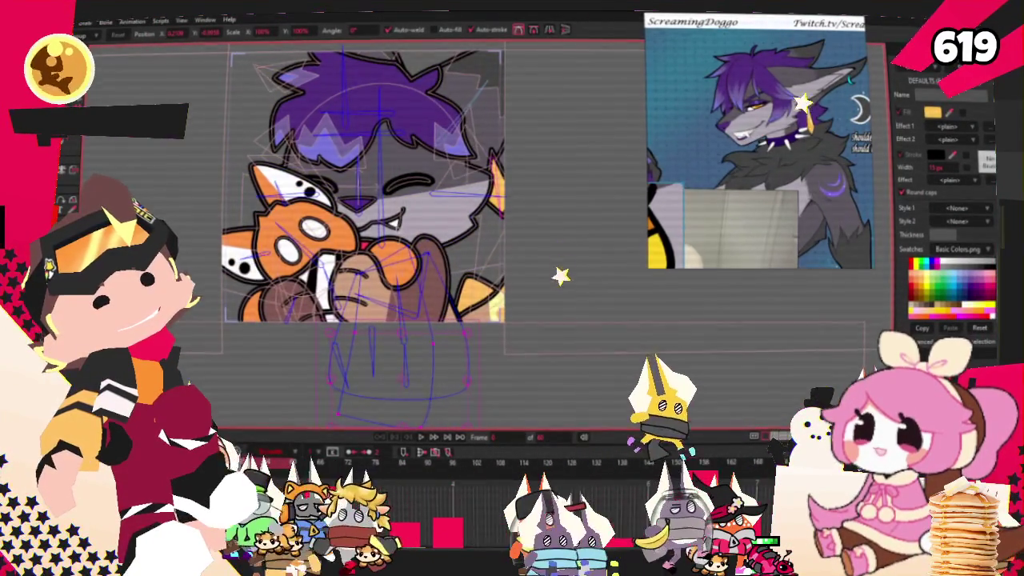
Switch to Select Shape and cycle to the second overlapping shape (2/2)
scroll(562, 273, "up", 2)
key("b")
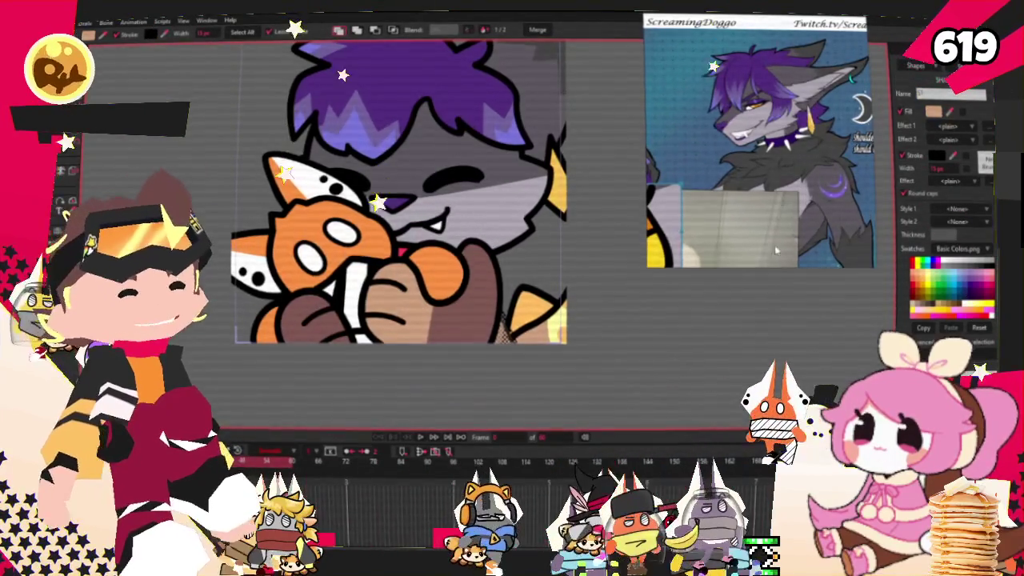
scroll(867, 207, "up", 3)
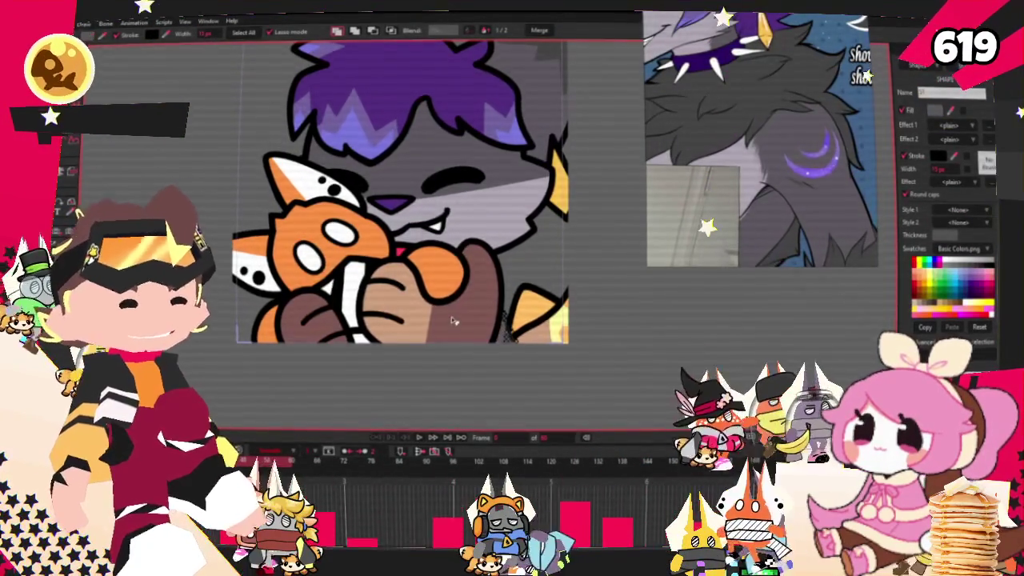
left_click(950, 108)
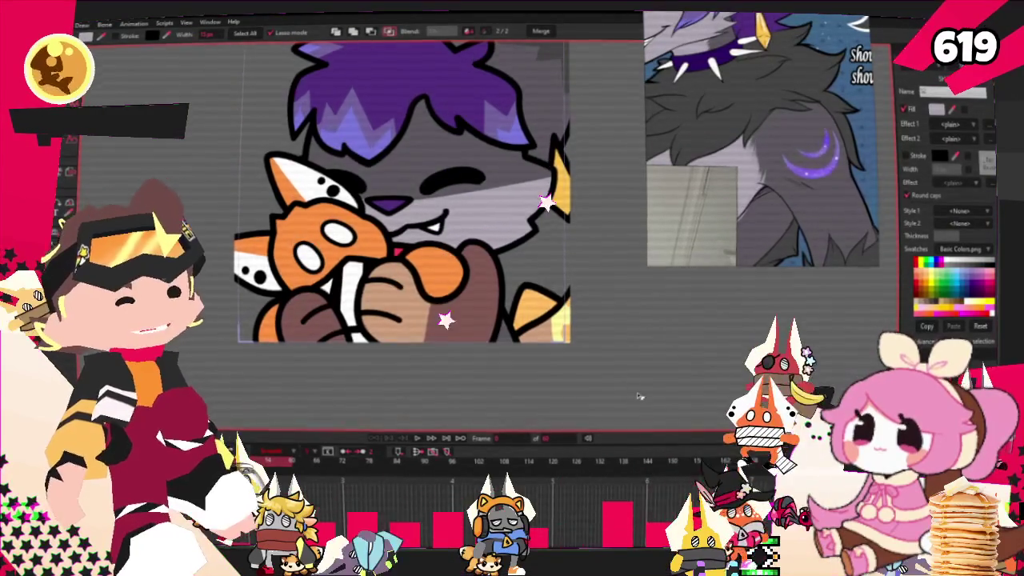
scroll(503, 217, "down", 2)
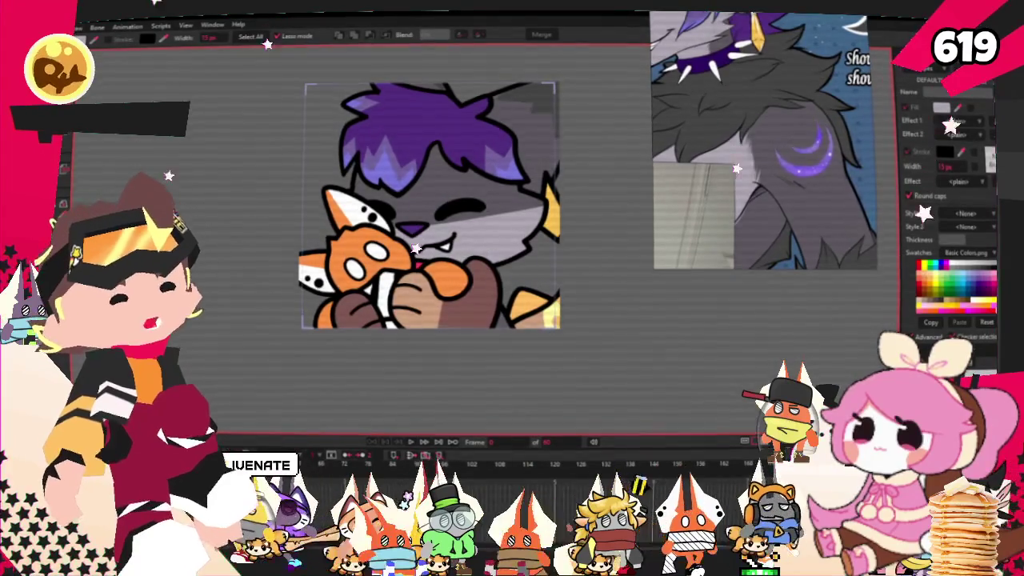
Pick the red neck bandana on a frame without the plush and fill it dark grey
key("space")
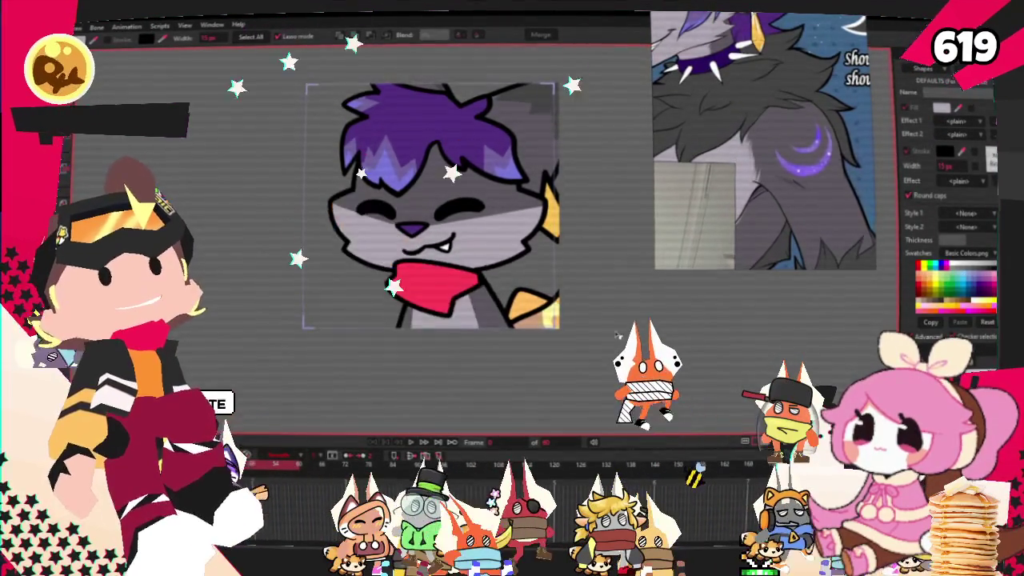
left_click(395, 305)
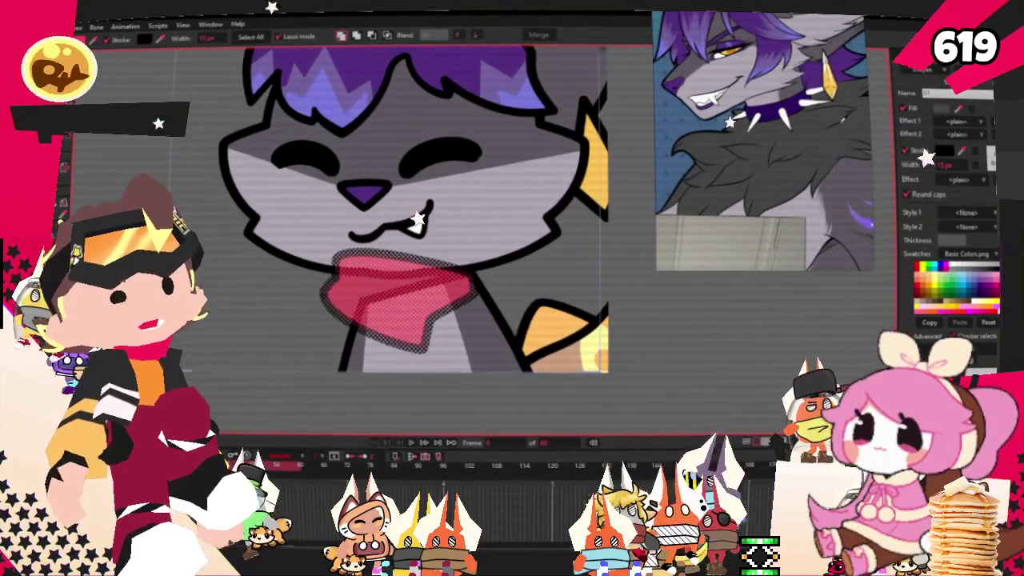
key("ctrl+z")
scroll(348, 216, "down", 2)
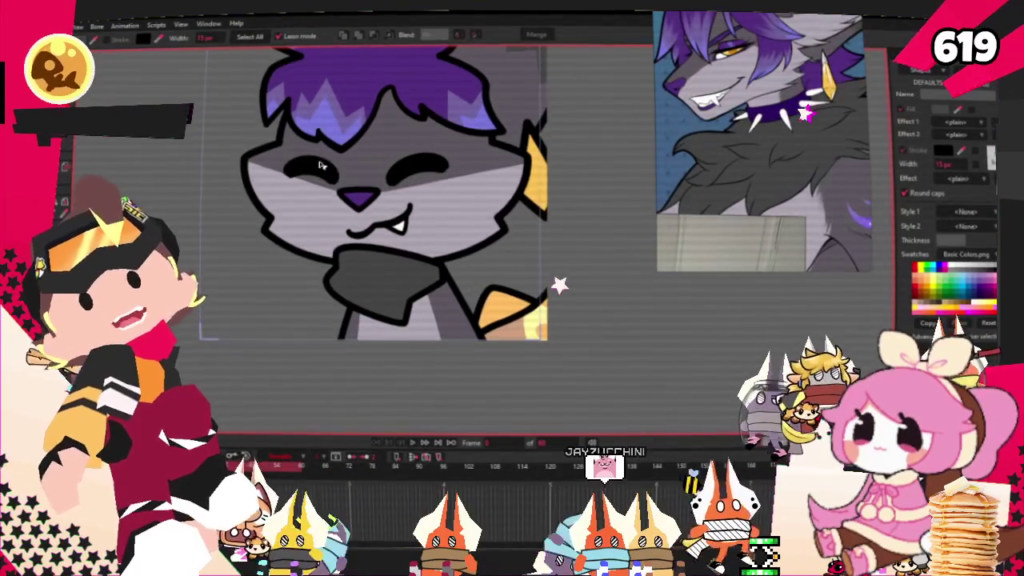
Pull the bandana's lower-left point up and to the left
key("t")
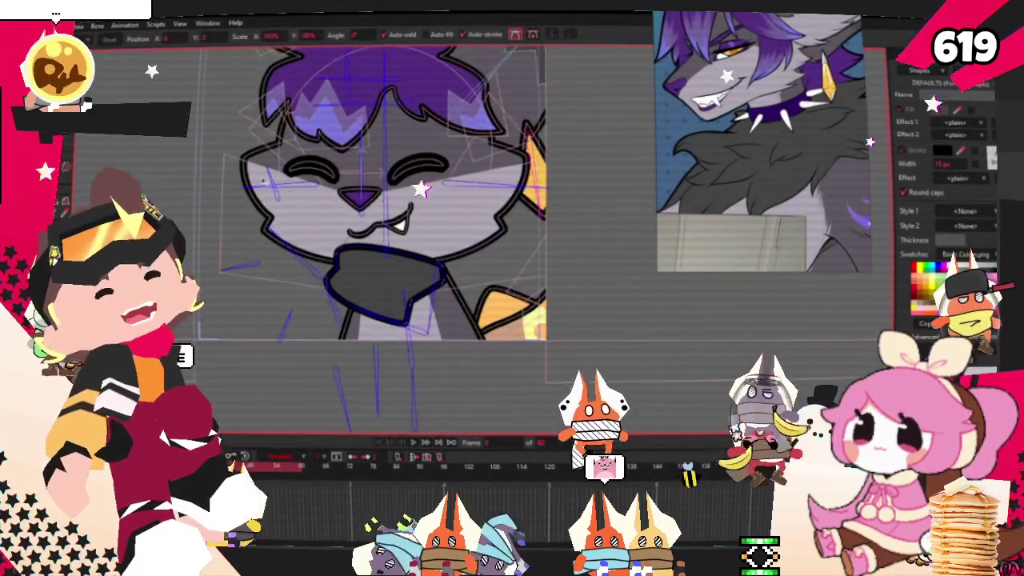
scroll(328, 216, "up", 2)
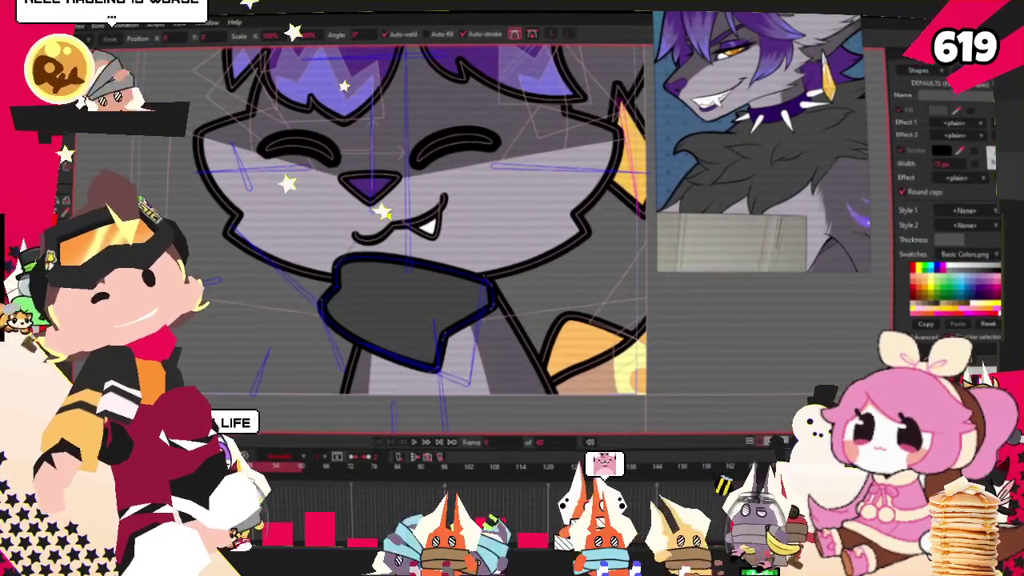
scroll(355, 336, "up", 1)
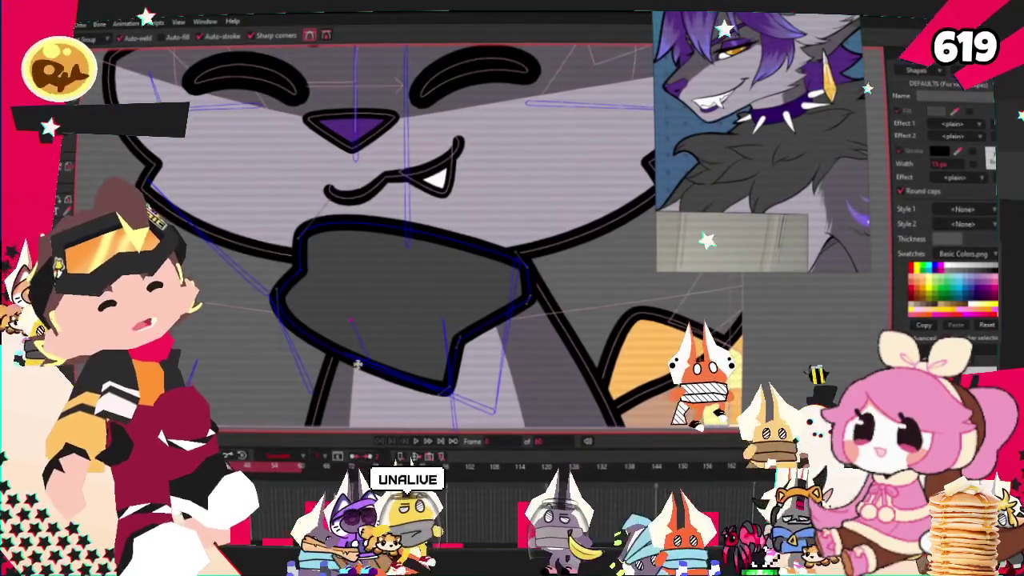
left_click_drag(359, 362, 335, 355)
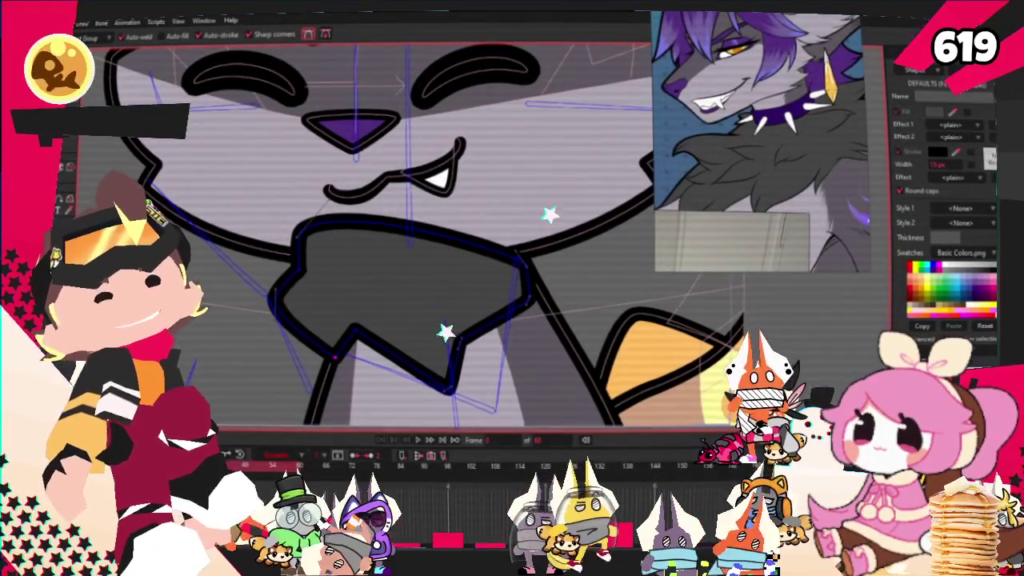
Add points to the bandana's edges: a dip and a rise on top, and a notch on the right
key("t")
scroll(413, 352, "up", 1)
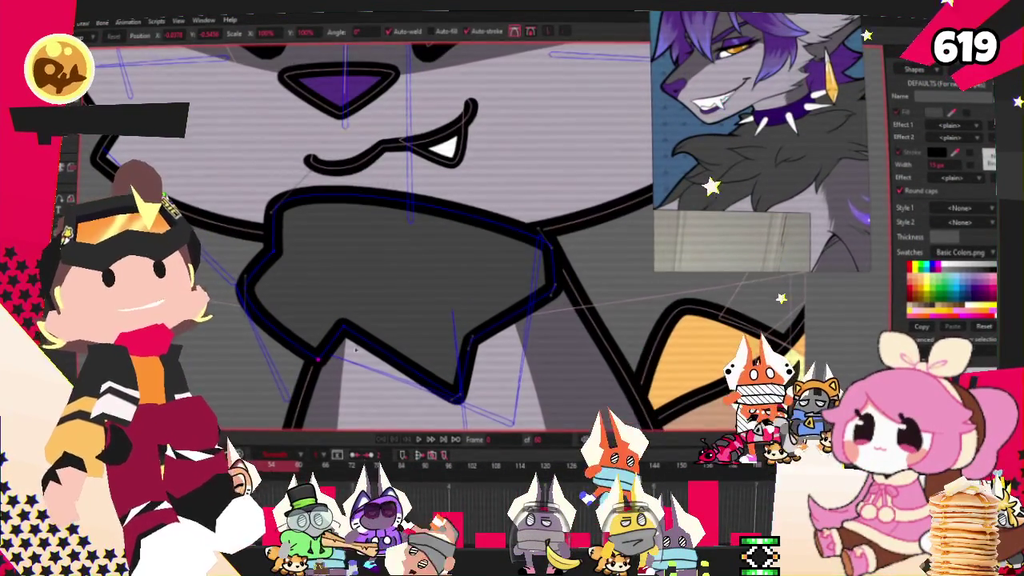
key("a")
left_click_drag(408, 211, 409, 231)
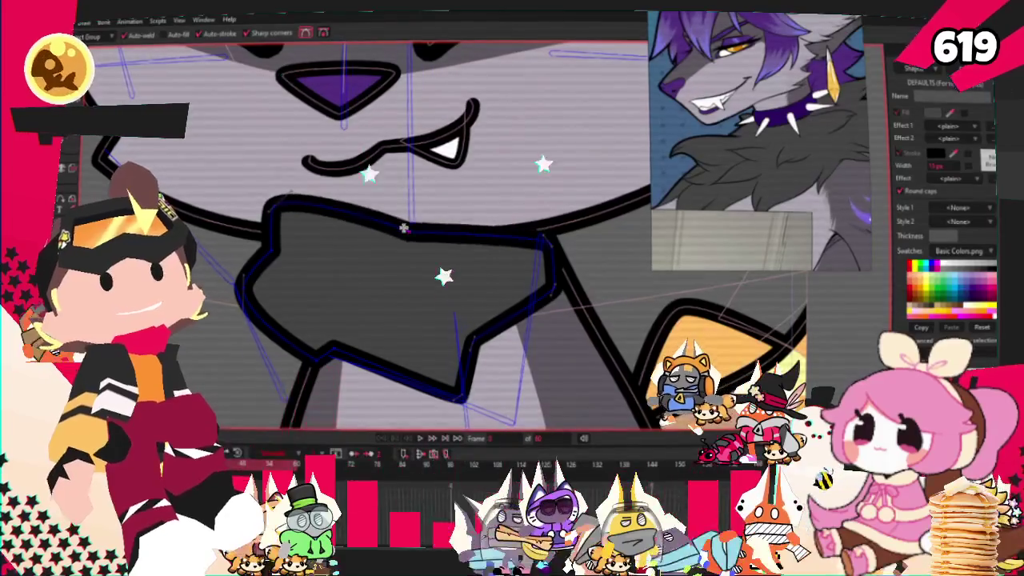
left_click_drag(509, 229, 509, 199)
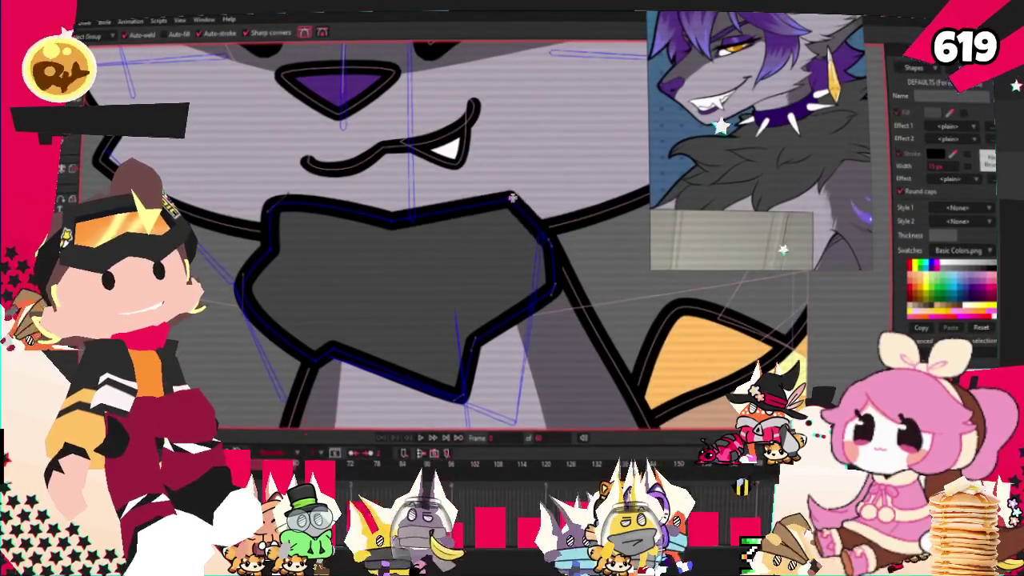
scroll(416, 233, "up", 1)
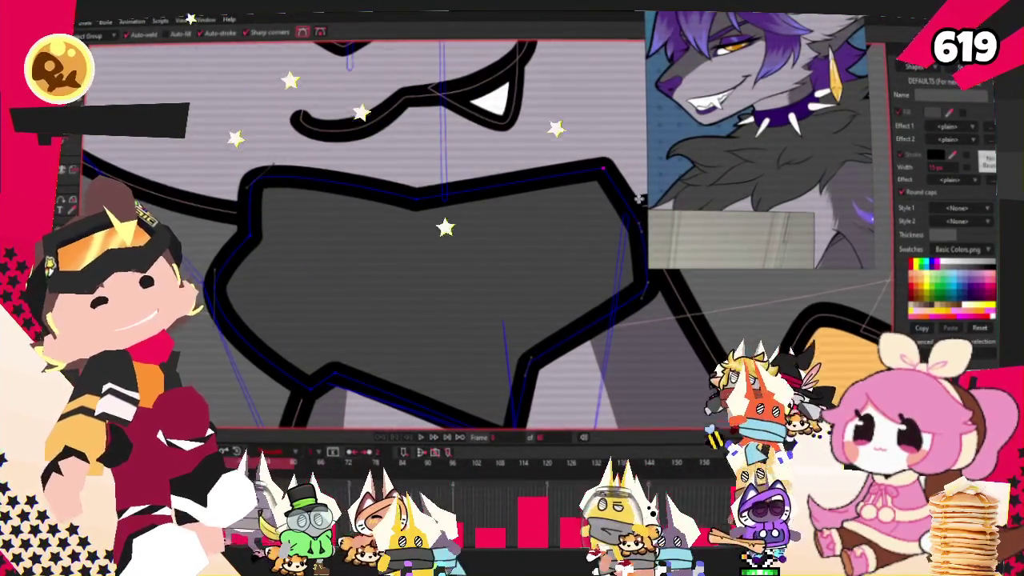
left_click_drag(624, 198, 579, 209)
Bend the bandana's lower-left edge into a small jagged notch
scroll(484, 204, "down", 2)
scroll(360, 194, "up", 1)
scroll(360, 194, "up", 1)
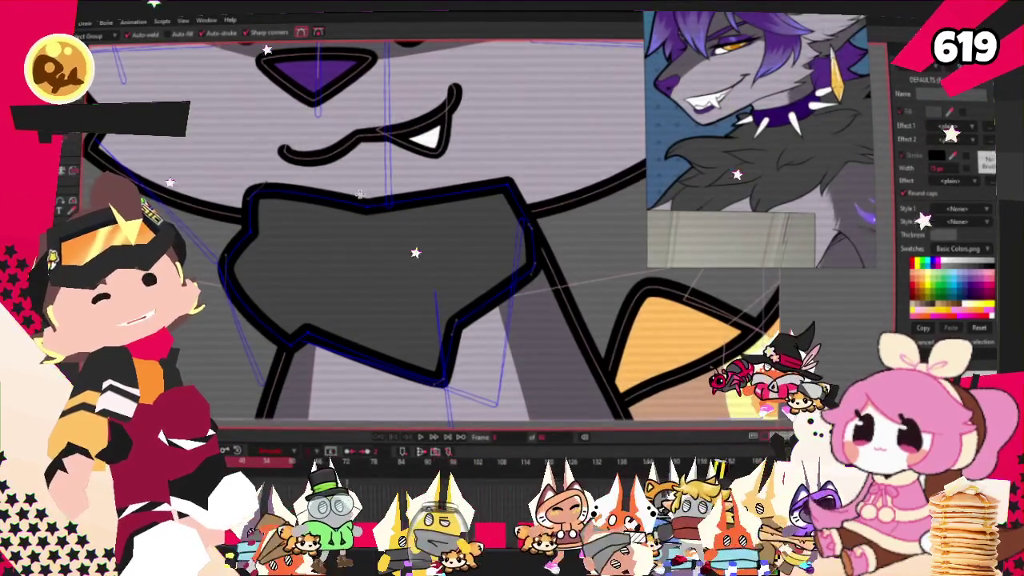
scroll(249, 243, "up", 1)
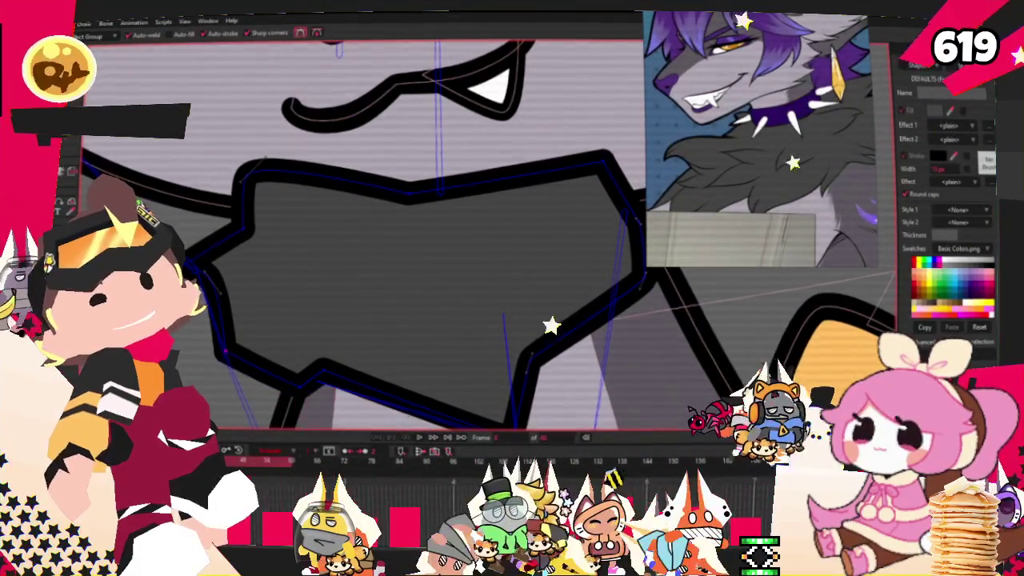
scroll(230, 313, "up", 2)
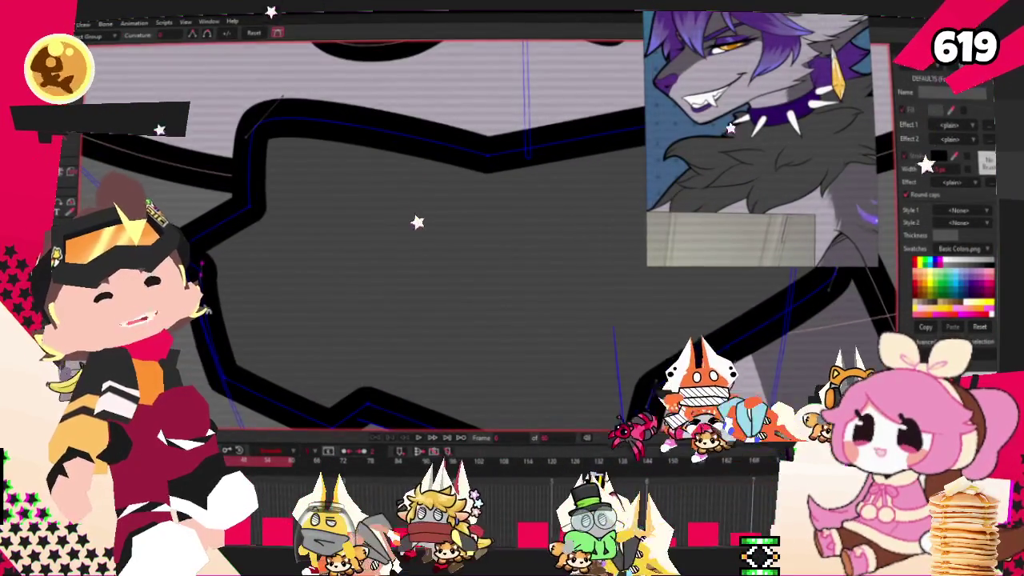
key("t")
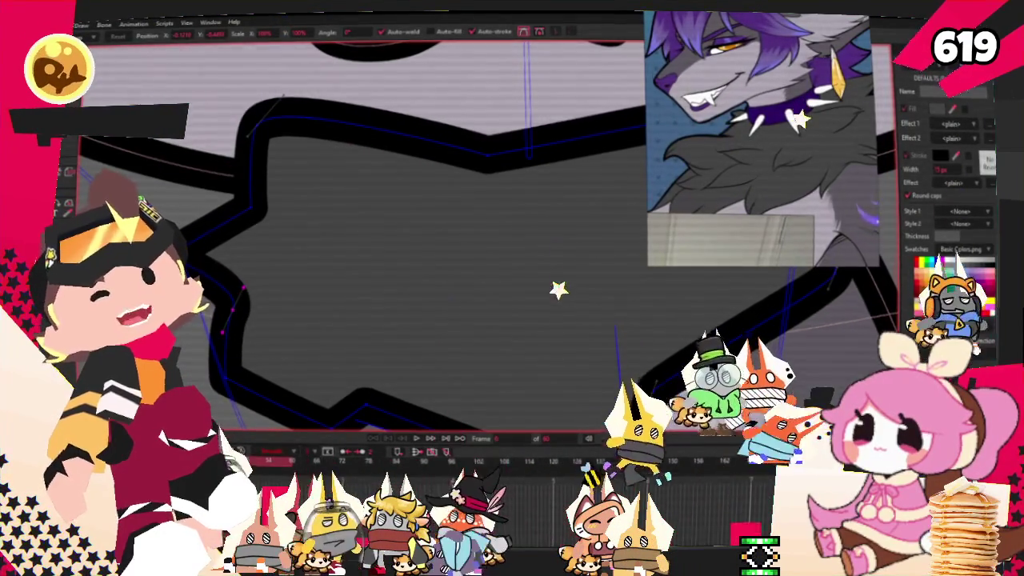
key("c")
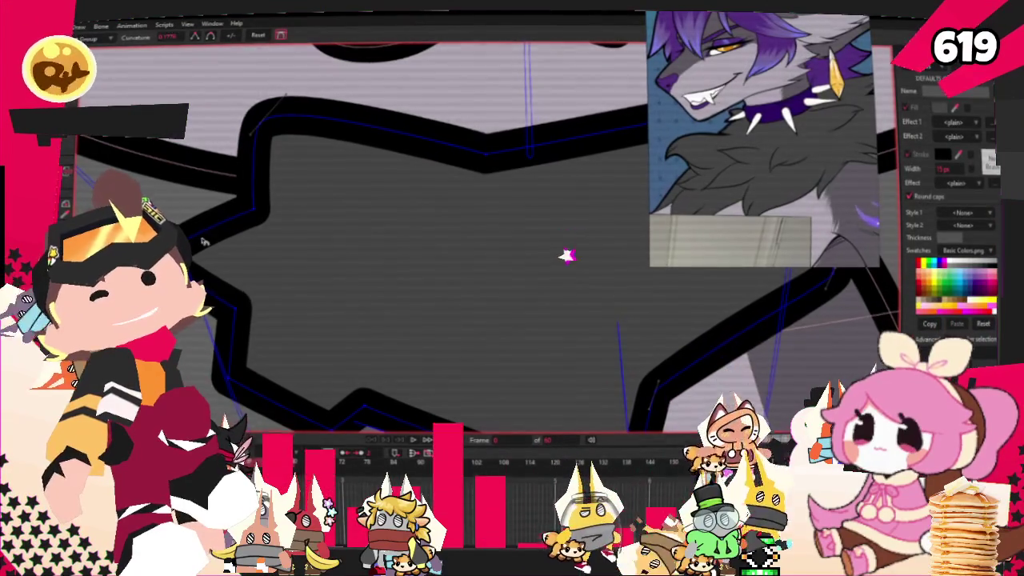
scroll(254, 286, "down", 5)
scroll(223, 252, "up", 5)
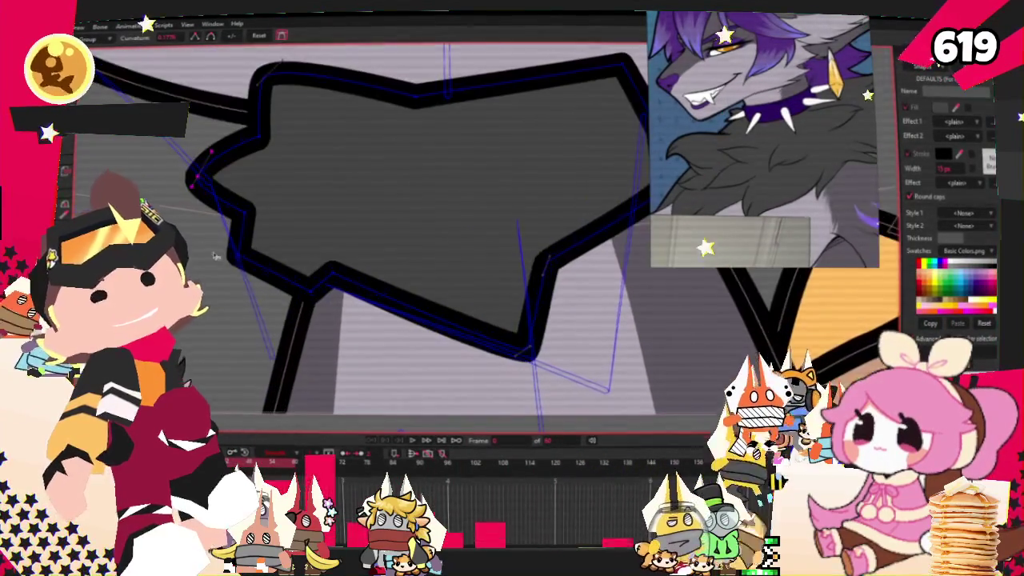
key("t")
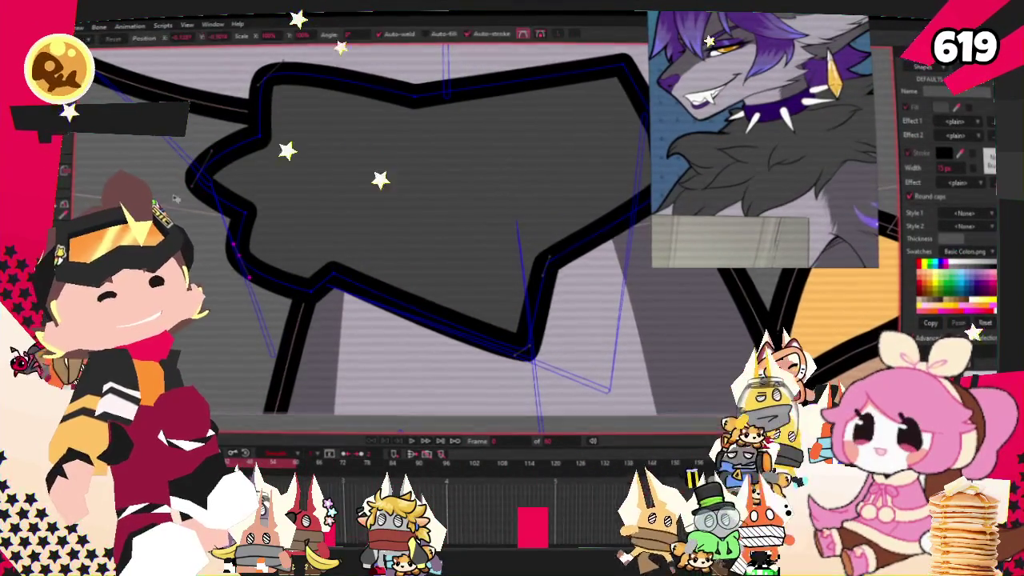
left_click_drag(304, 310, 358, 295)
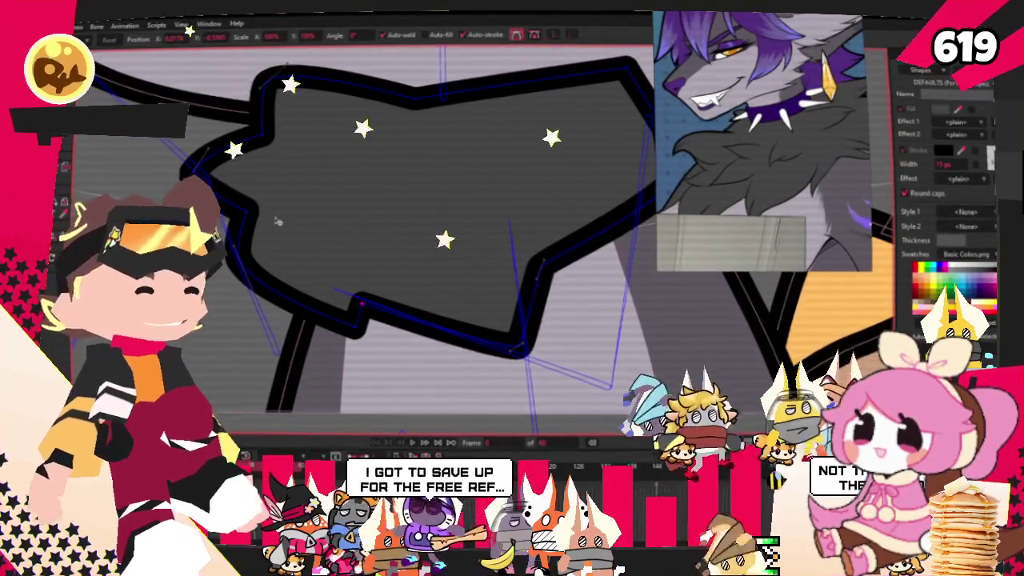
scroll(408, 187, "down", 3)
scroll(408, 188, "up", 3)
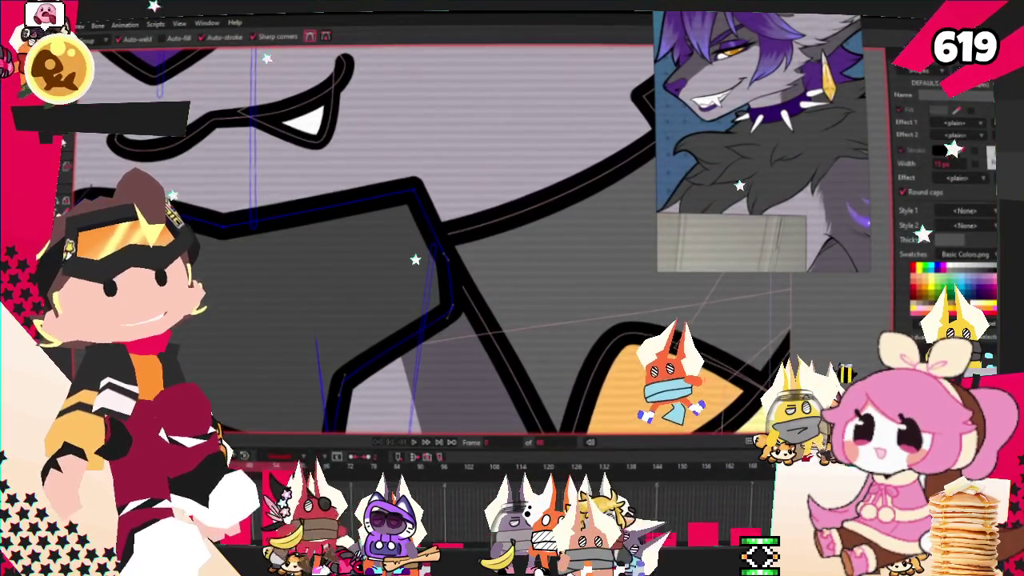
key("c")
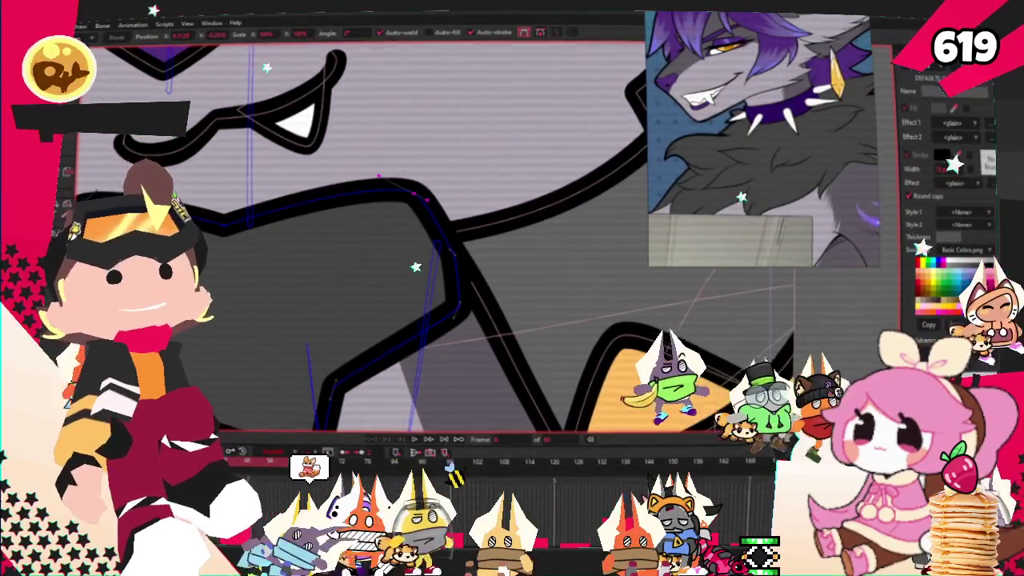
scroll(400, 281, "down", 3)
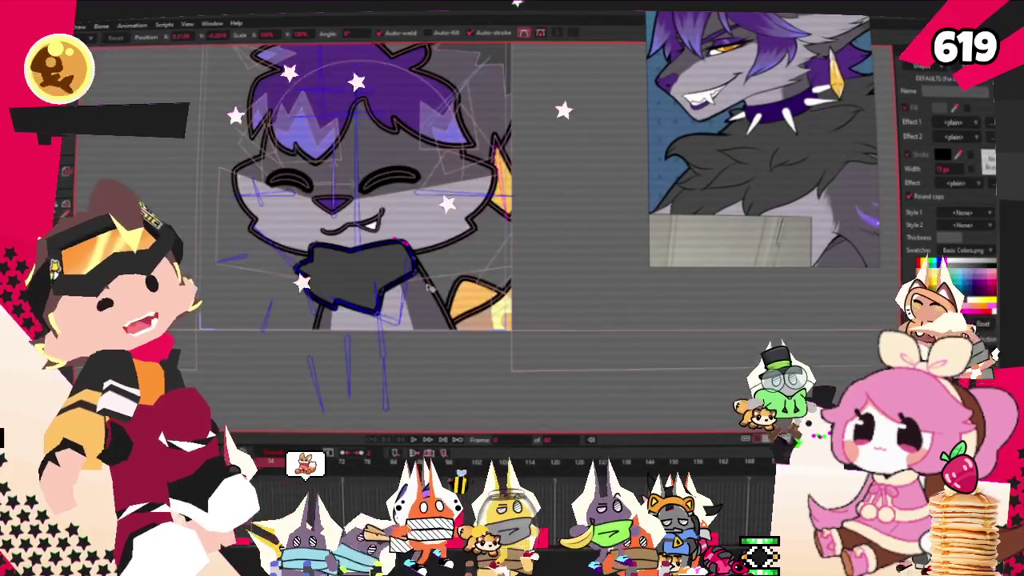
scroll(400, 282, "up", 2)
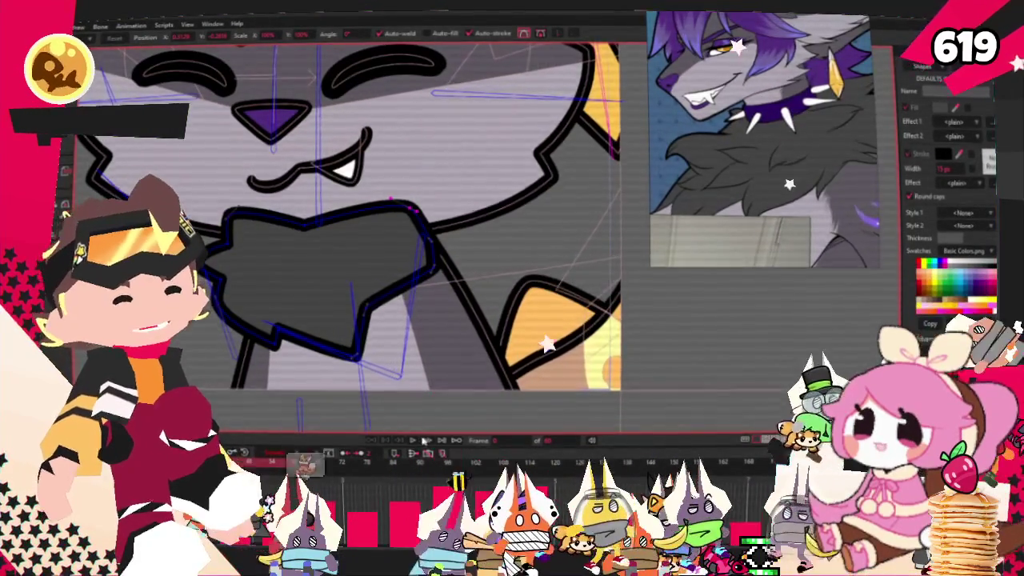
scroll(417, 250, "down", 3)
scroll(439, 328, "down", 3)
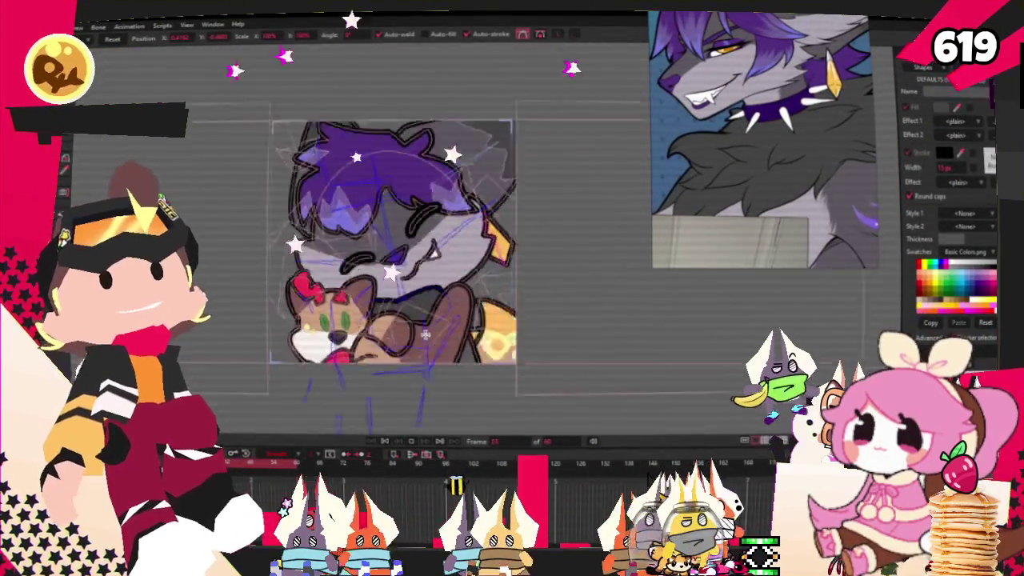
scroll(487, 329, "up", 2)
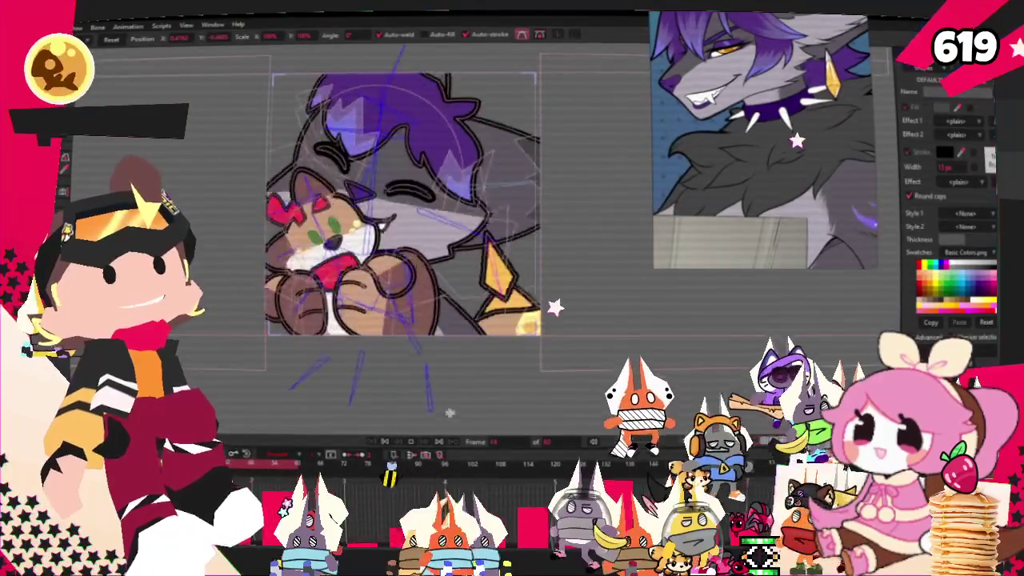
scroll(372, 344, "up", 2)
scroll(372, 344, "up", 1)
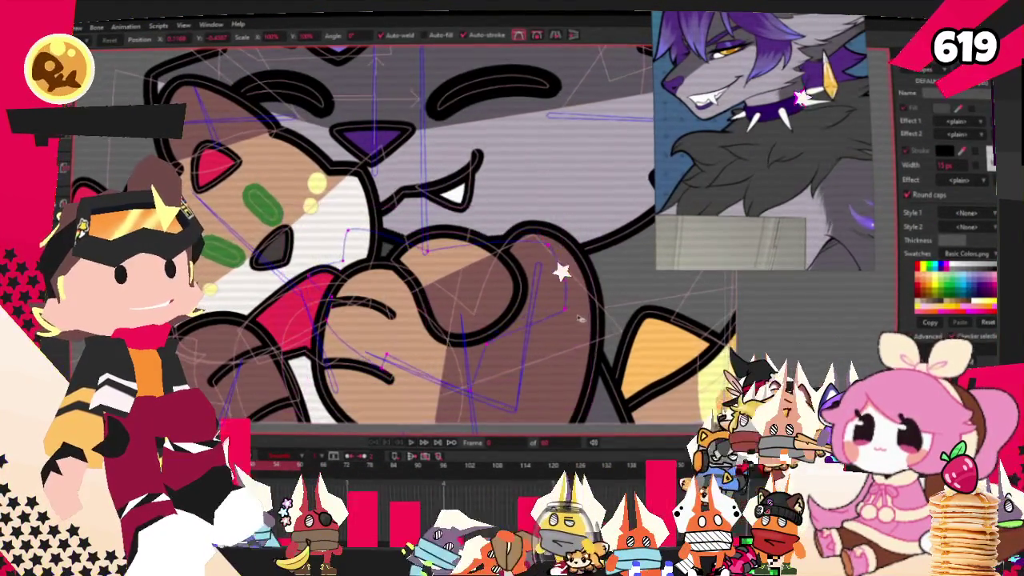
left_click(432, 294)
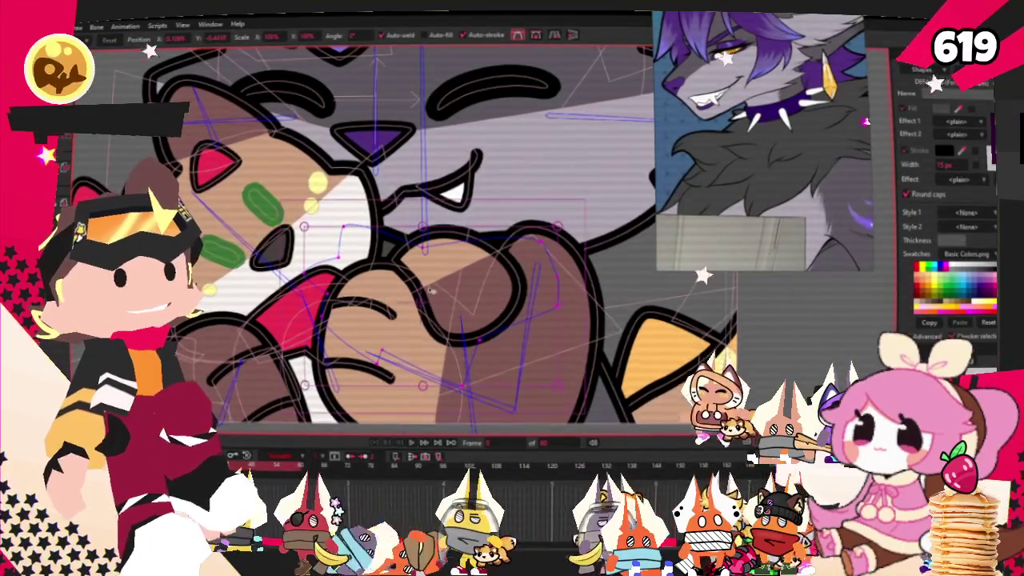
scroll(432, 266, "down", 1)
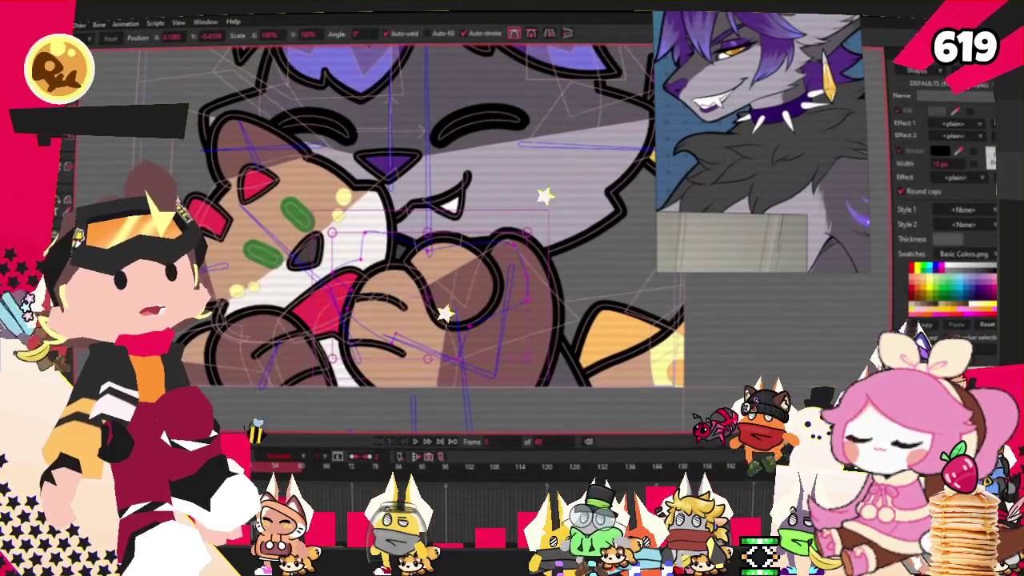
key("q")
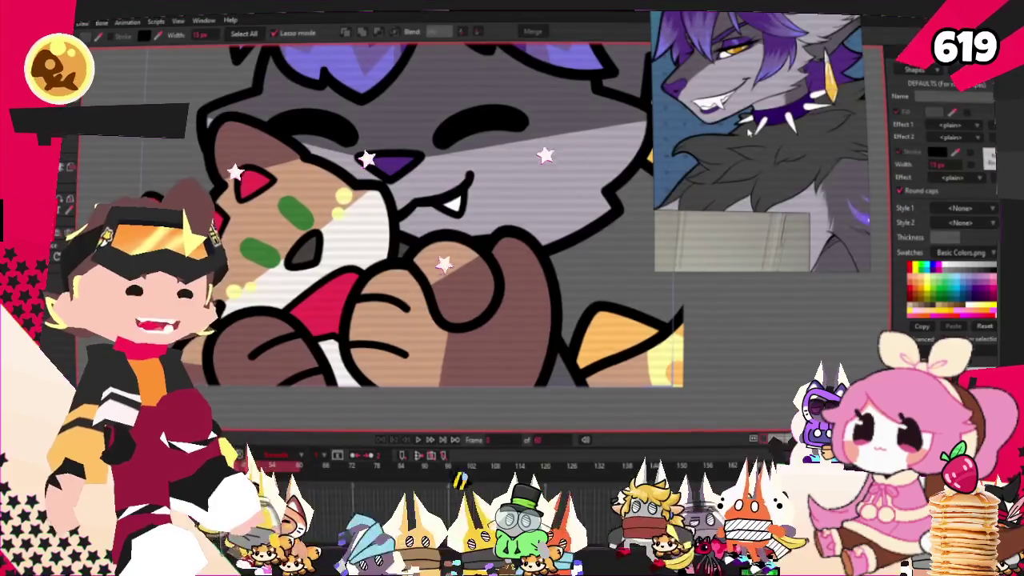
Select the light patch beside the plush's nose and recolour its fill pale cream
scroll(748, 132, "down", 2)
scroll(760, 144, "down", 3)
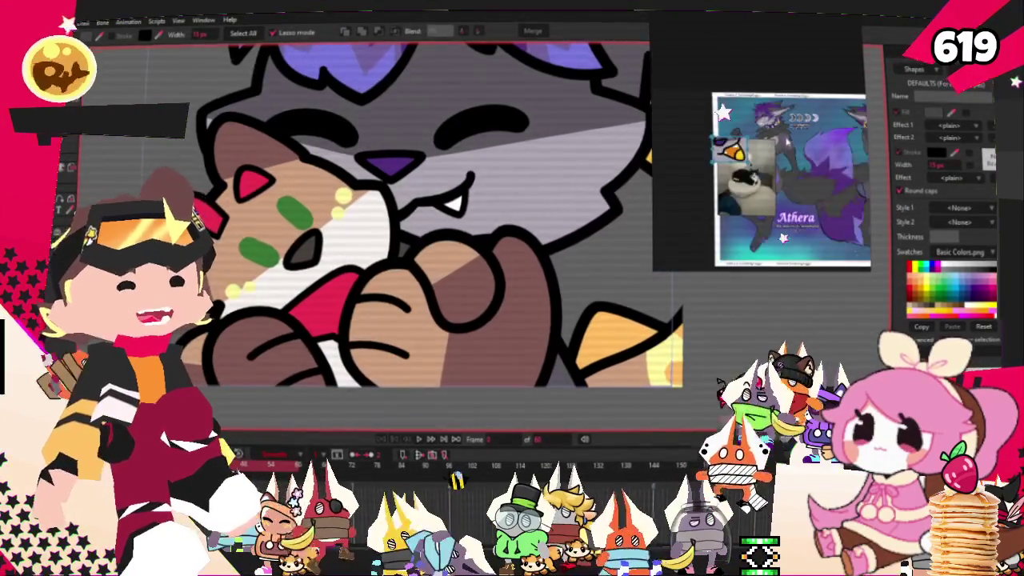
scroll(760, 144, "up", 3)
scroll(761, 144, "up", 2)
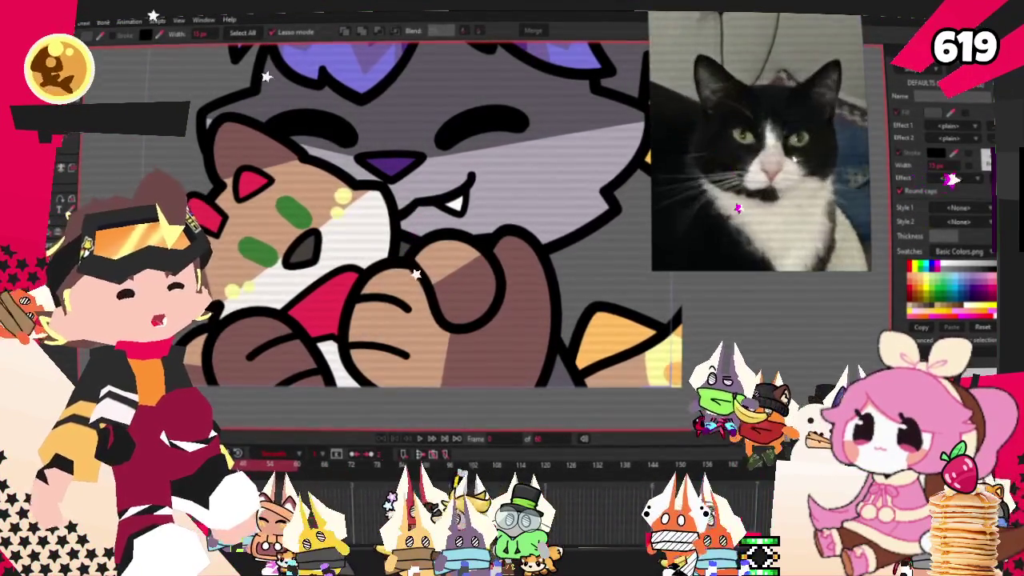
left_click(472, 284)
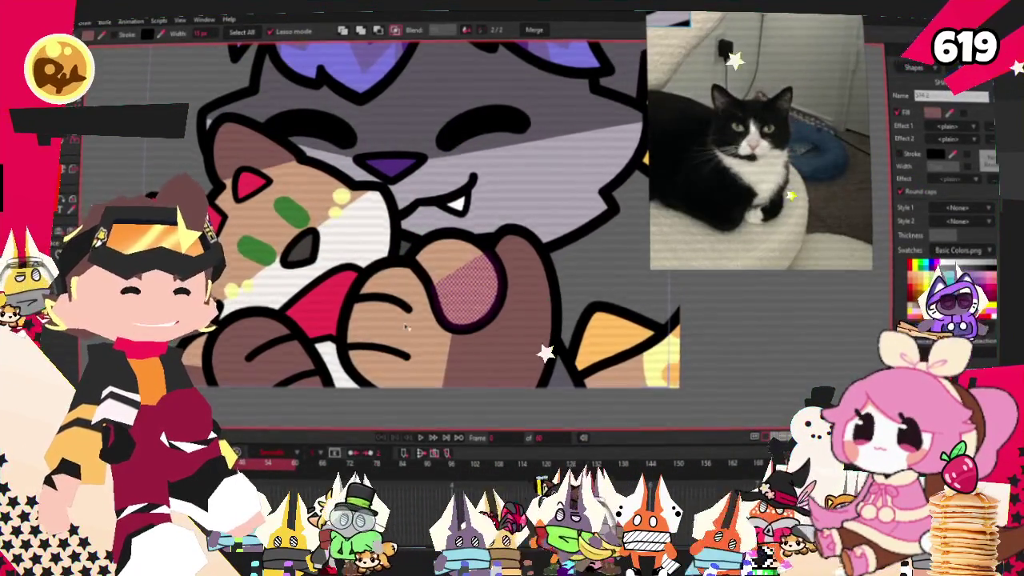
scroll(406, 327, "down", 2)
left_click(240, 354)
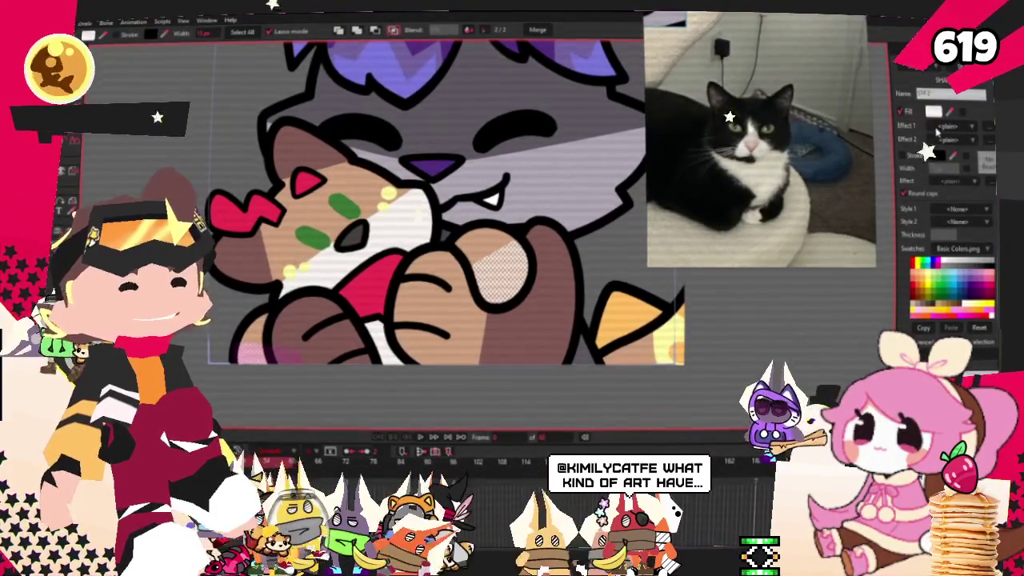
left_click(934, 112)
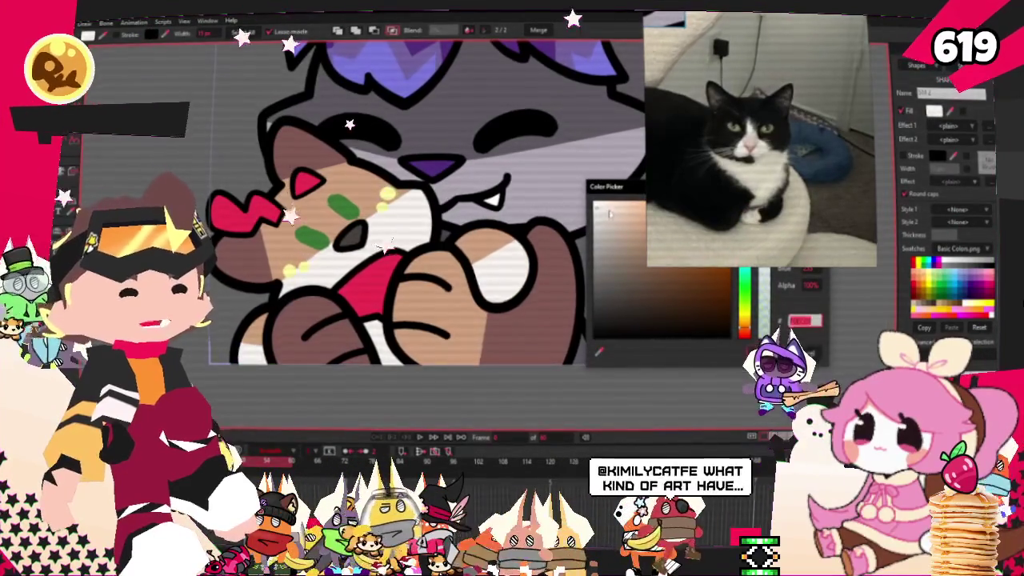
left_click(677, 258)
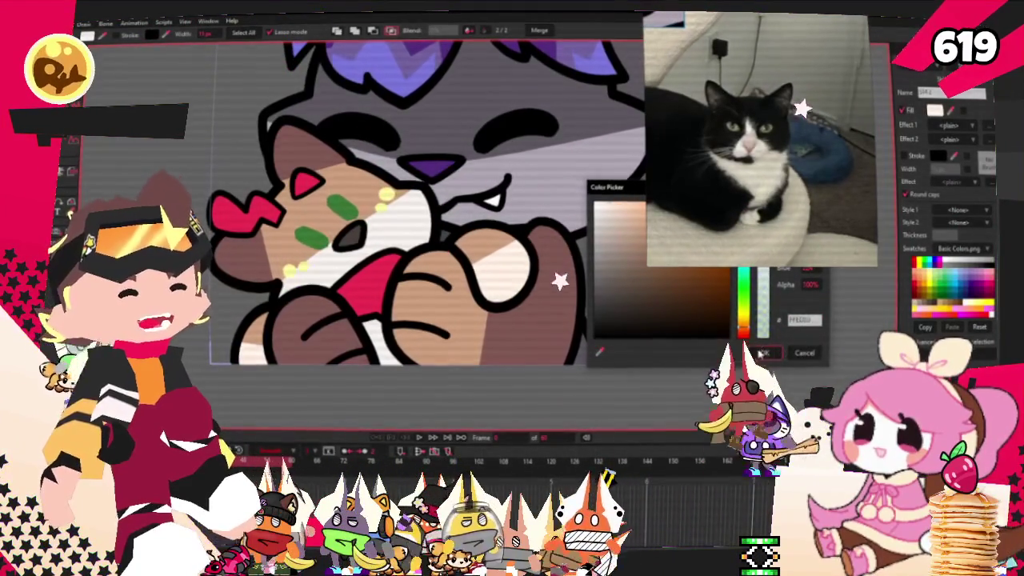
left_click(760, 353)
left_click(413, 248)
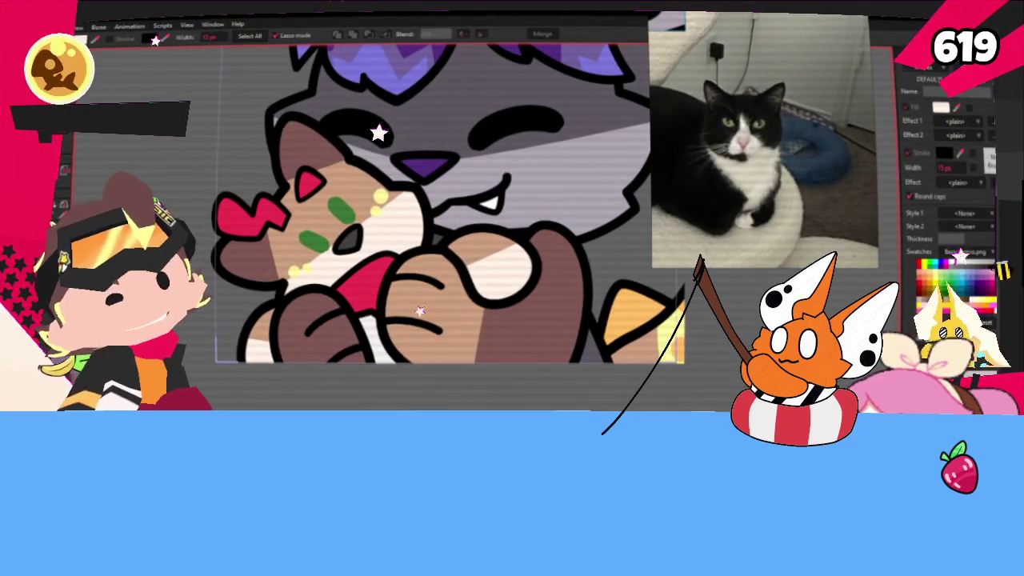
Select the red heart bow's points beside the plush's head and delete them
key("t")
scroll(381, 242, "up", 1)
scroll(381, 242, "up", 2)
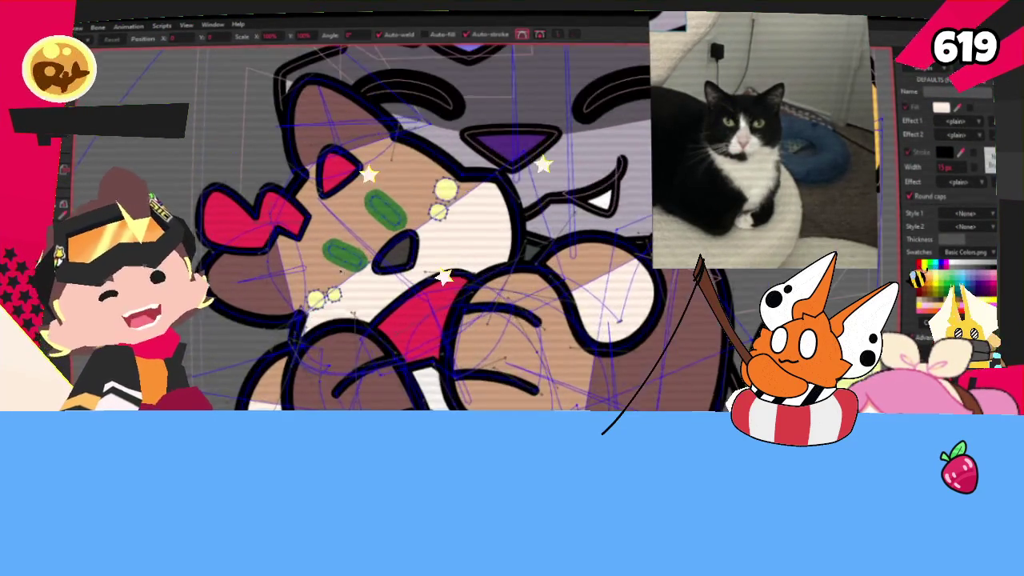
scroll(380, 243, "up", 2)
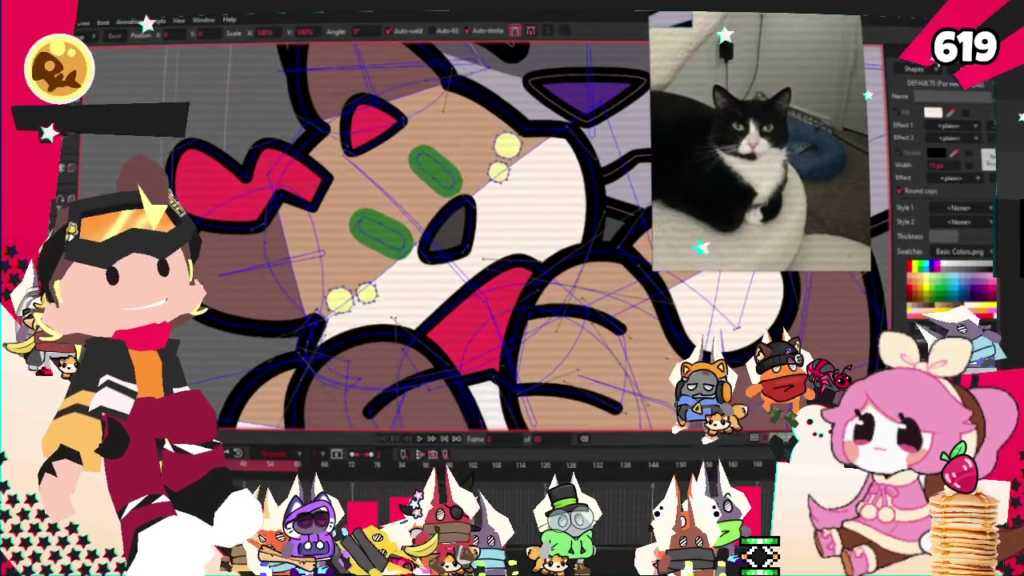
key("g")
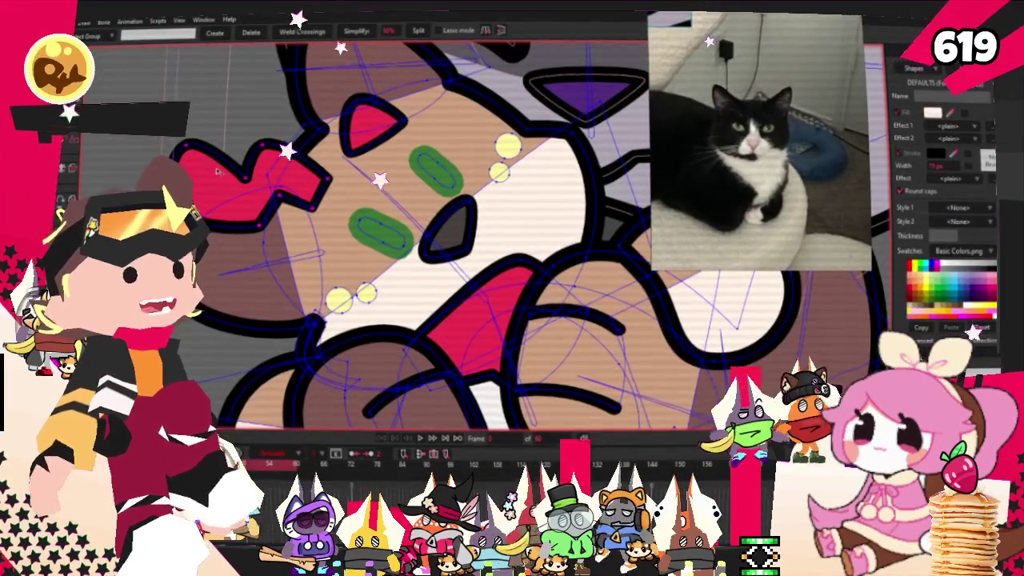
key("Delete")
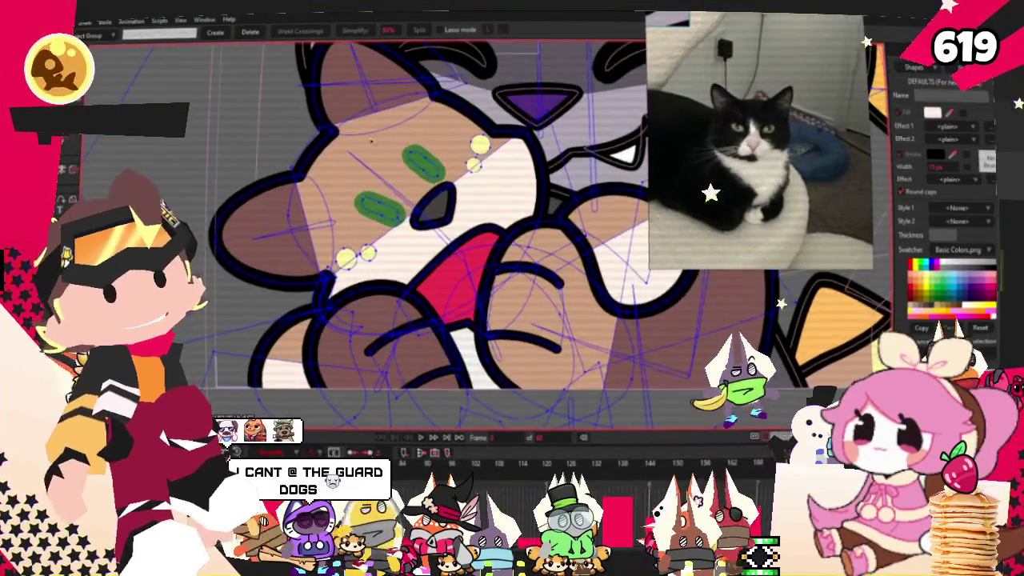
left_click(704, 272)
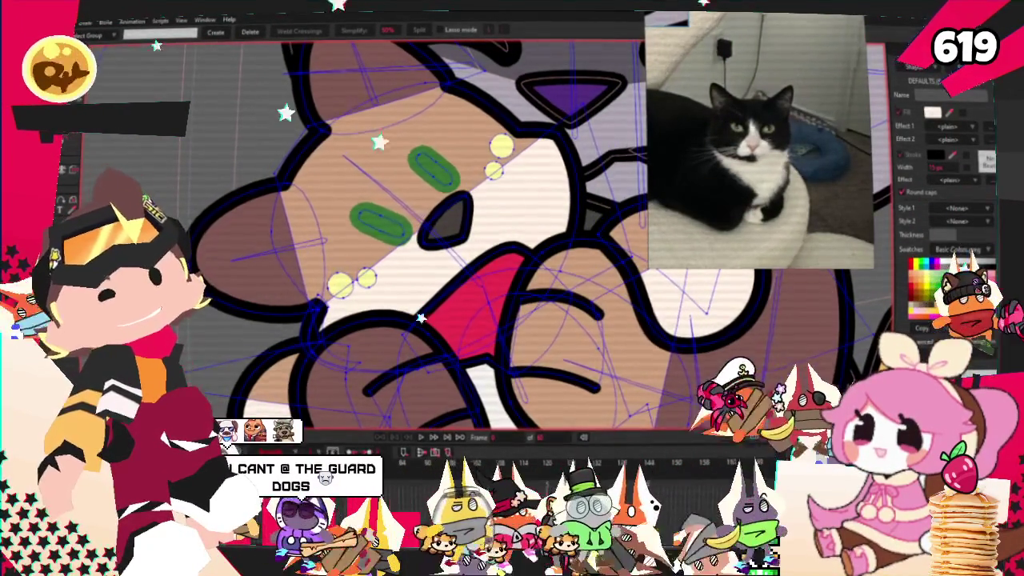
key("b")
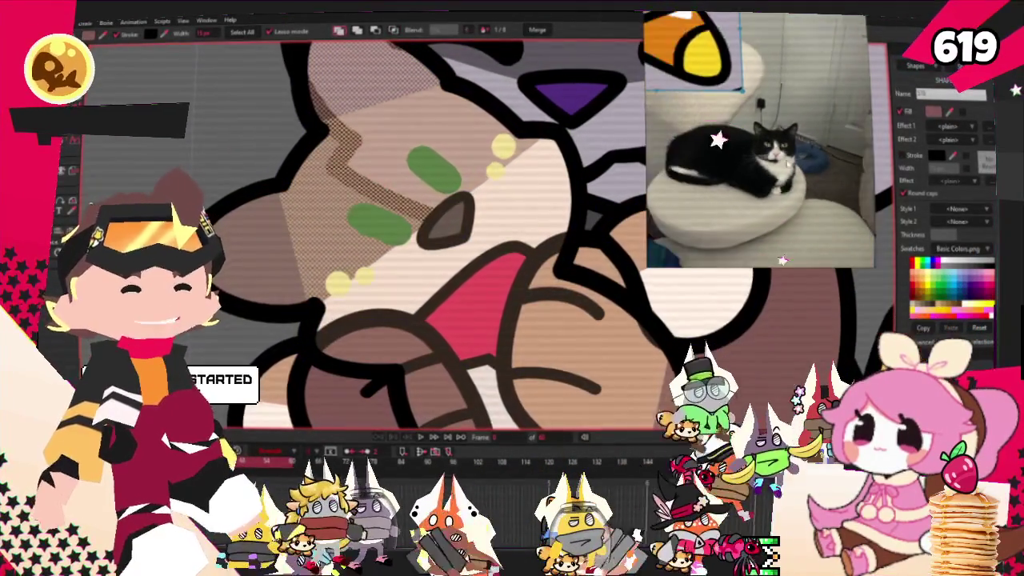
scroll(544, 197, "down", 3)
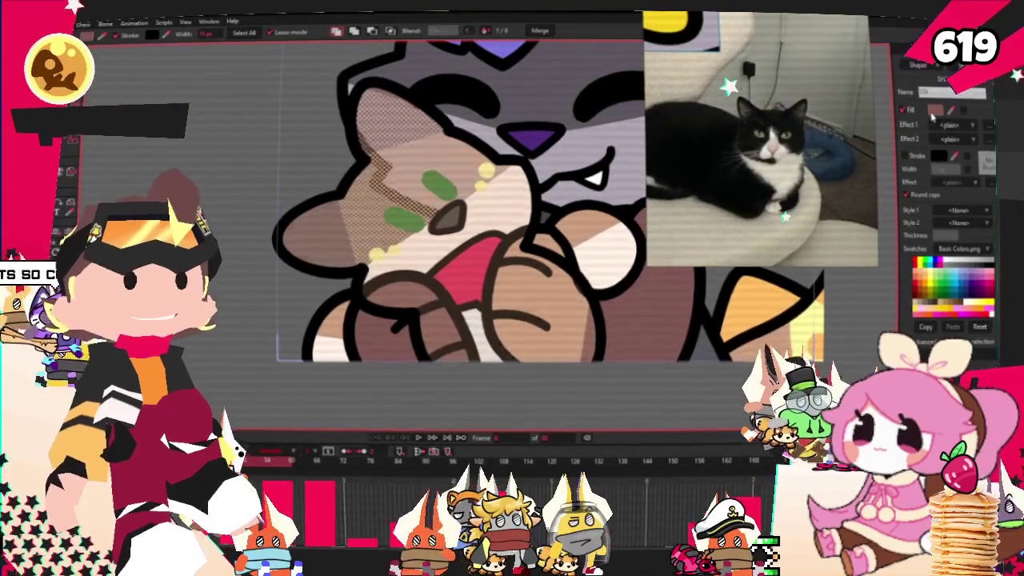
Fill the plush's head with black
left_click(935, 111)
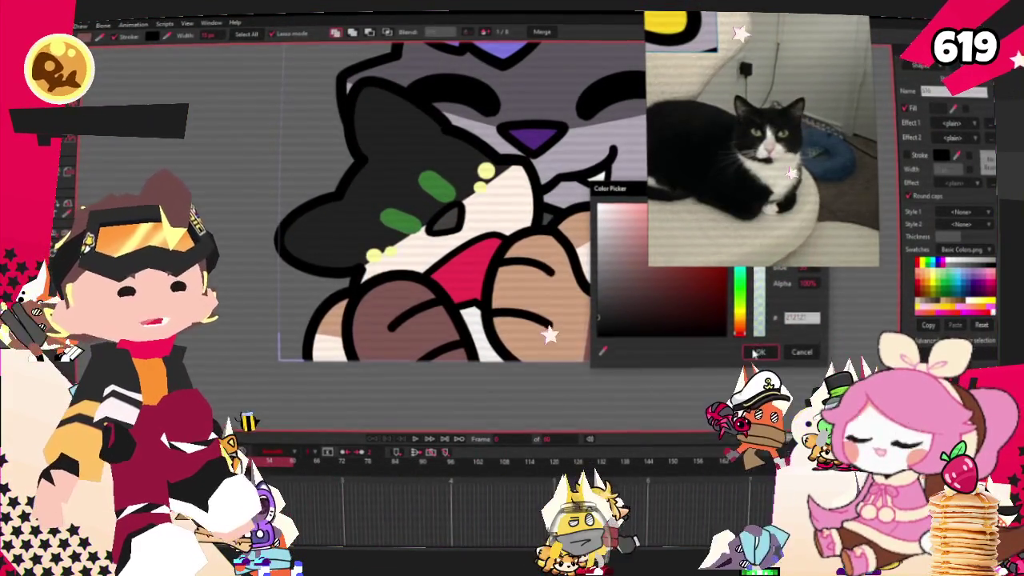
left_click(757, 353)
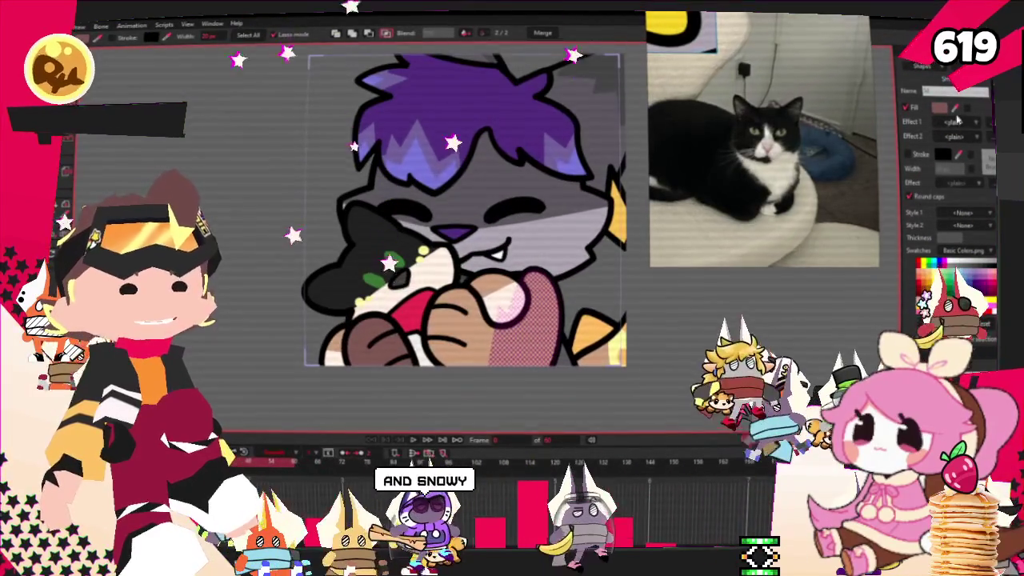
scroll(443, 333, "up", 2)
scroll(443, 332, "up", 2)
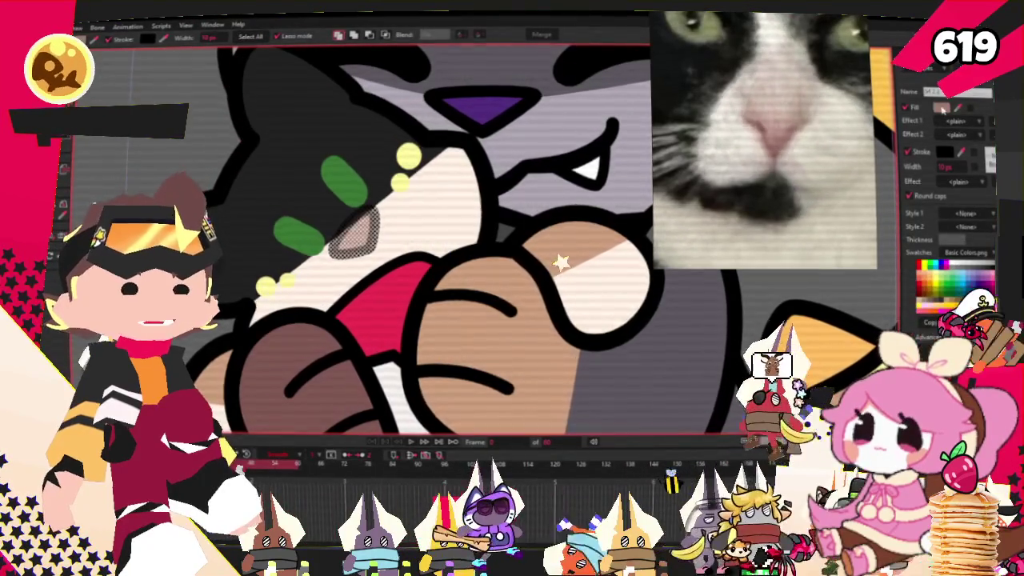
Colour the plush's nose a light magenta-pink
left_click(944, 108)
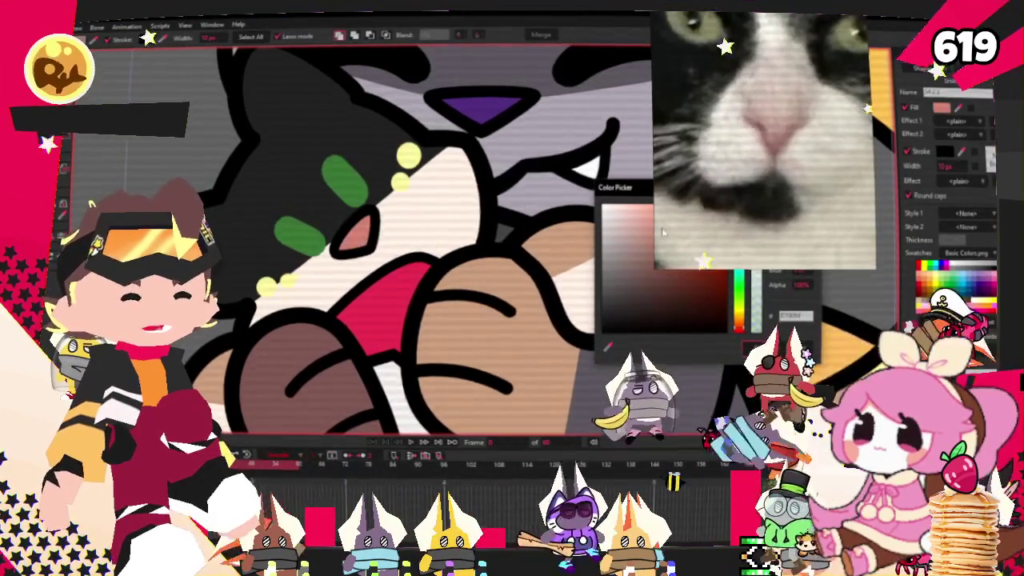
left_click_drag(638, 186, 546, 291)
left_click(589, 318)
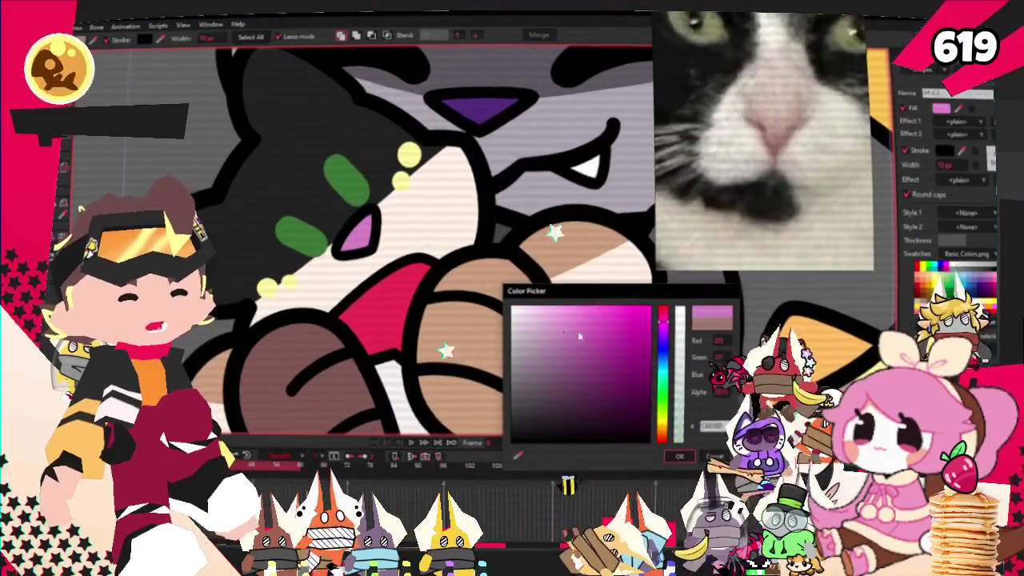
left_click(563, 323)
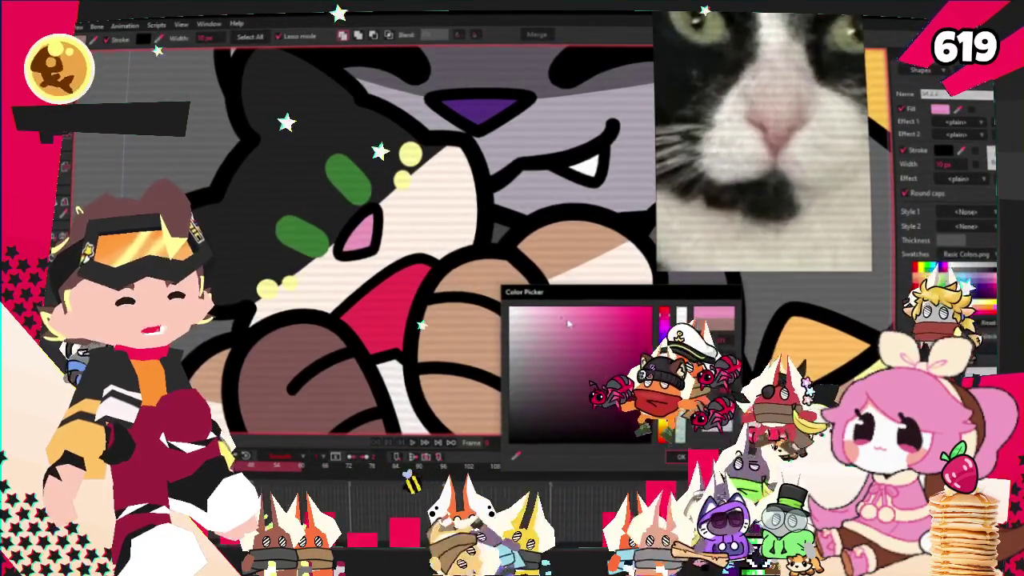
scroll(565, 323, "down", 2)
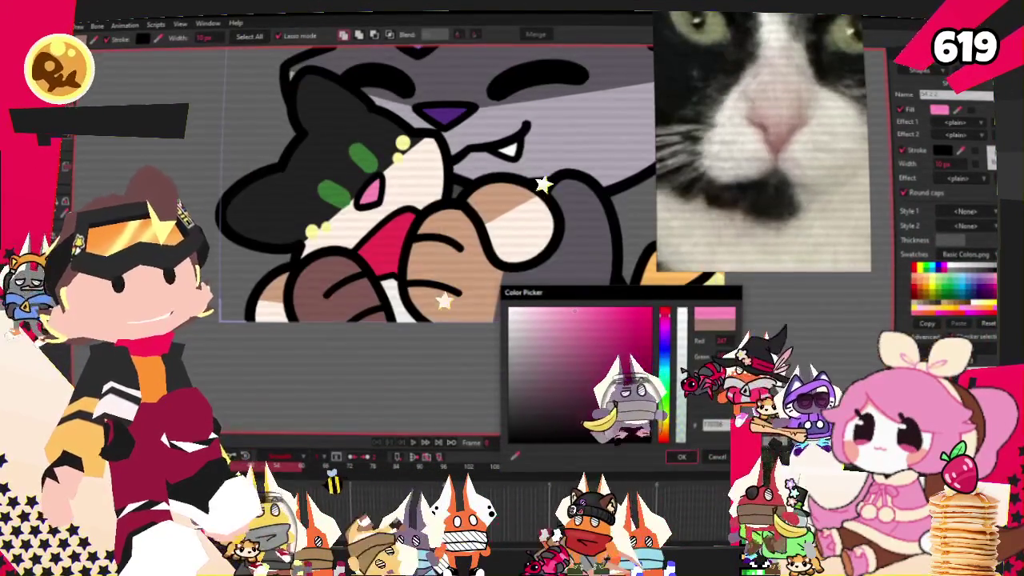
left_click(682, 457)
scroll(324, 344, "down", 2)
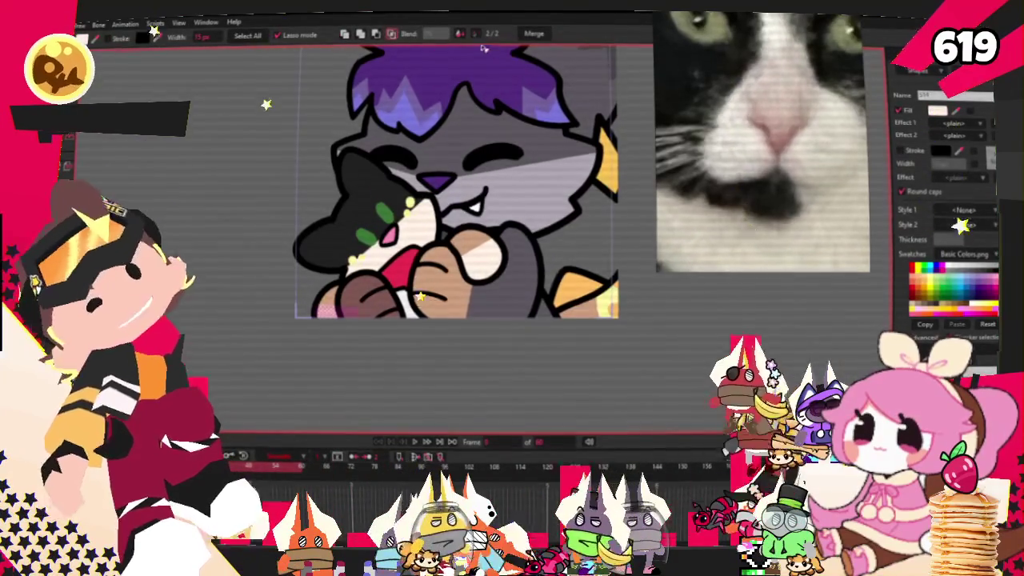
scroll(562, 262, "up", 2)
scroll(563, 261, "up", 1)
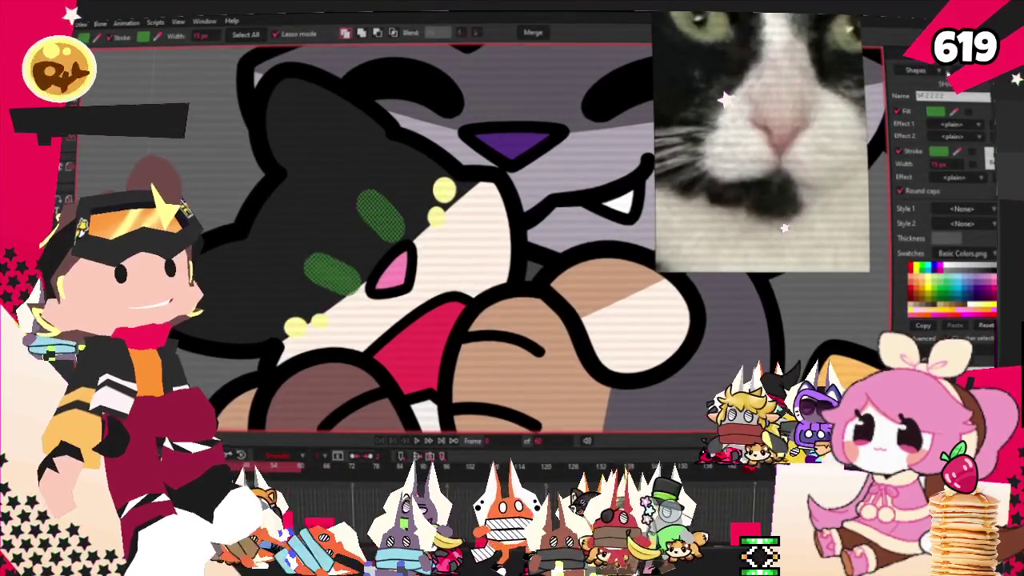
Fill the plush's slanted eye marks bright green
left_click(147, 37)
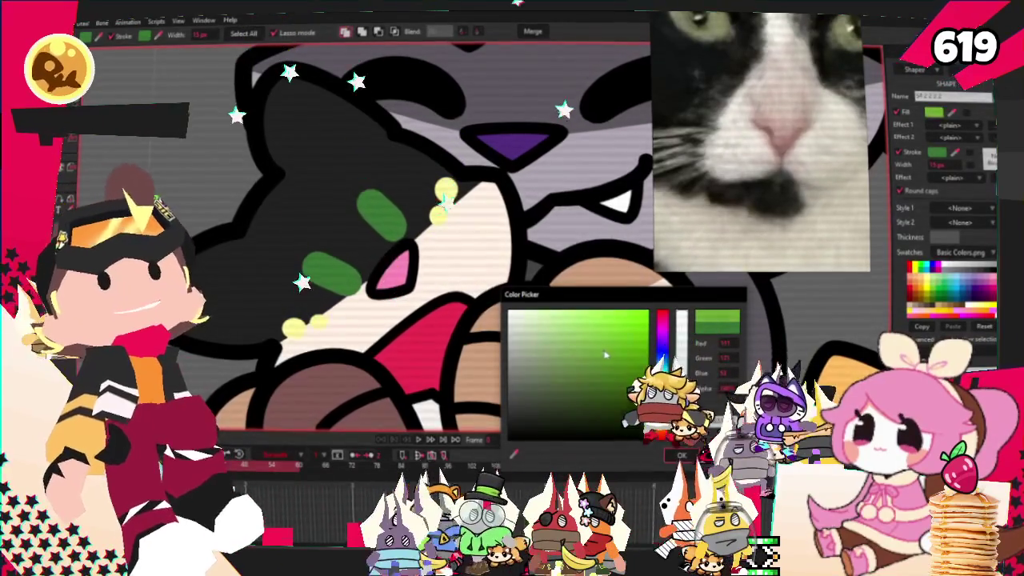
left_click(679, 457)
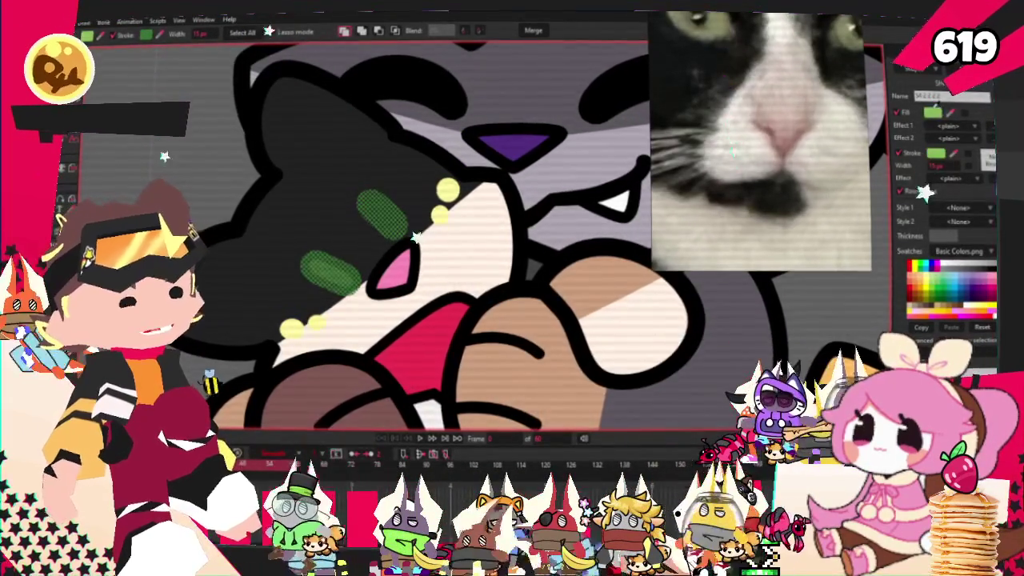
scroll(235, 243, "down", 2)
scroll(234, 242, "down", 3)
scroll(235, 242, "down", 2)
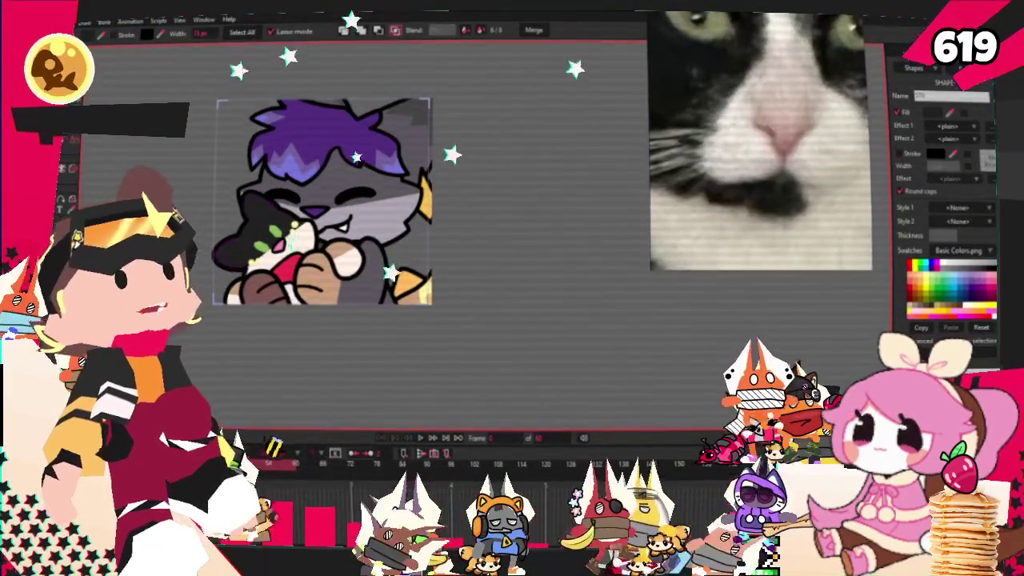
scroll(234, 298, "up", 2)
Zoom in on the cat plush's face around the yellow eye dots
scroll(235, 298, "up", 2)
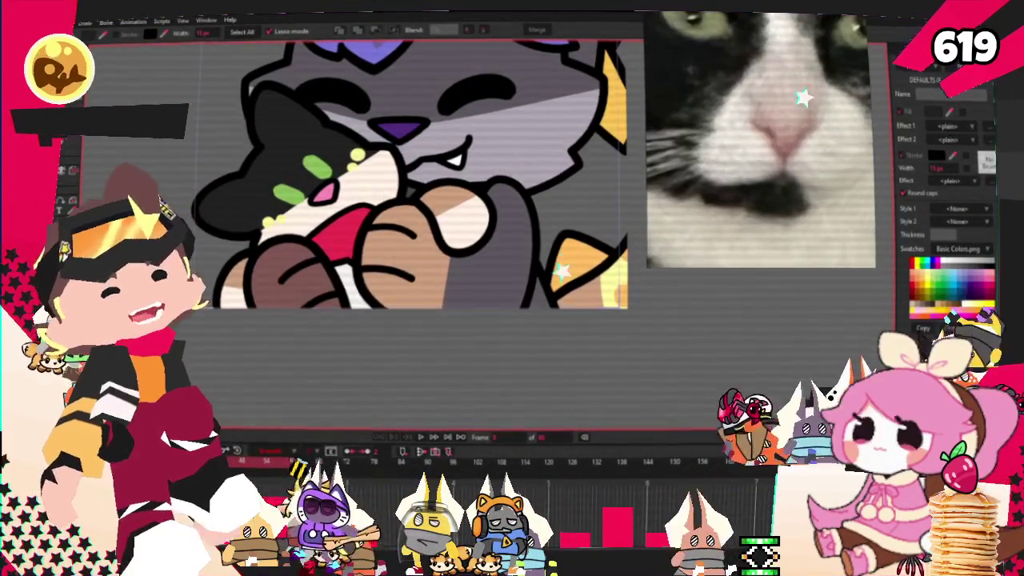
scroll(304, 180, "up", 3)
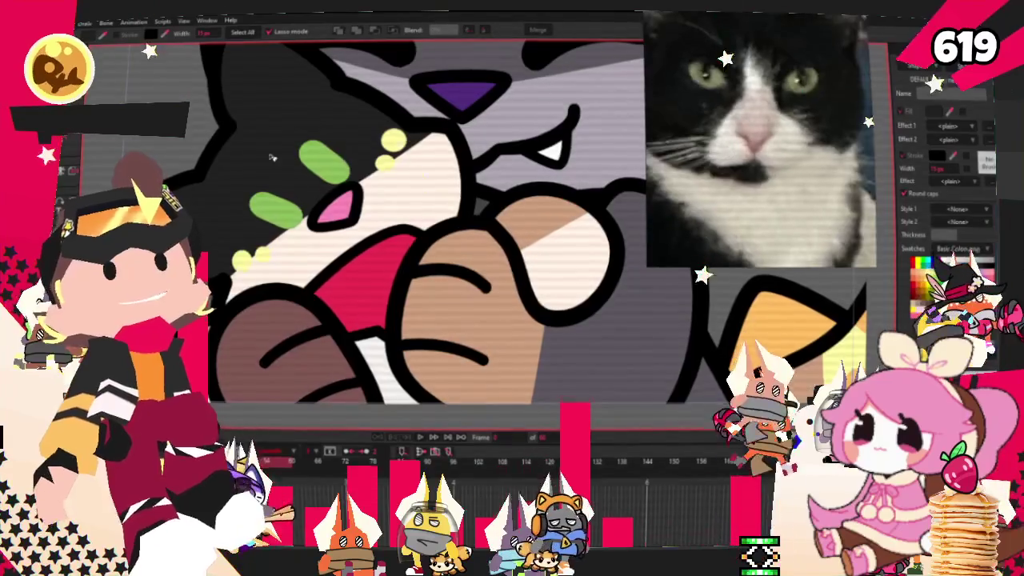
key("g")
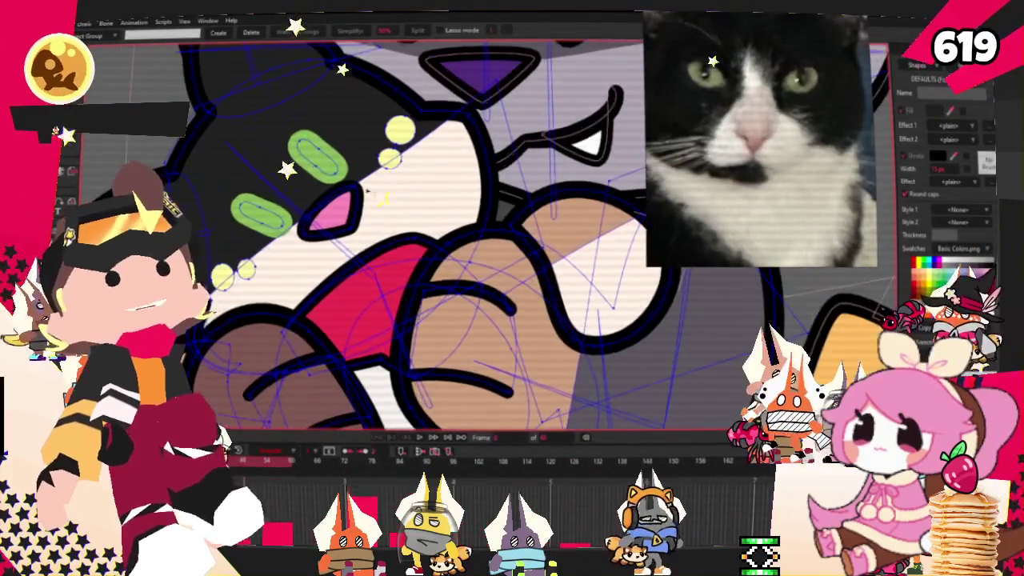
scroll(384, 193, "down", 1)
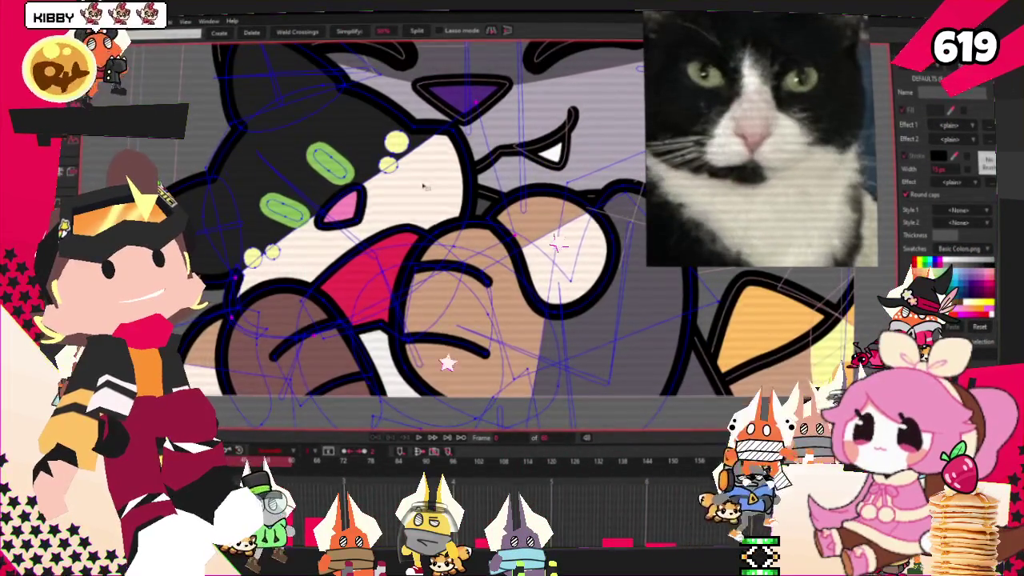
scroll(392, 250, "up", 1)
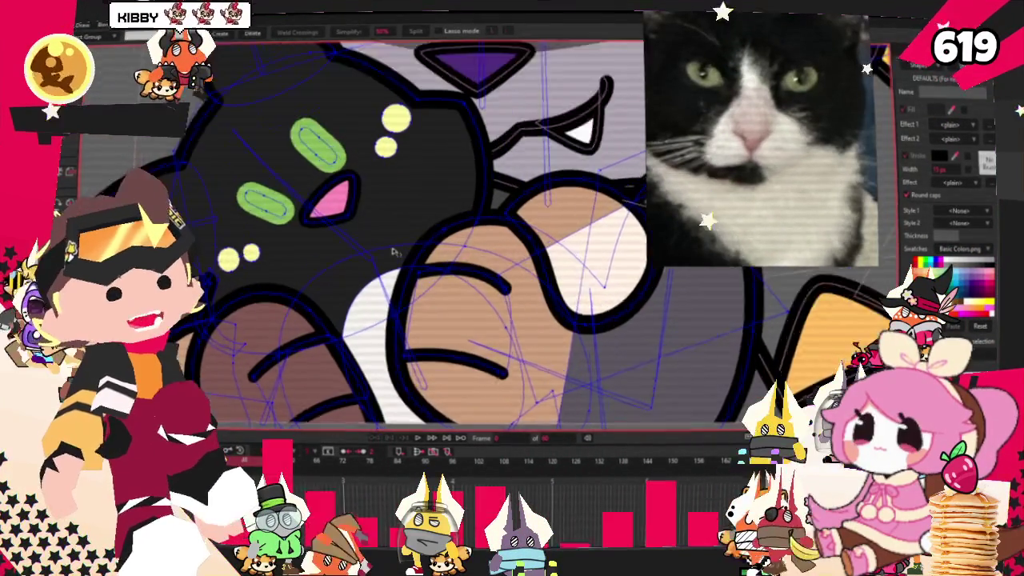
scroll(393, 252, "up", 1)
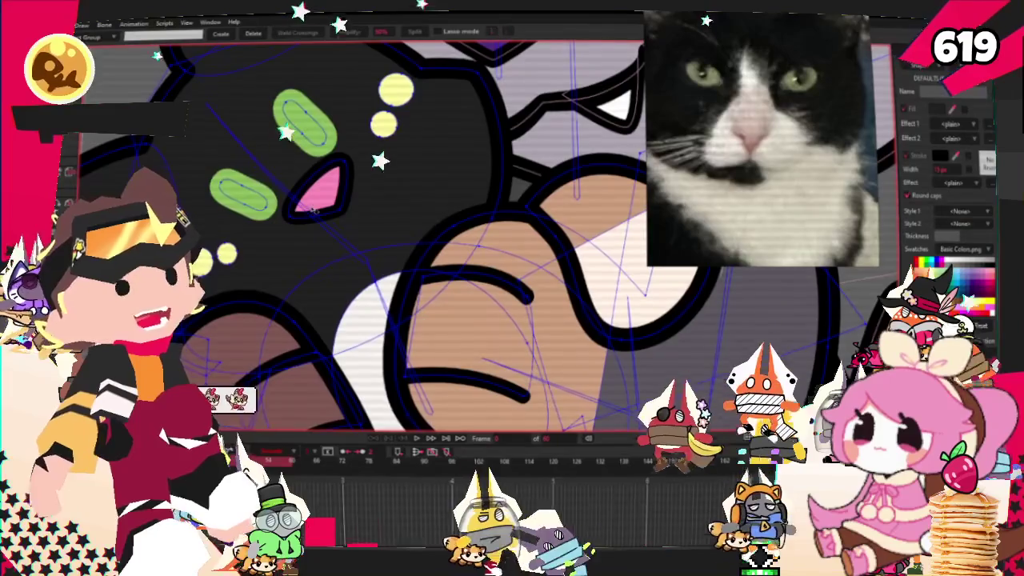
Select the three yellow dots beside the plush's eyes
key("w")
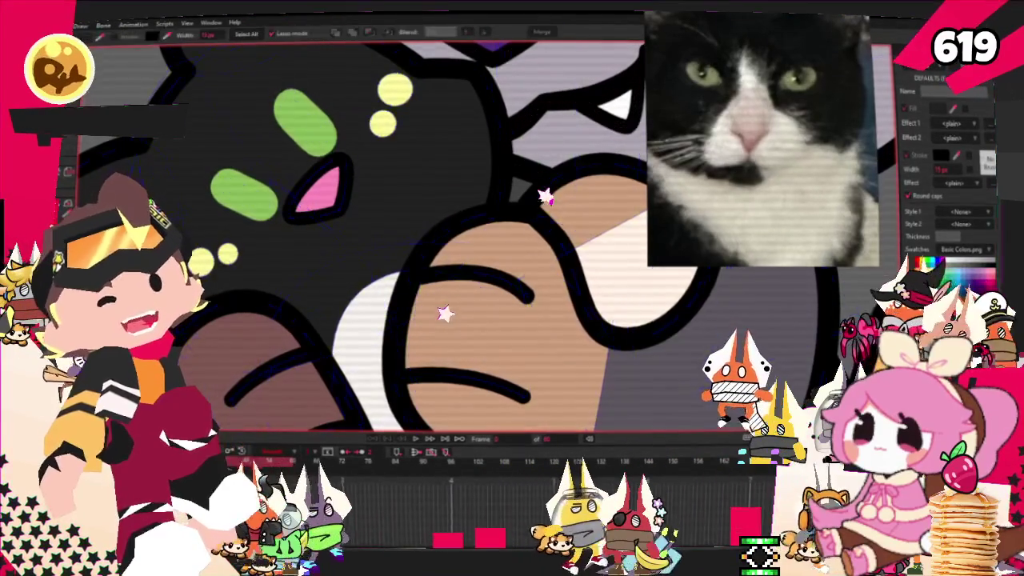
left_click(203, 258)
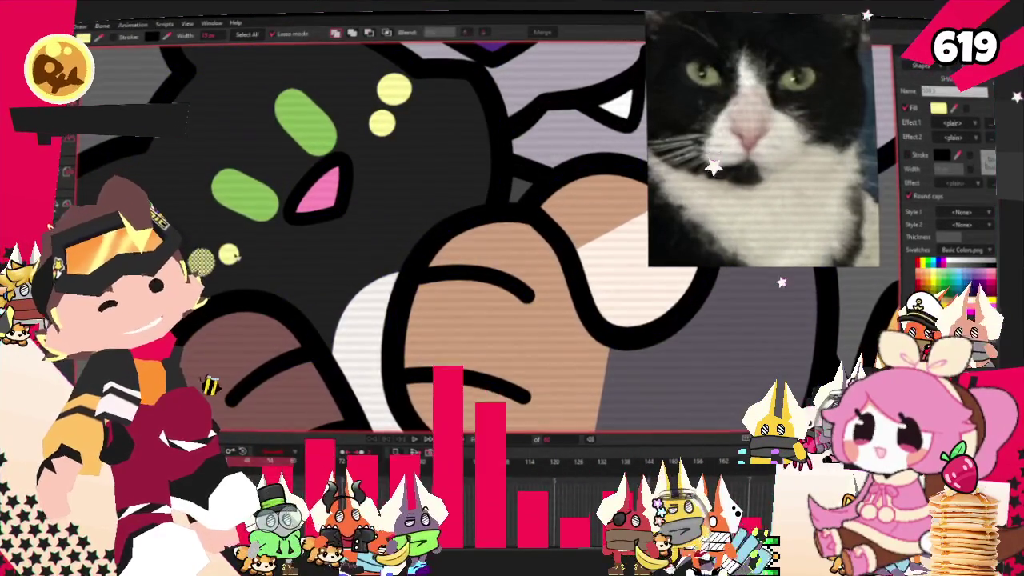
left_click(229, 255, "shift")
left_click(381, 122, "shift")
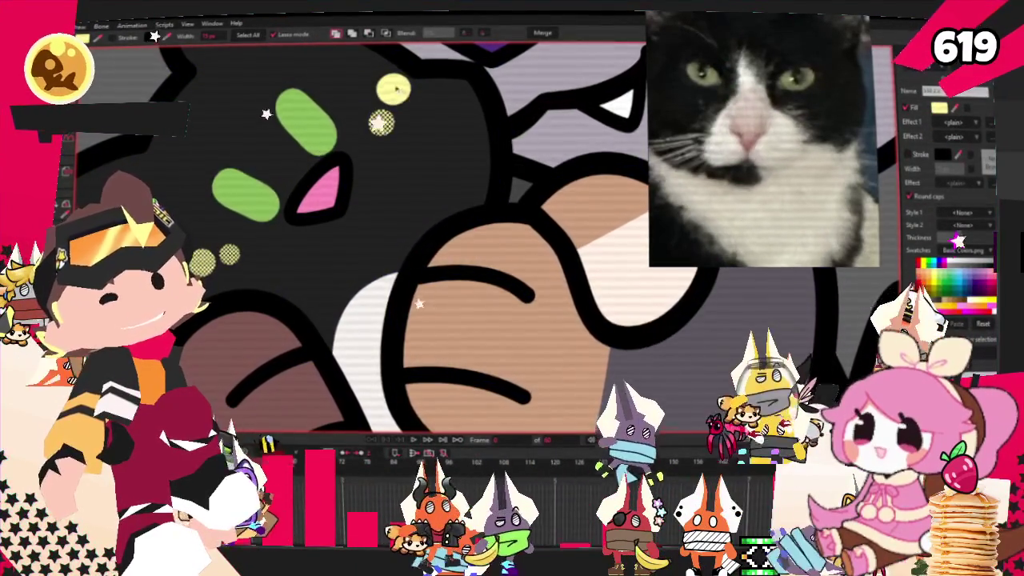
scroll(599, 258, "down", 2)
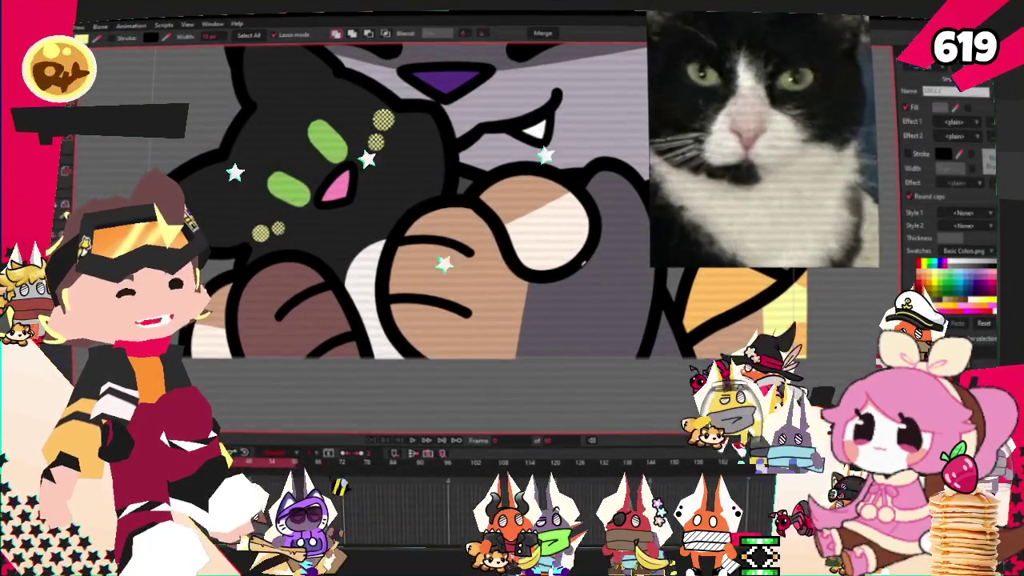
scroll(301, 358, "down", 2)
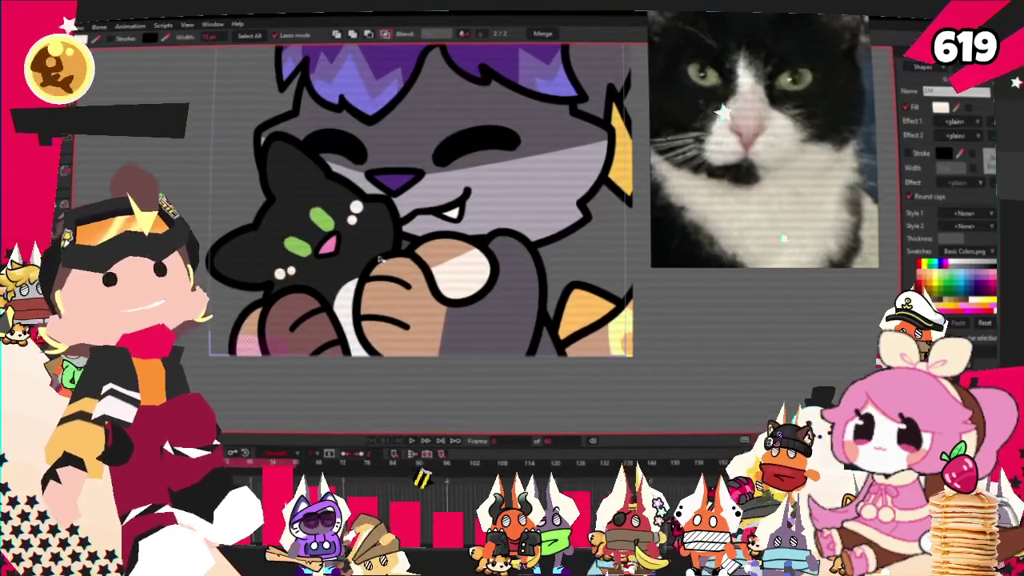
scroll(379, 262, "up", 2)
key("t")
scroll(379, 261, "up", 2)
scroll(380, 261, "up", 2)
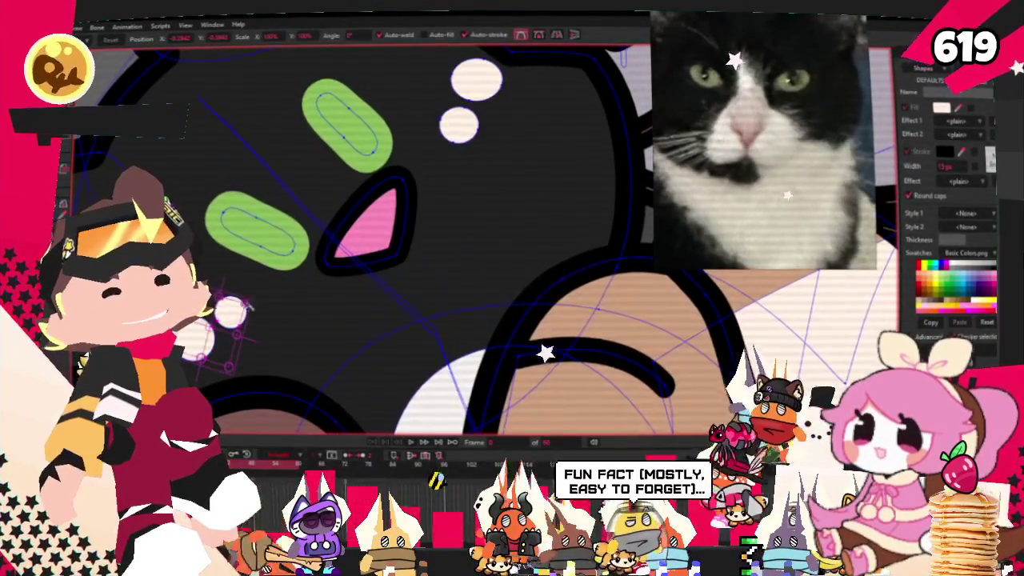
Move and enlarge the white circles so they frame the pink eye
left_click_drag(319, 296, 357, 295)
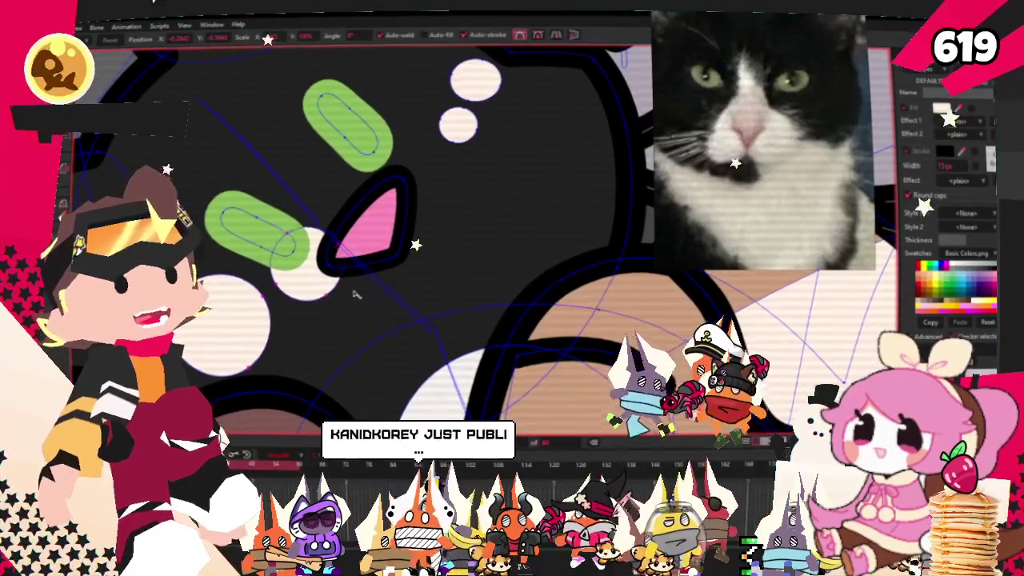
left_click(346, 301)
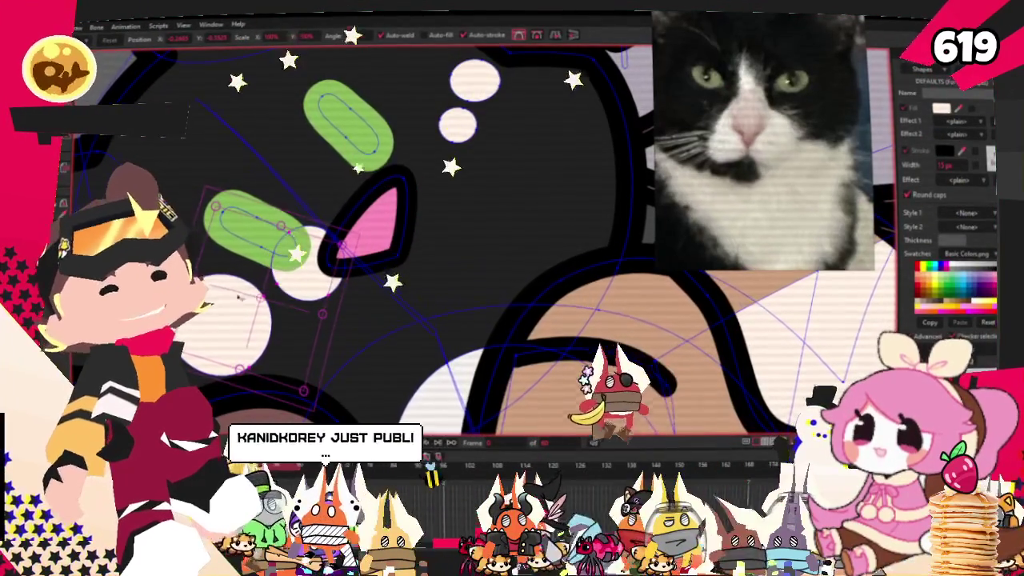
left_click_drag(240, 316, 348, 261)
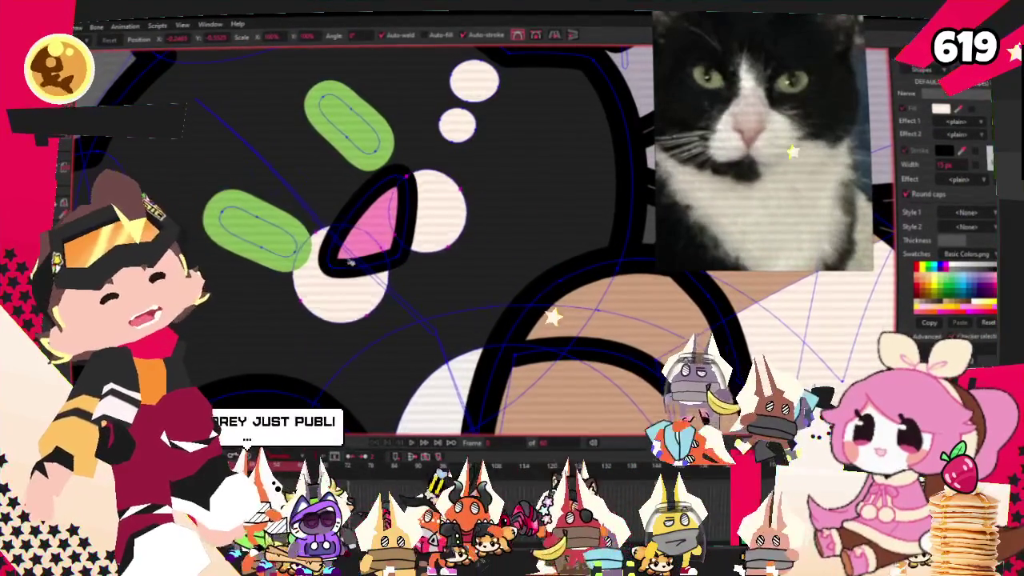
mouse_move(346, 258)
left_mouse_down()
mouse_move(528, 198)
mouse_move(408, 274)
mouse_move(424, 272)
left_mouse_up()
left_click_drag(468, 202, 443, 215)
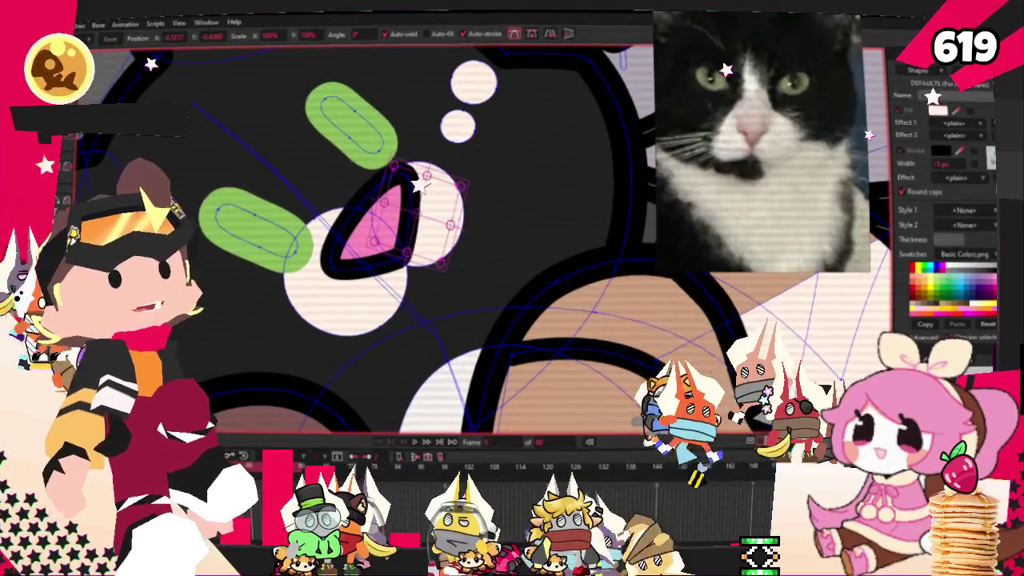
Reshape the pink-and-black eye into a slanted, rounded triangle
scroll(414, 228, "up", 3)
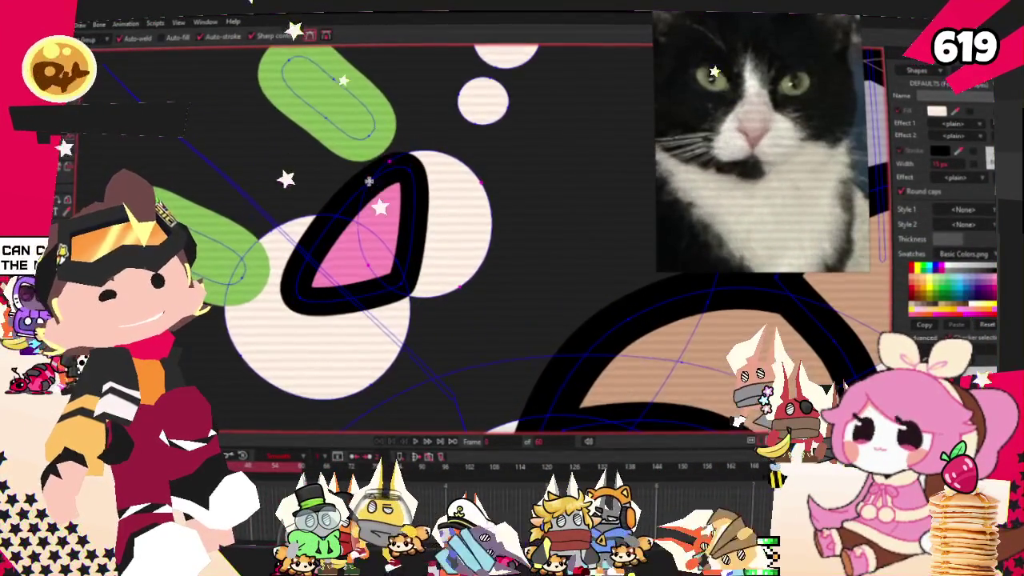
mouse_move(442, 214)
left_mouse_down()
mouse_move(263, 233)
mouse_move(170, 146)
left_mouse_up()
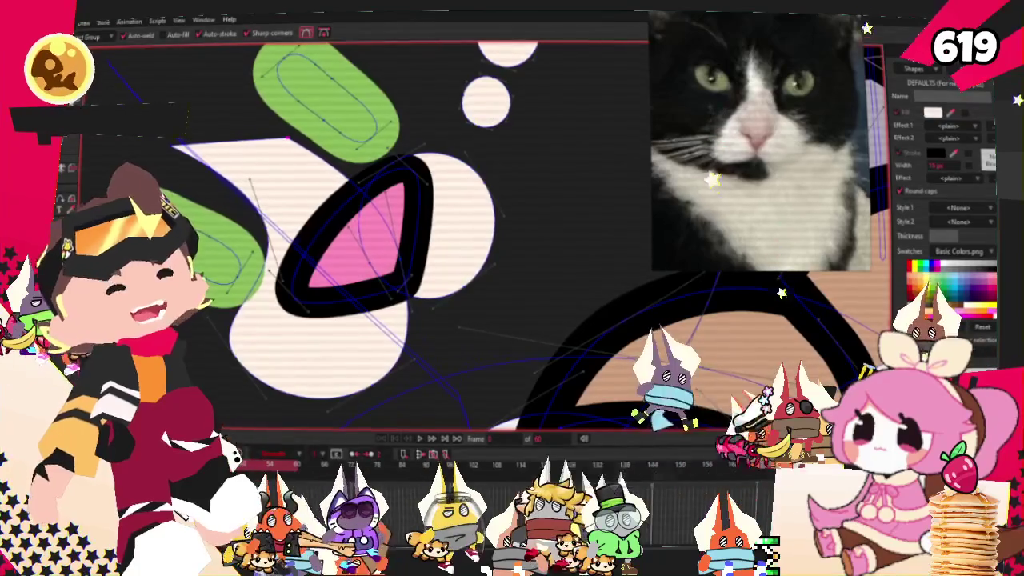
key("c")
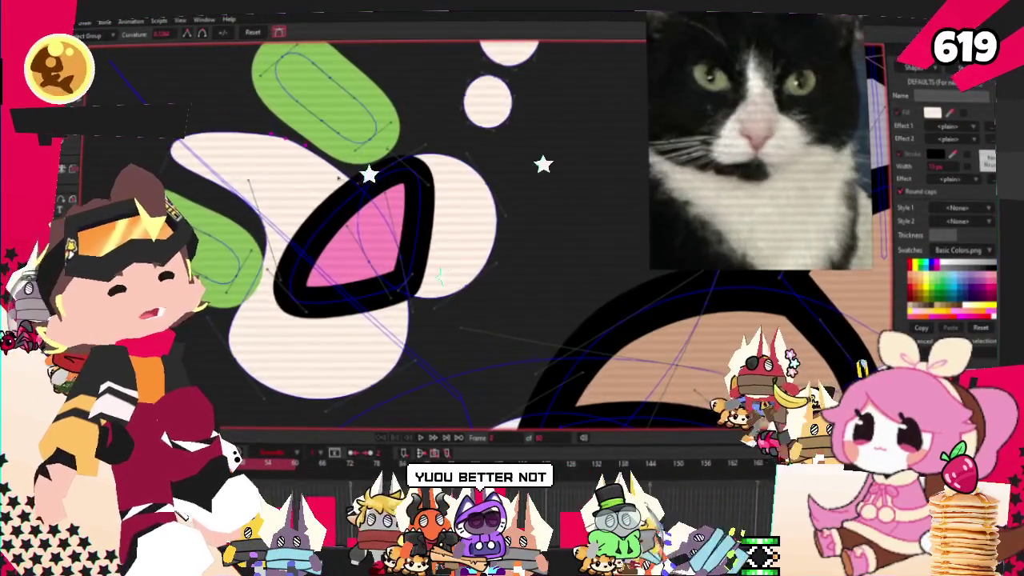
scroll(374, 174, "up", 2)
scroll(374, 174, "down", 3)
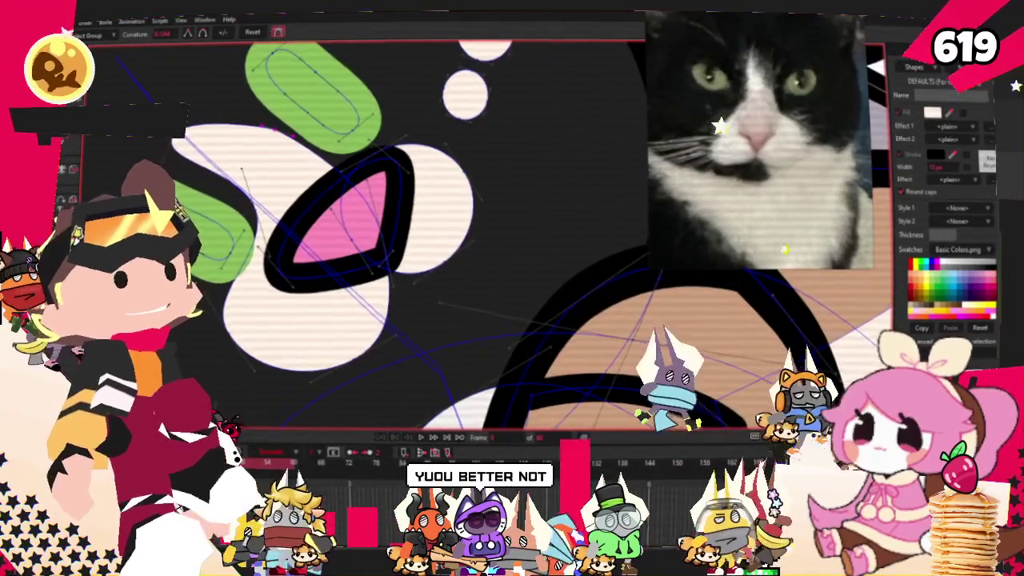
key("t")
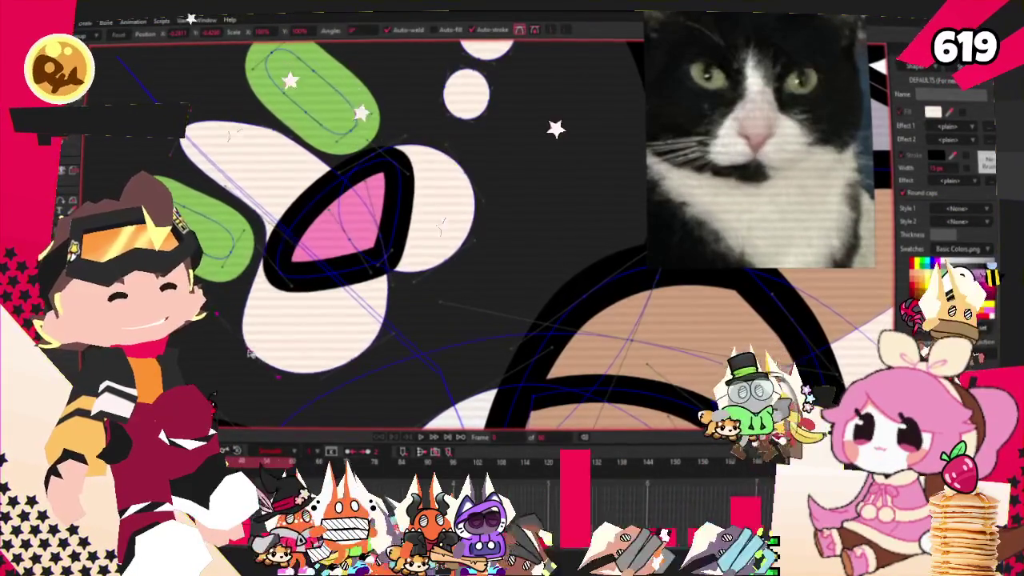
scroll(395, 299, "up", 2)
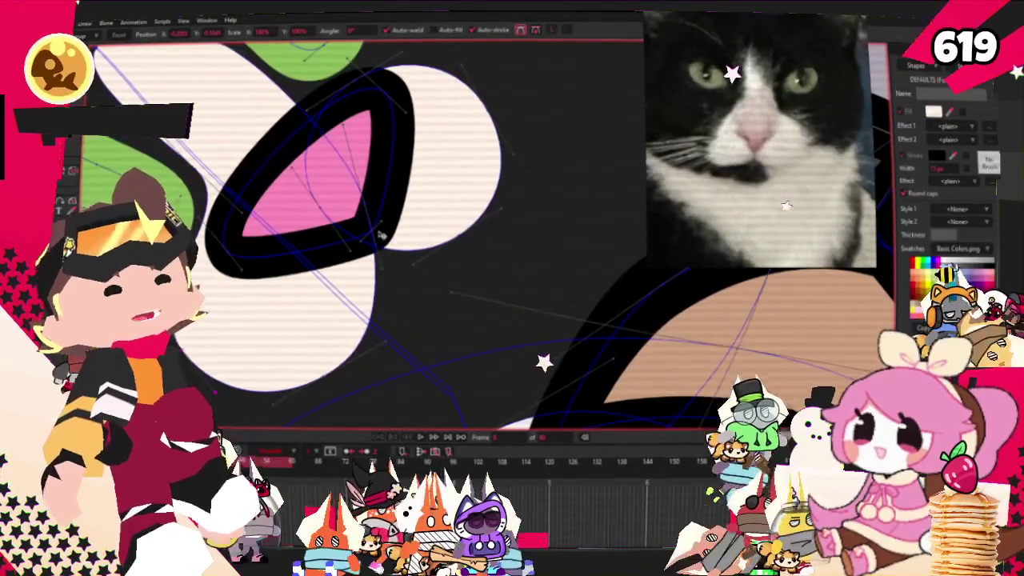
mouse_move(382, 234)
left_mouse_down()
mouse_move(391, 203)
mouse_move(380, 205)
left_mouse_up()
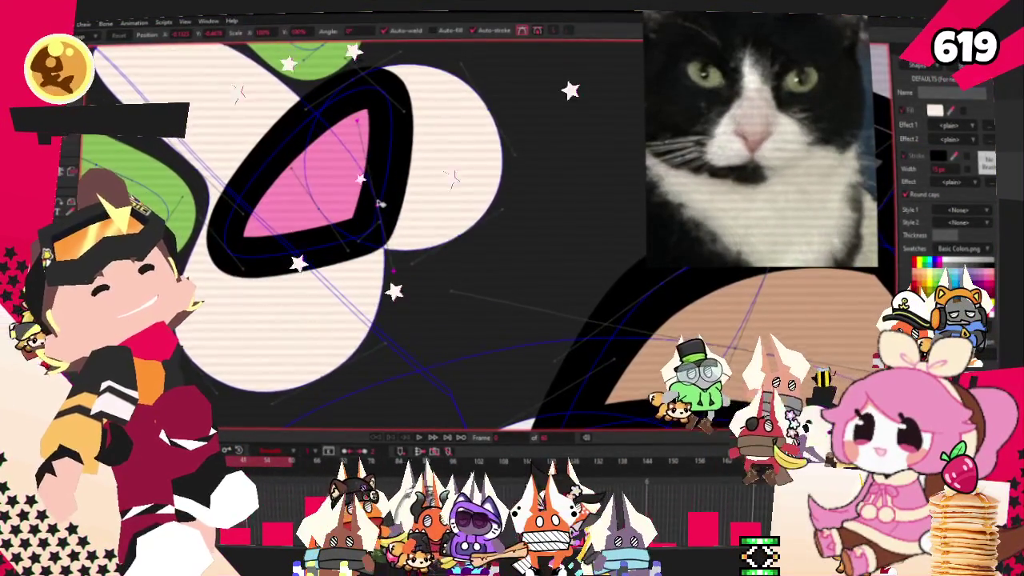
scroll(380, 204, "down", 2)
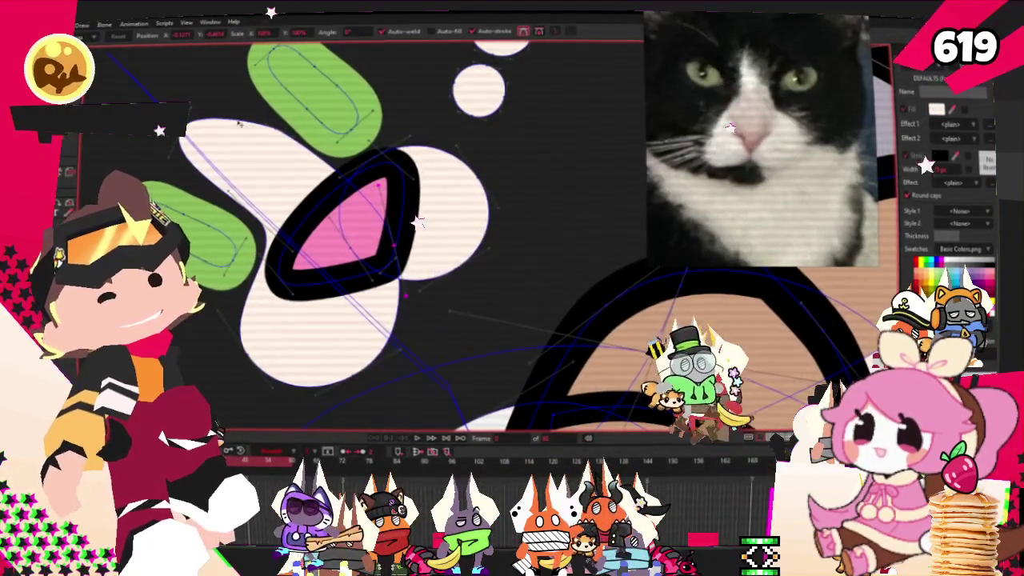
scroll(418, 217, "up", 2)
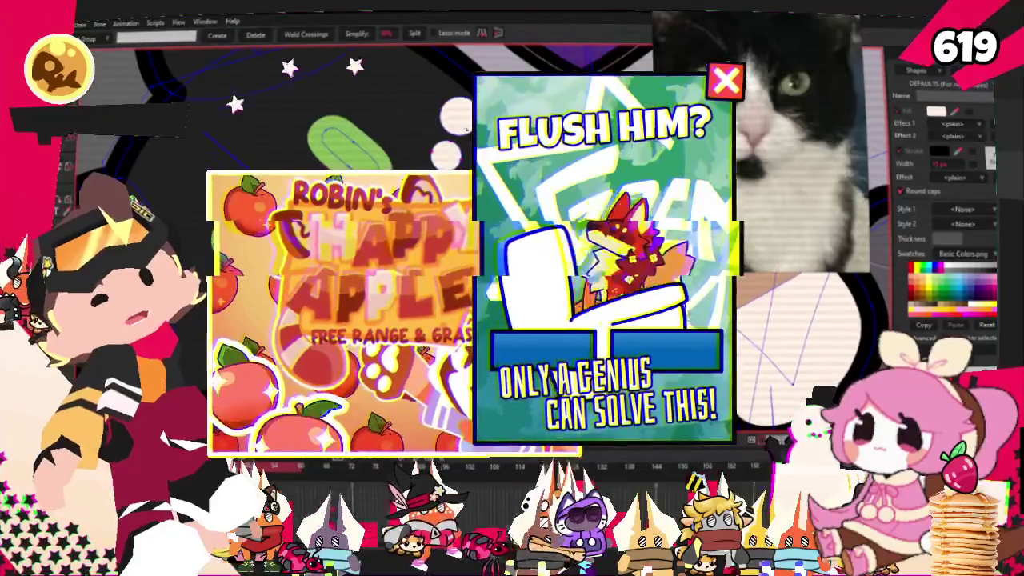
key("g")
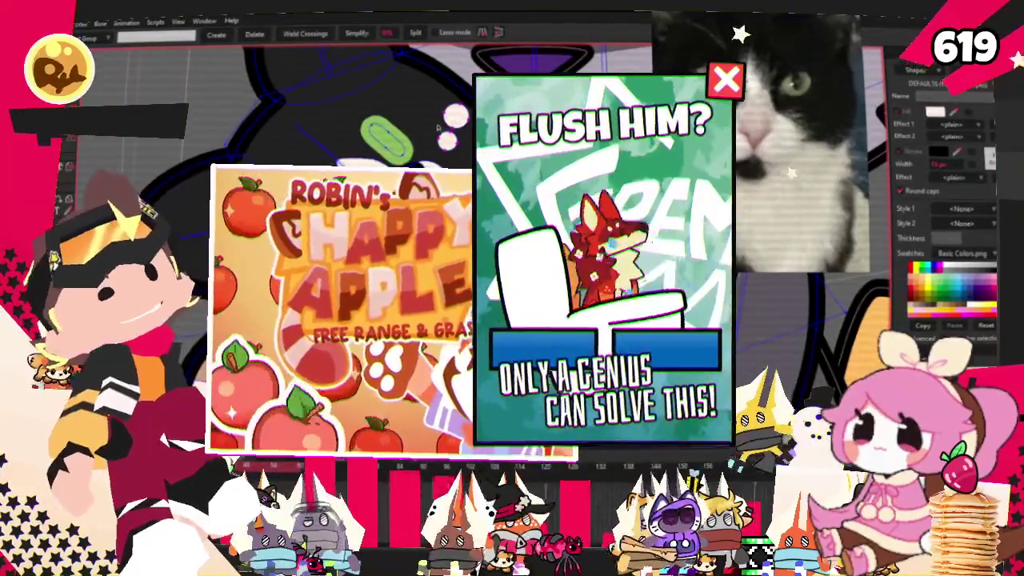
key("b")
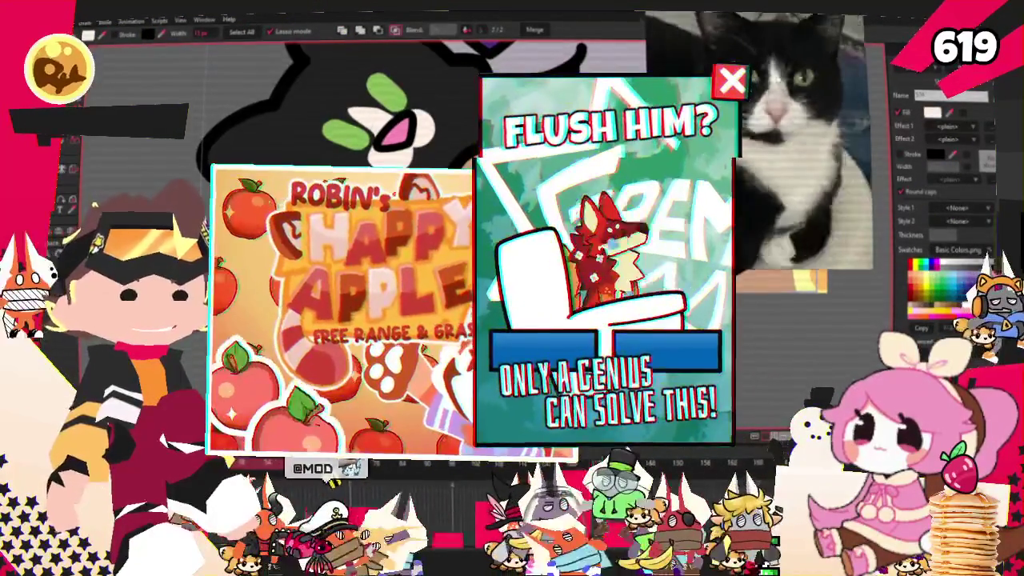
key("t")
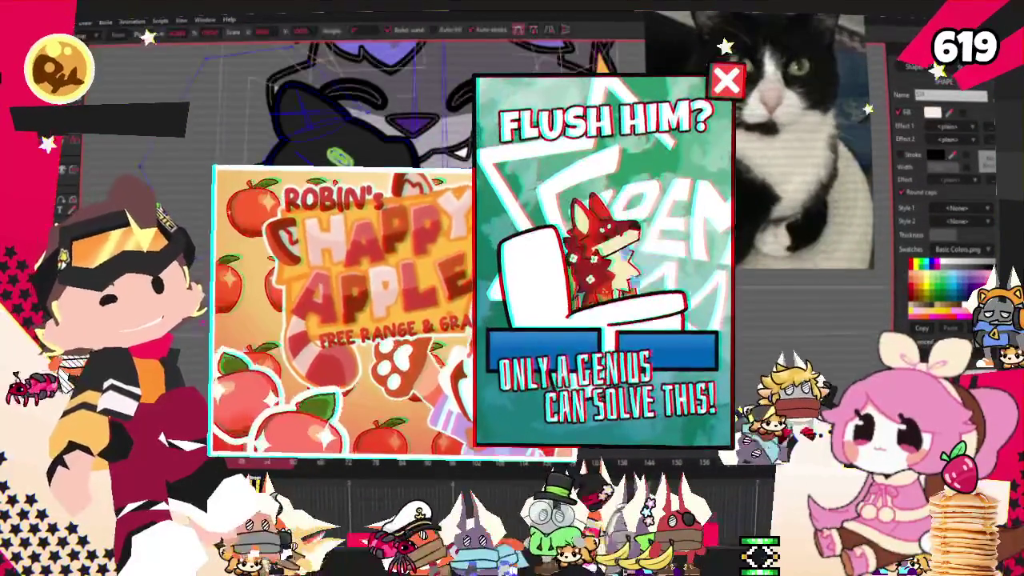
scroll(376, 164, "up", 3)
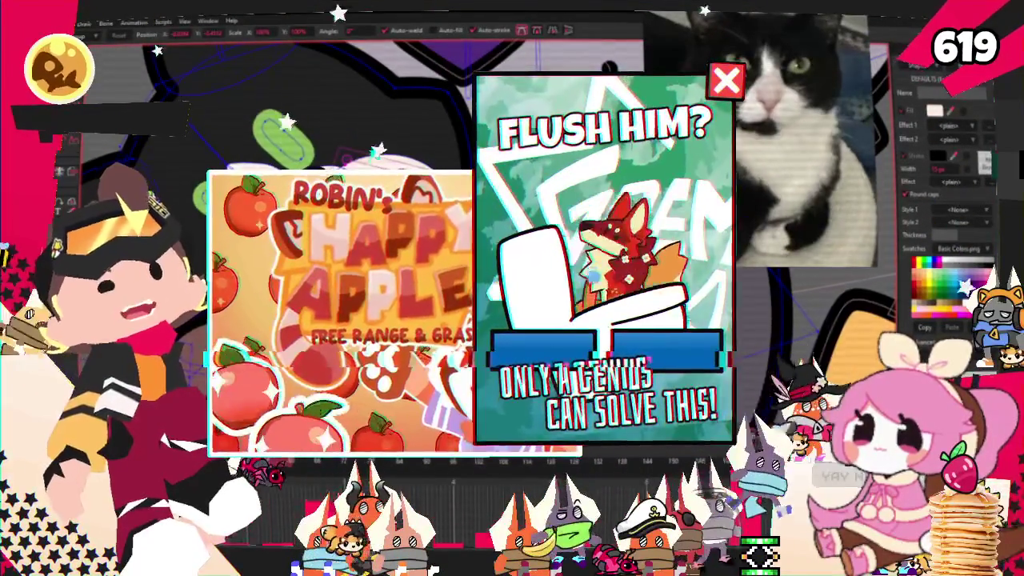
key("q")
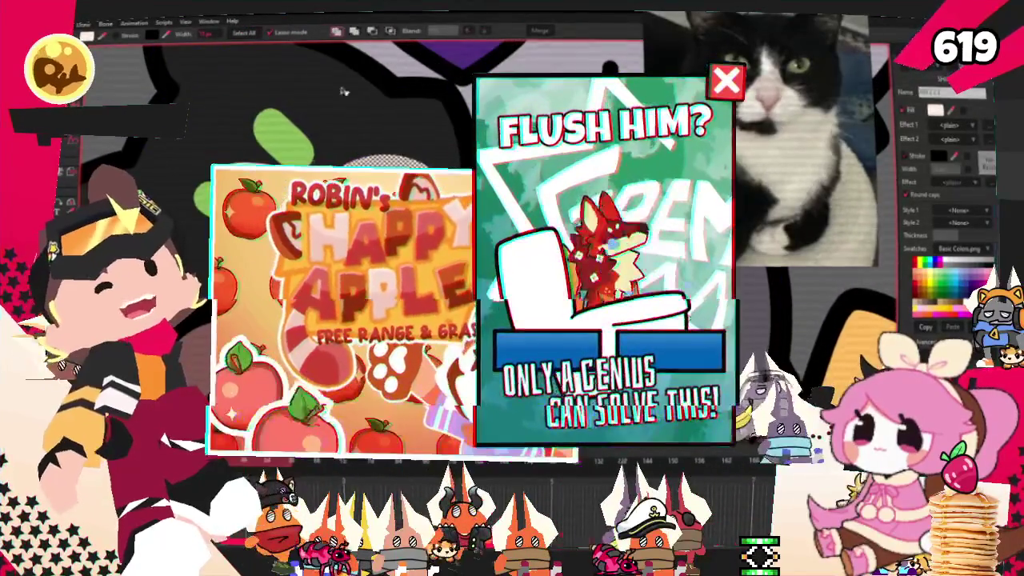
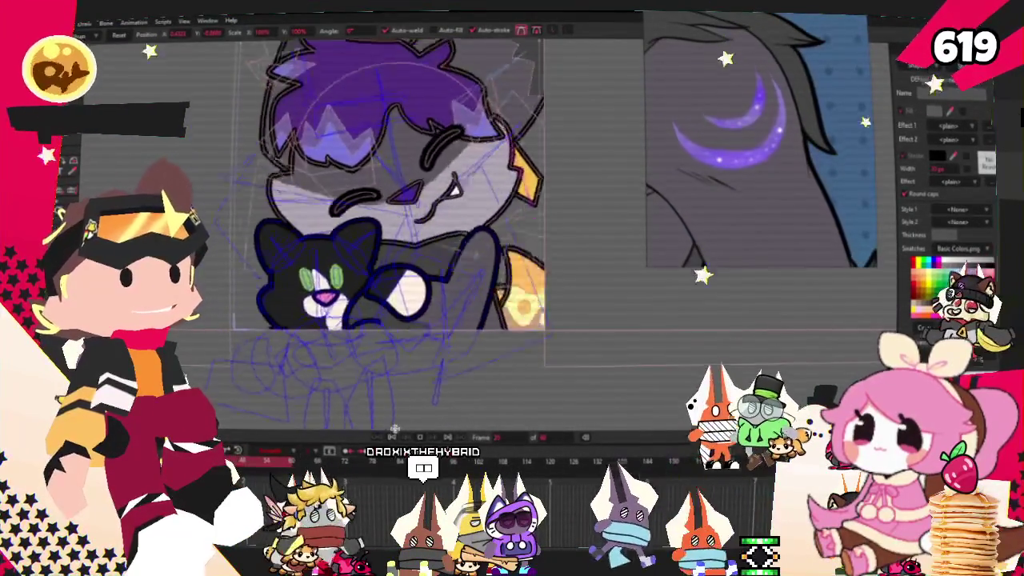
Zoom into the left eye lens and draw a rotated rectangle inside it
scroll(482, 346, "up", 5)
scroll(482, 346, "up", 2)
key("d")
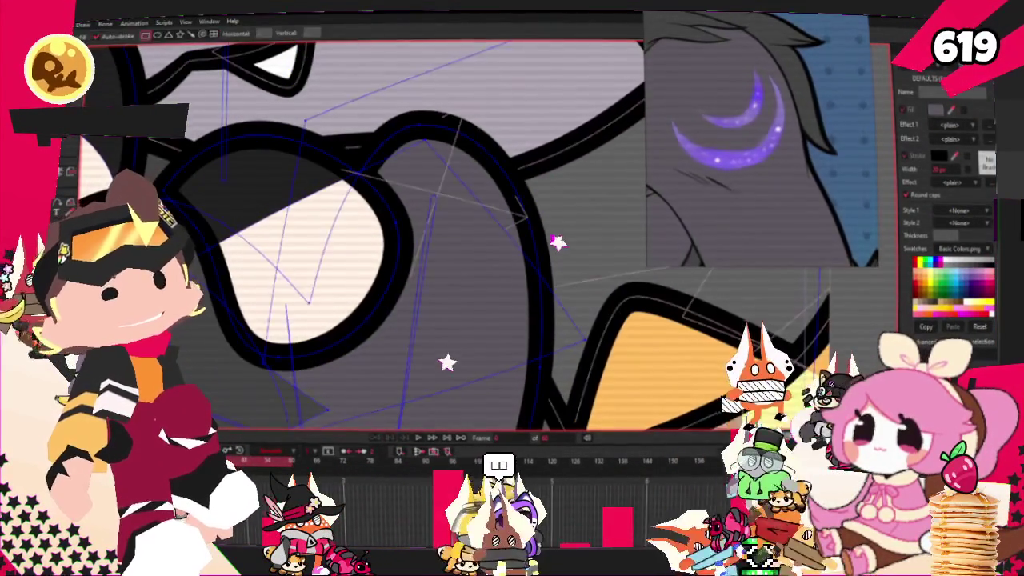
scroll(401, 202, "up", 2)
left_click_drag(378, 160, 520, 270)
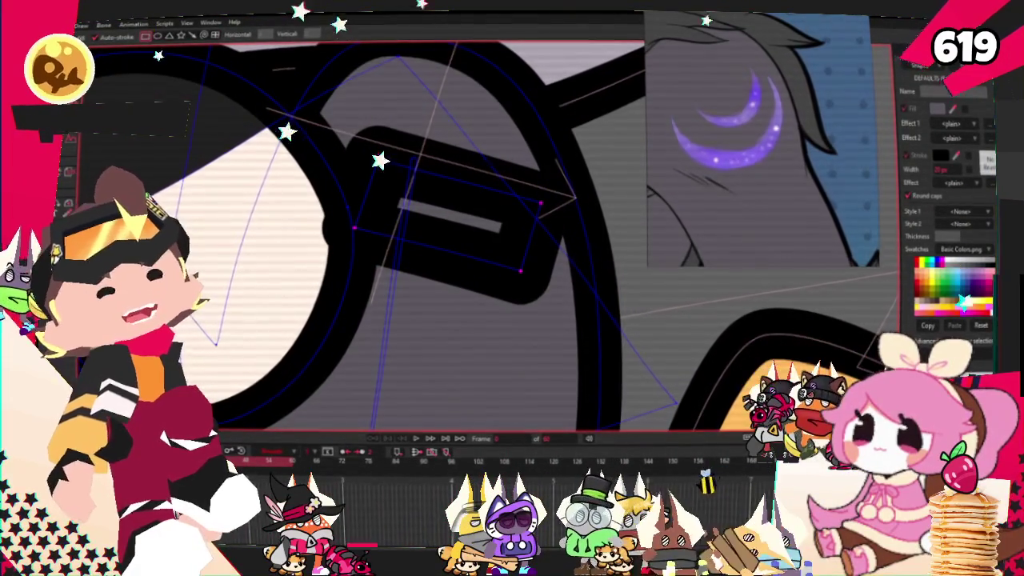
Turn the rectangle into a purple-filled shape with no stroke, then pull a point to reshape it
key("u")
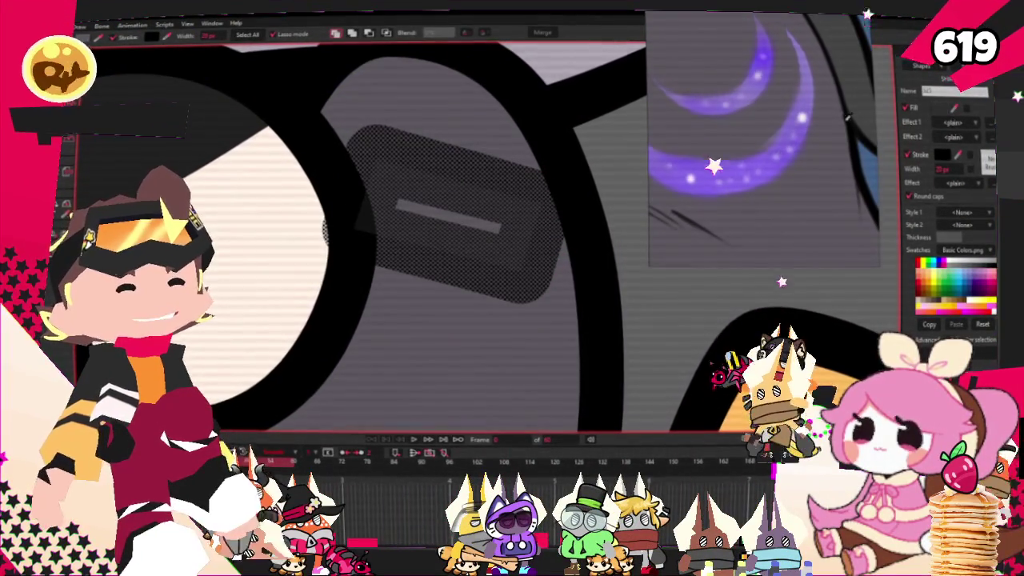
left_click(973, 276)
left_click(908, 153)
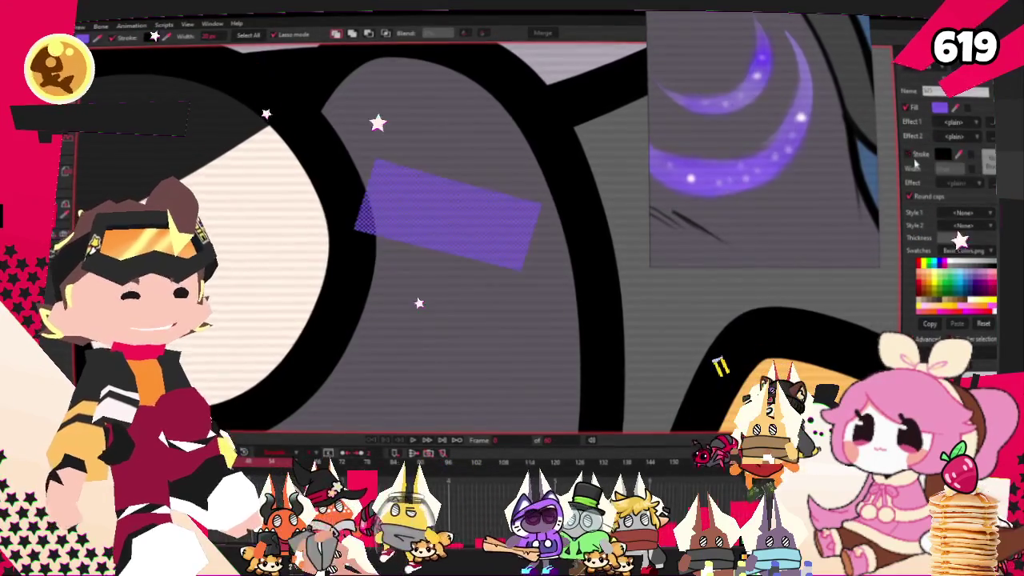
left_click(369, 35)
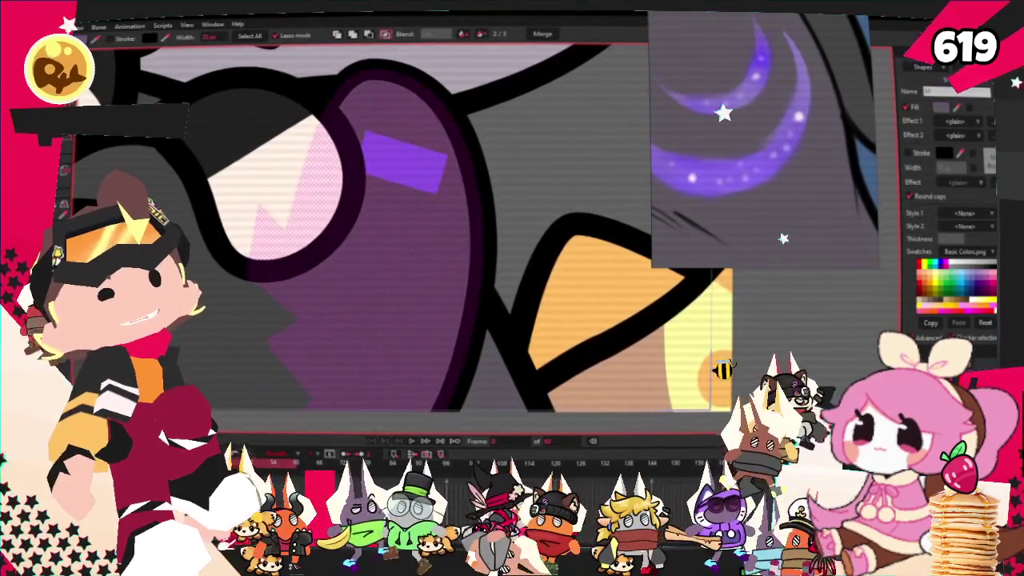
left_click_drag(384, 208, 412, 244)
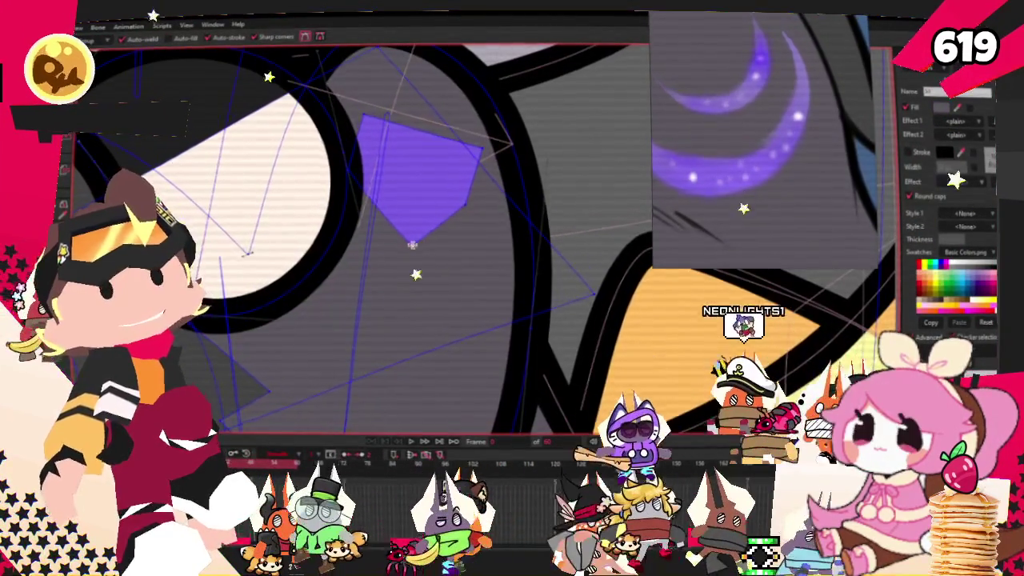
Bend the purple highlight into a crescent by pulling its top edge down and raising its right tip
left_click_drag(416, 132, 410, 192)
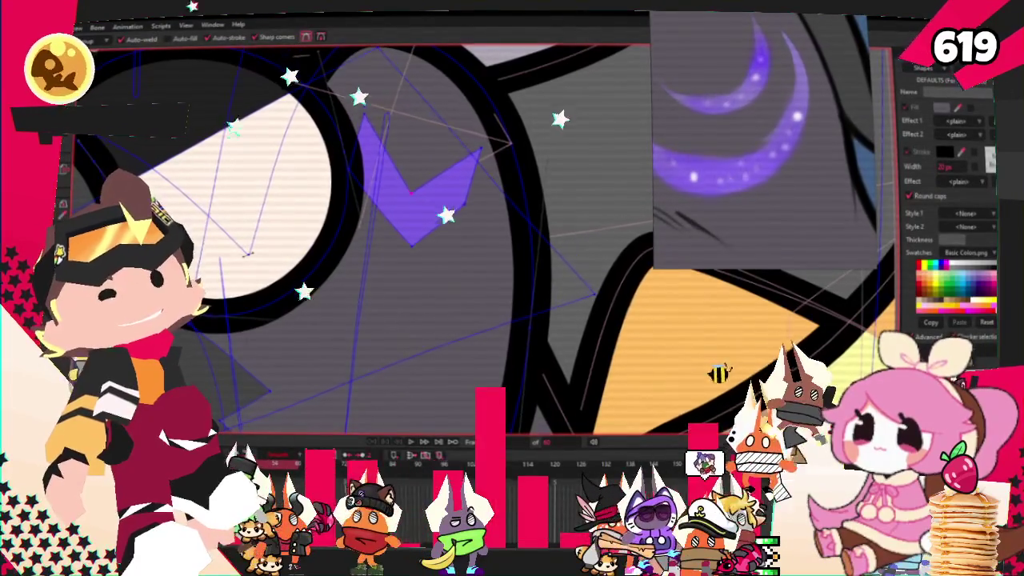
scroll(382, 230, "up", 2)
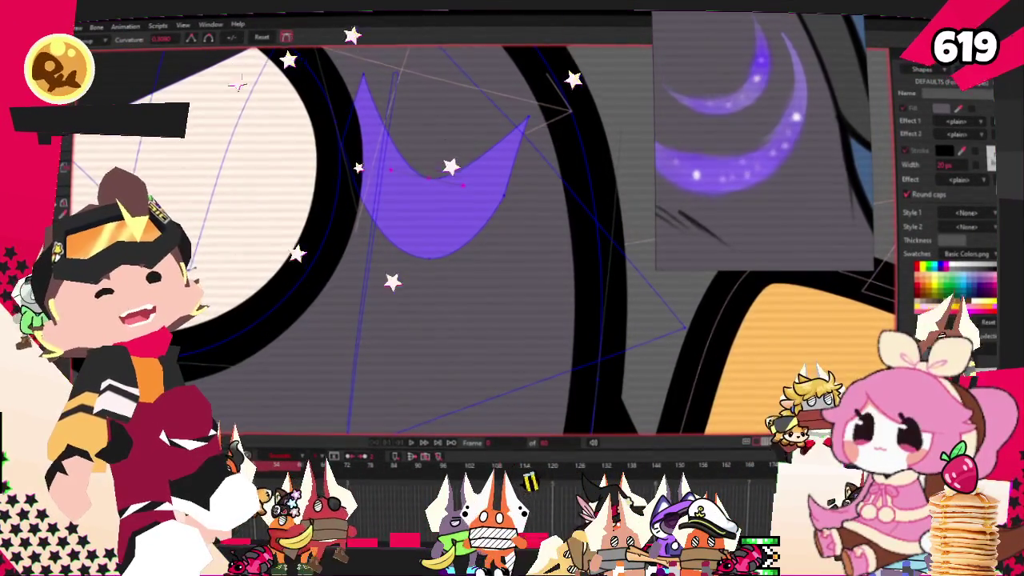
key("t")
scroll(457, 222, "up", 1)
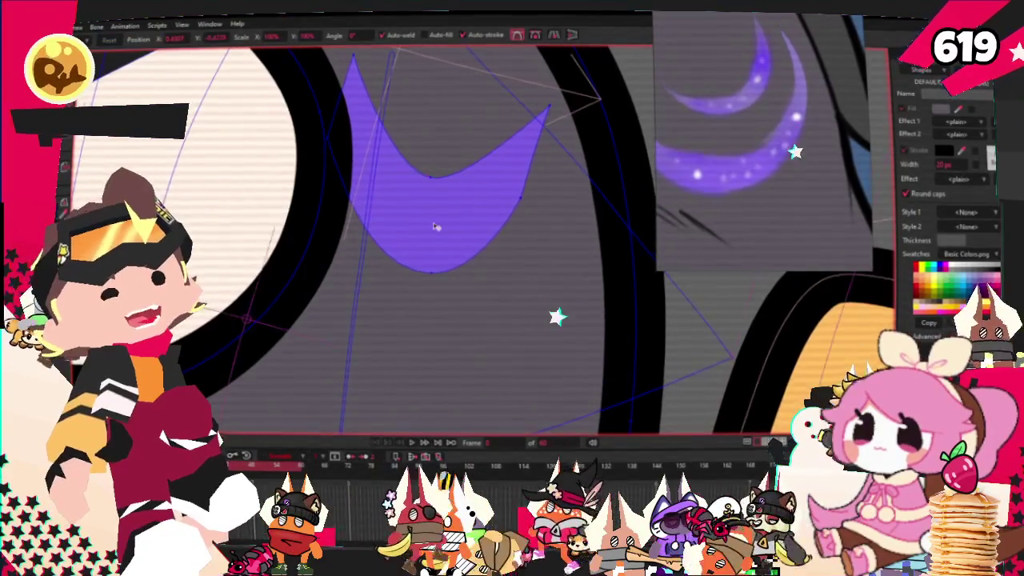
left_click(485, 162)
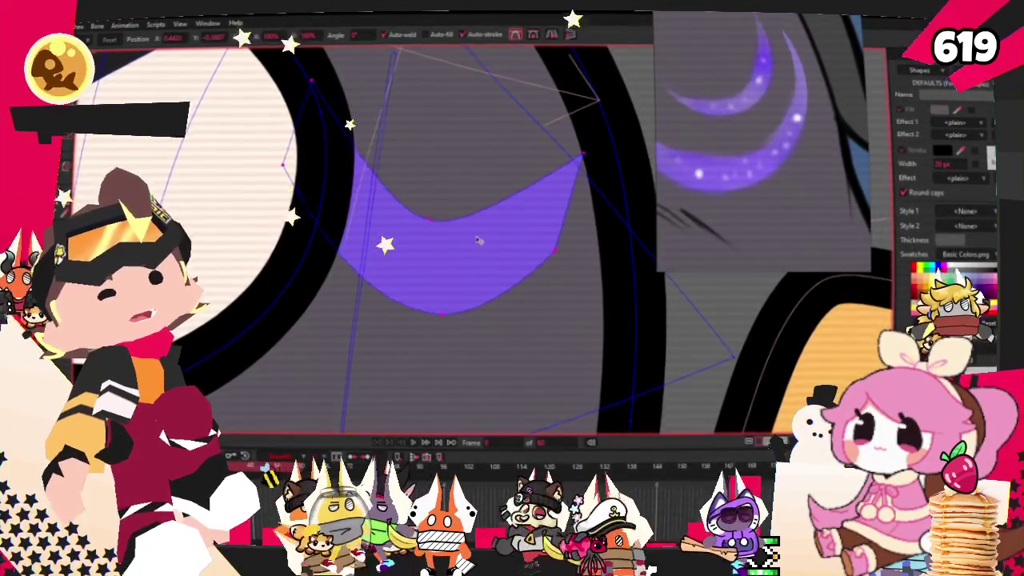
scroll(477, 251, "down", 2)
scroll(476, 251, "up", 1)
scroll(477, 272, "up", 1)
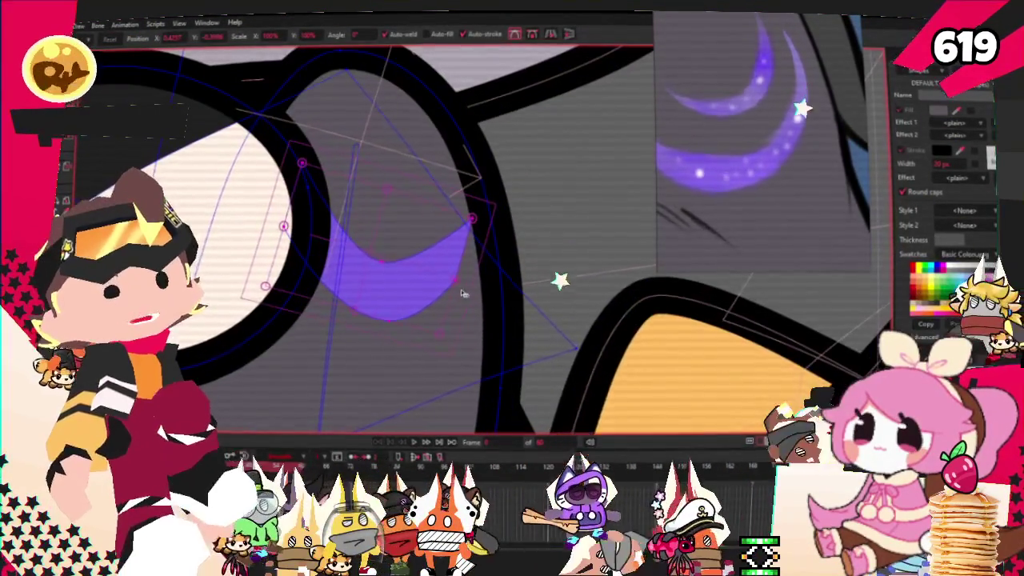
left_click_drag(478, 285, 447, 289)
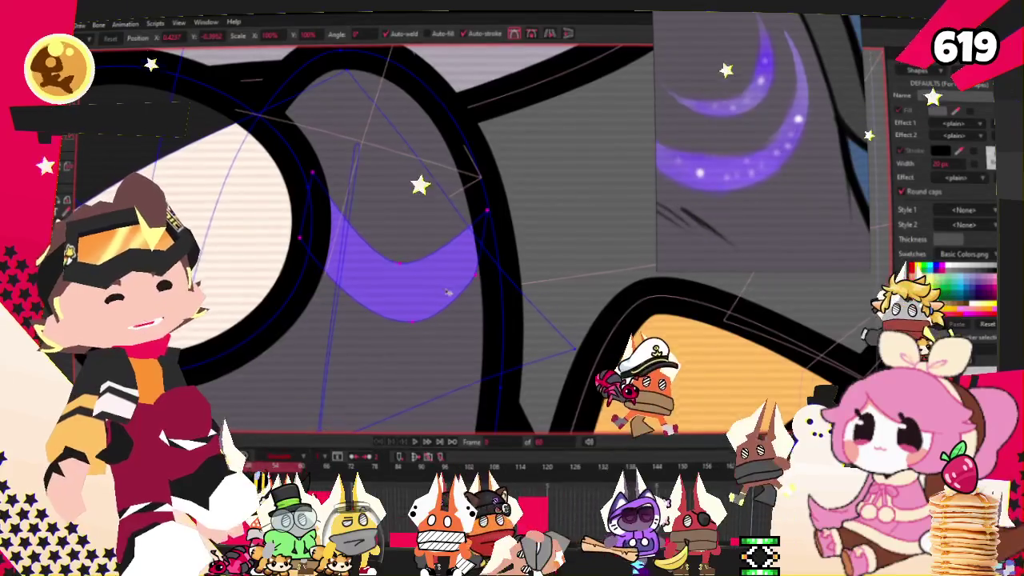
Shape a second crescent outline just above the first one
left_click_drag(455, 286, 448, 229)
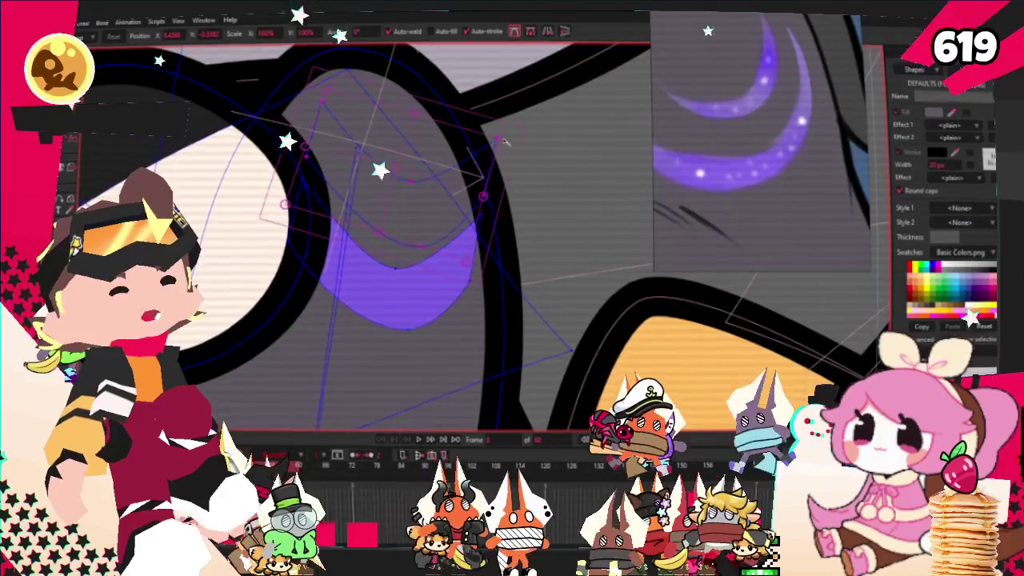
left_click_drag(504, 142, 420, 210)
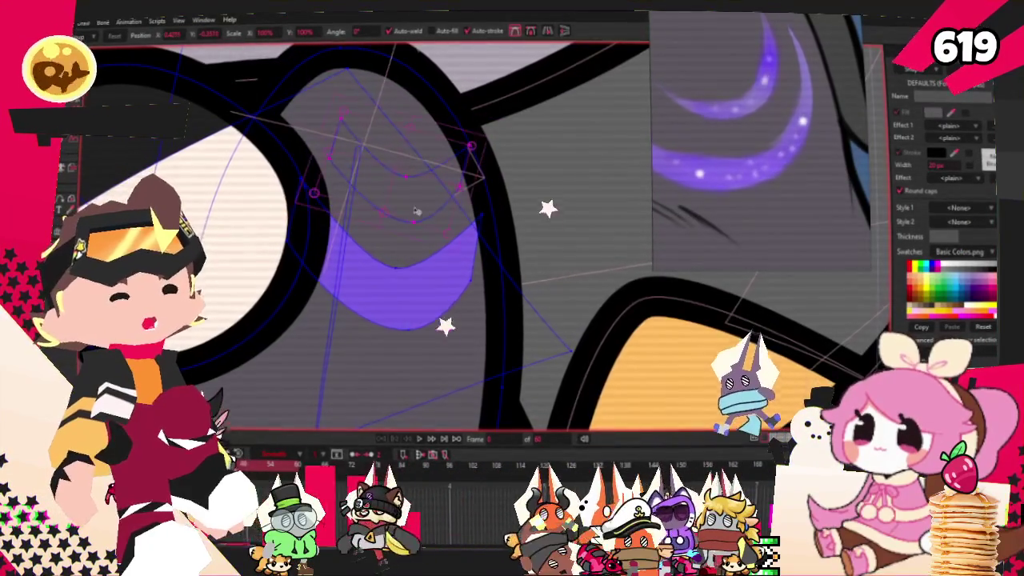
key("q")
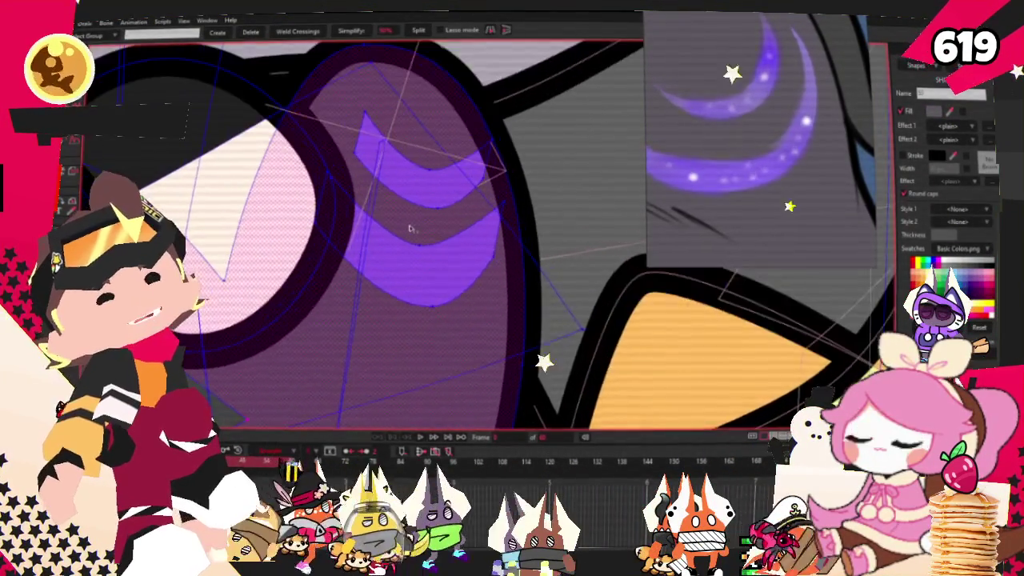
Clear the point selection and select the lower purple crescent's points for reshaping
key("g")
scroll(327, 143, "up", 3)
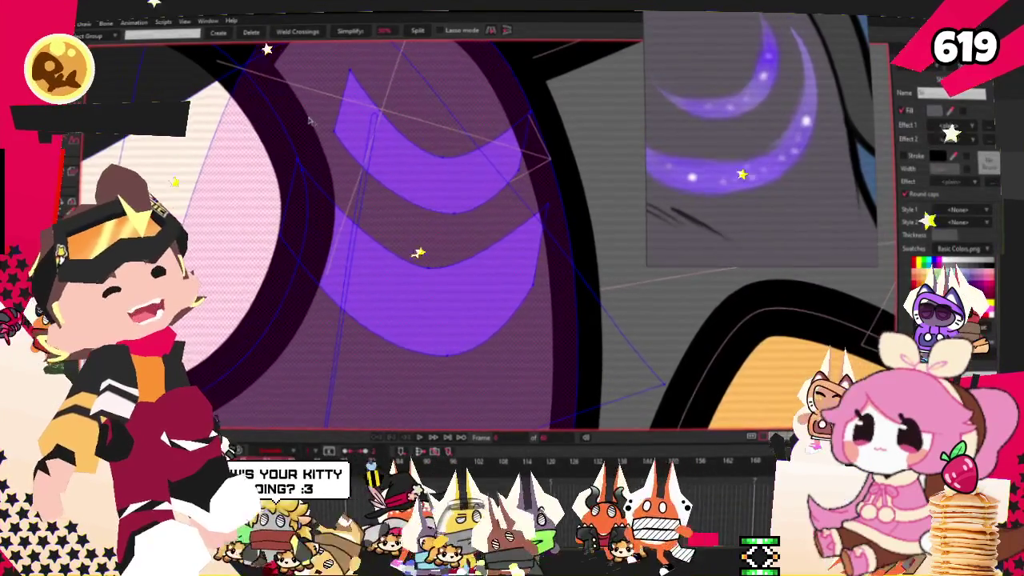
left_click(309, 120)
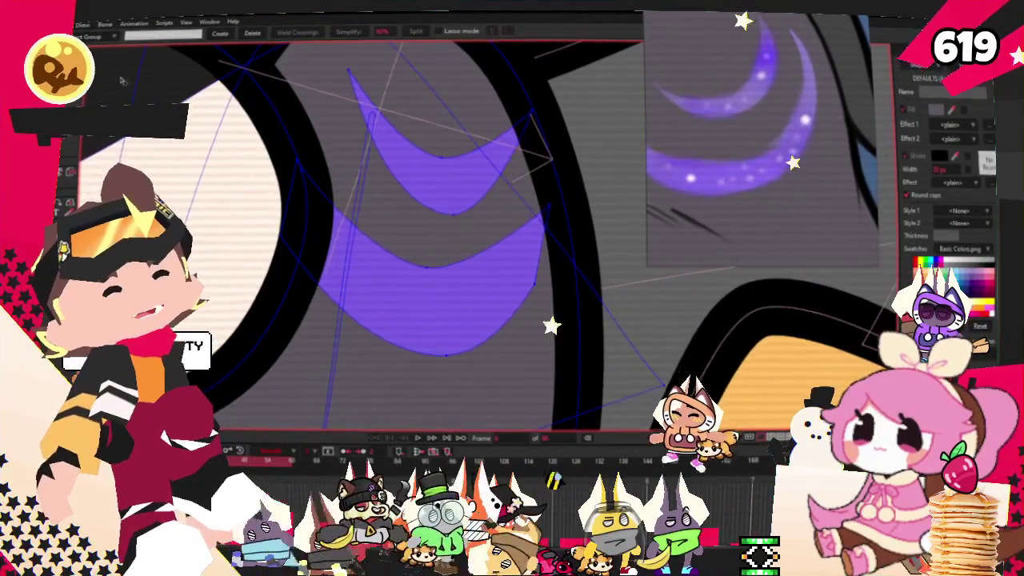
key("c")
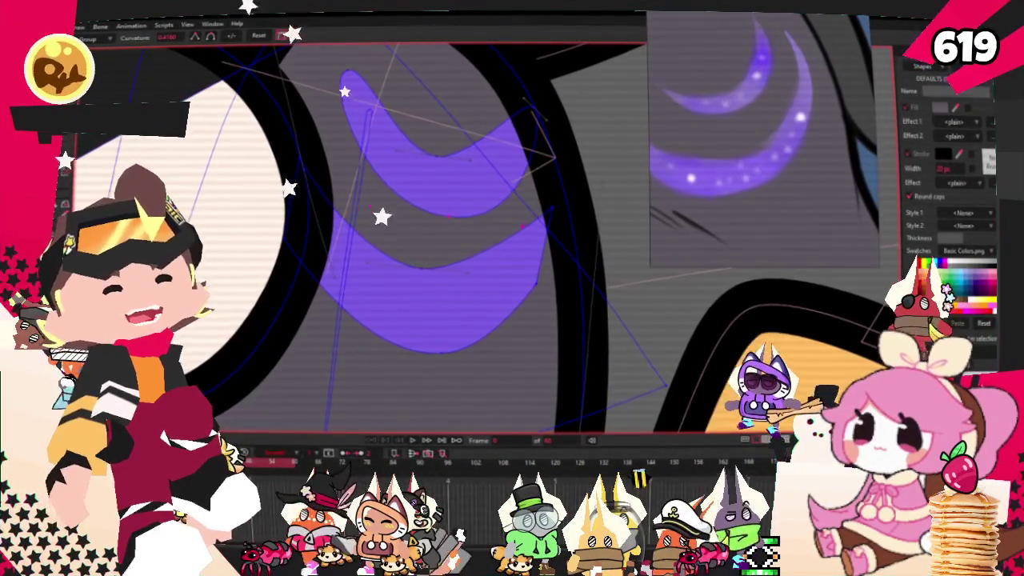
key("t")
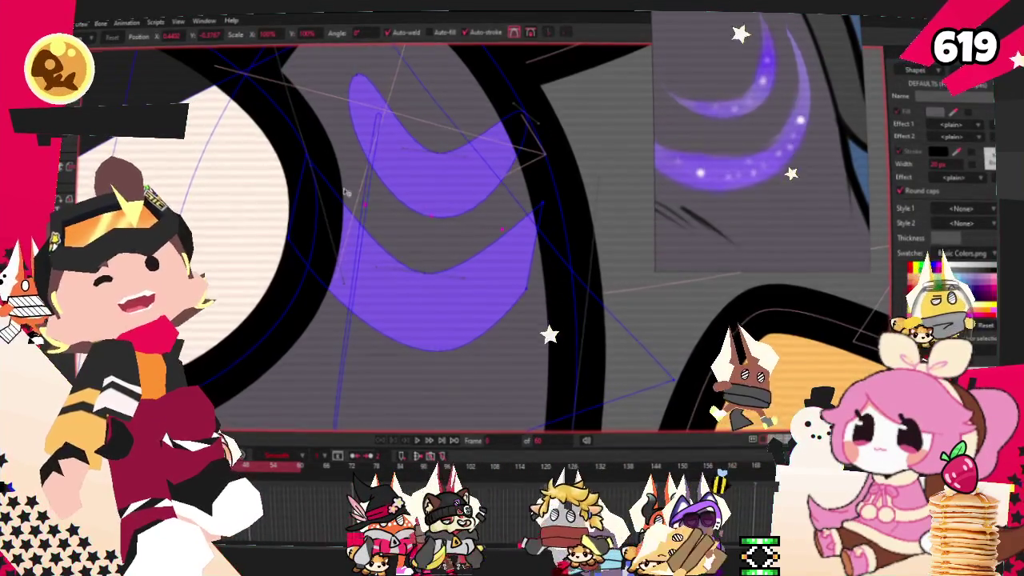
left_click(462, 272)
key("g")
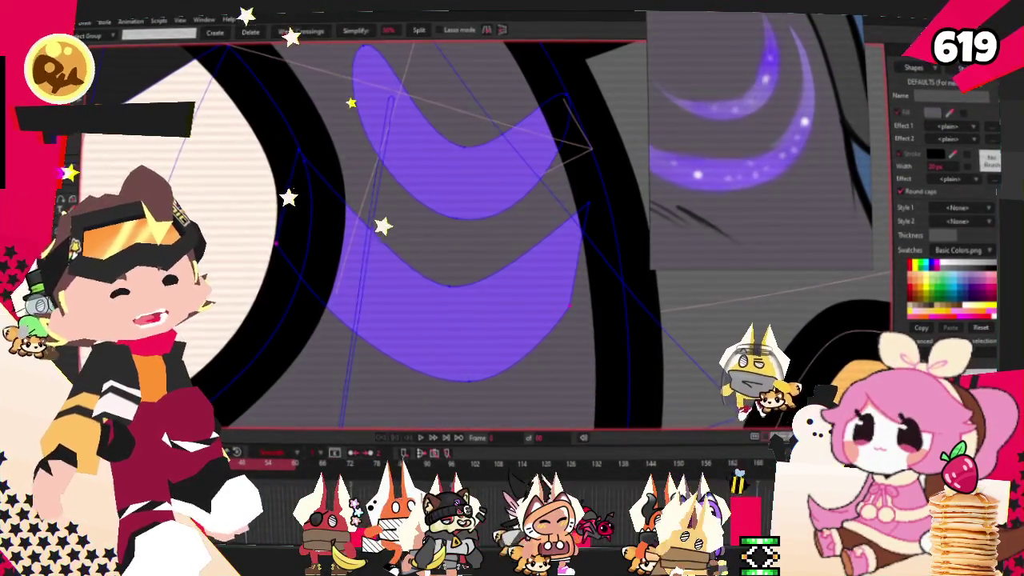
left_click(76, 86)
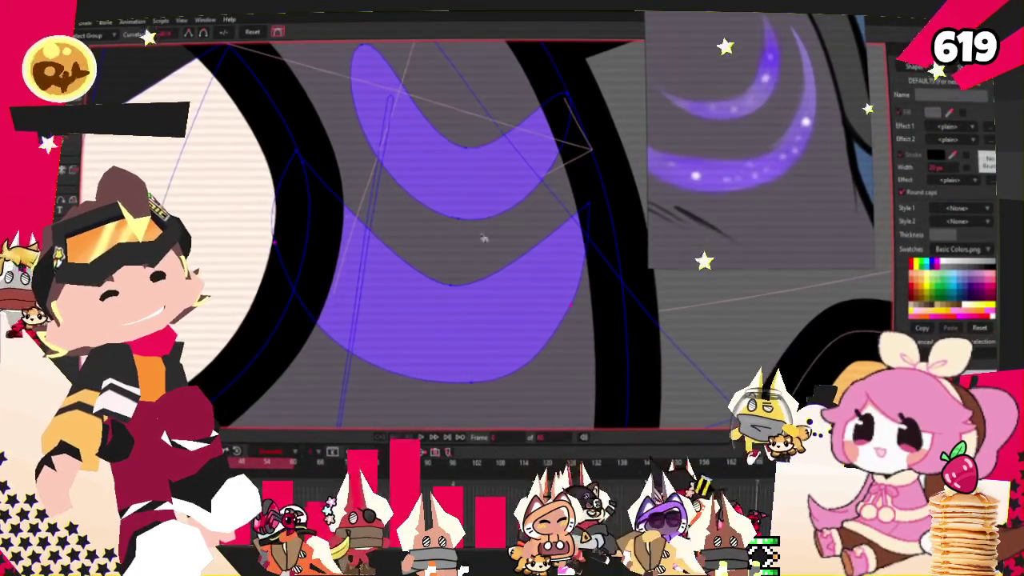
key("t")
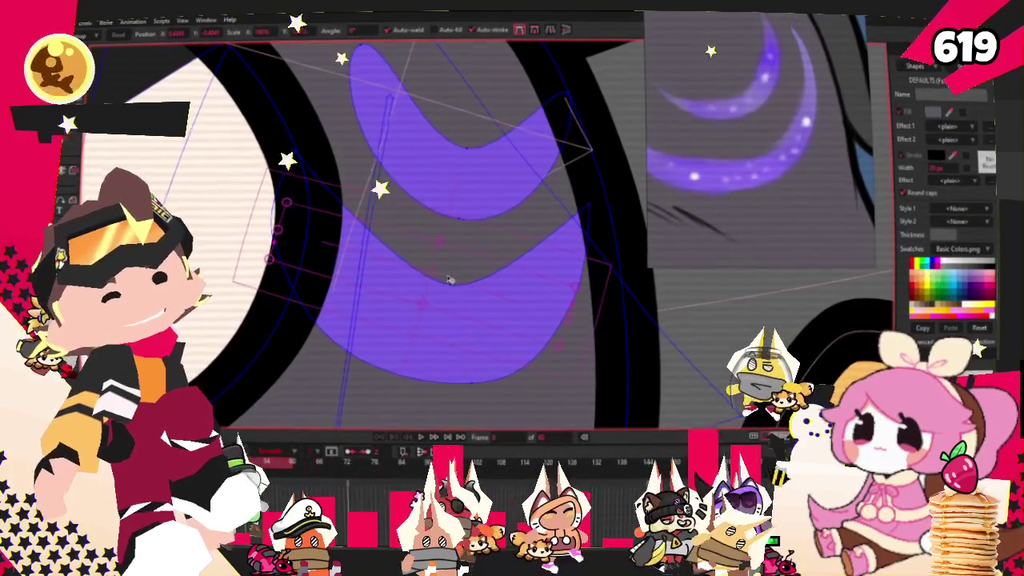
Lengthen the curve handle on the lower crescent's bottom point to round it, then select the upper crescent
left_click(452, 285)
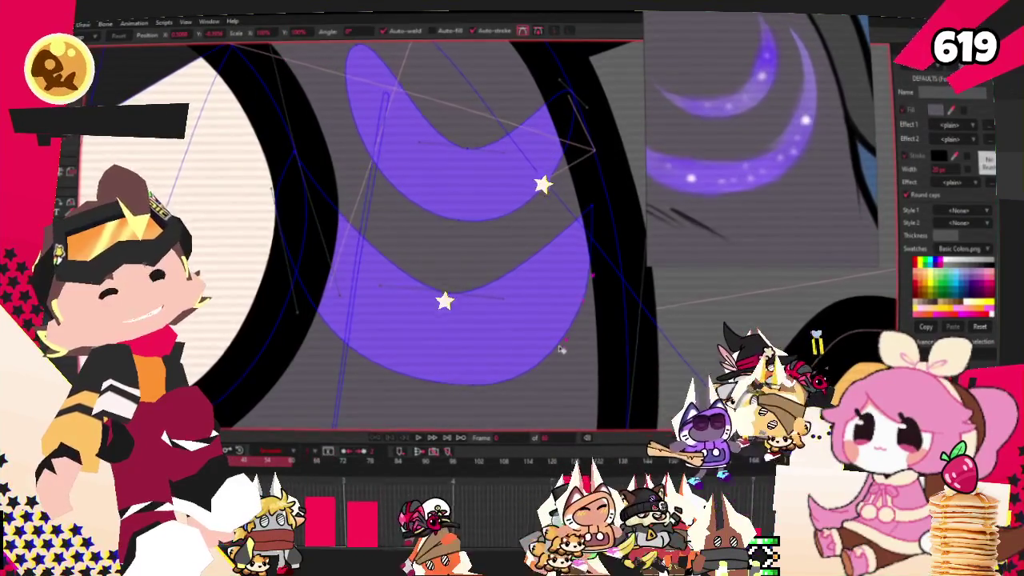
left_click(457, 305)
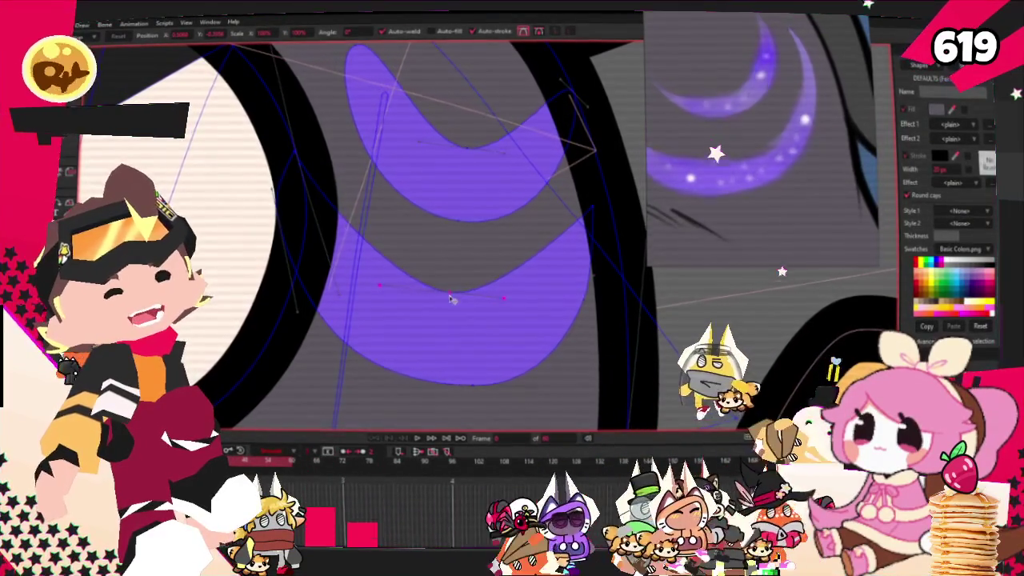
left_click_drag(452, 300, 411, 290)
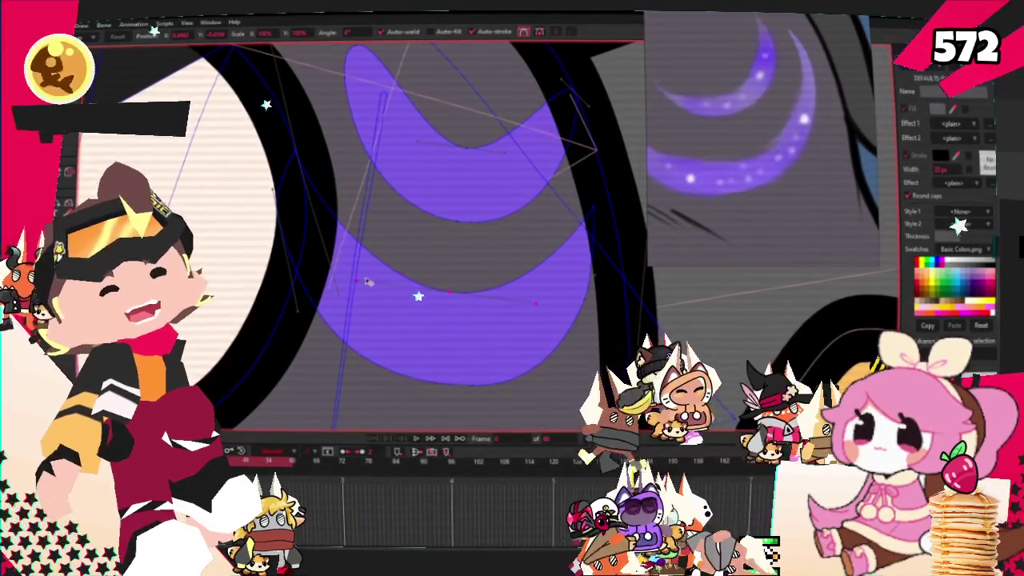
scroll(356, 256, "down", 1)
scroll(344, 225, "down", 1)
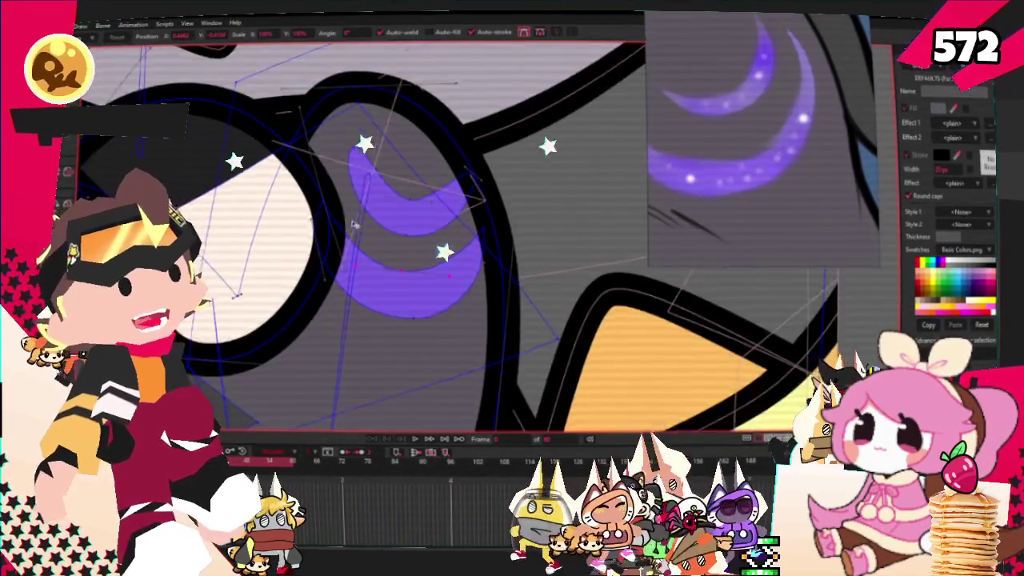
scroll(344, 225, "down", 2)
scroll(388, 255, "up", 1)
scroll(390, 240, "up", 2)
scroll(392, 225, "up", 1)
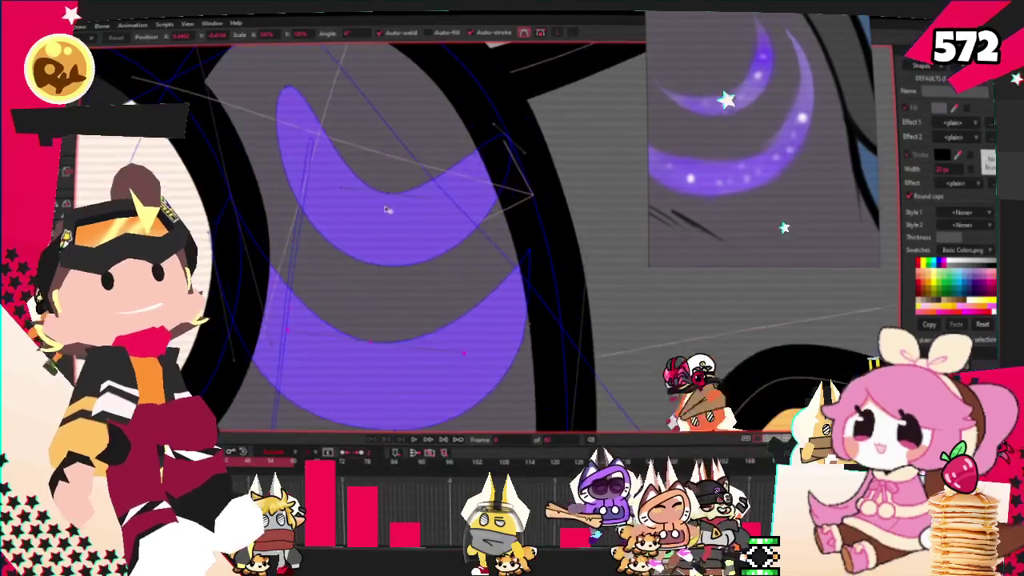
left_click(374, 192)
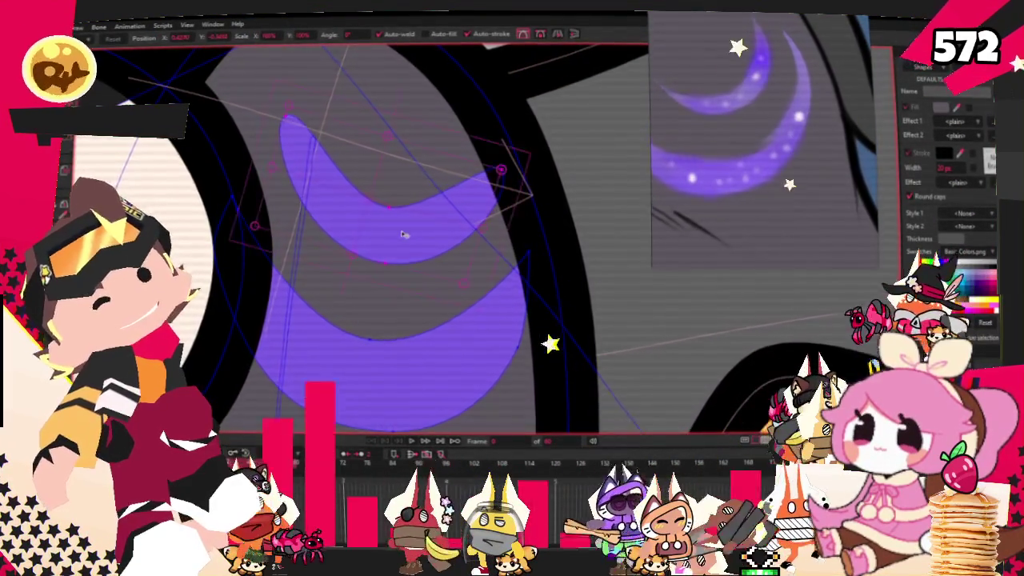
scroll(394, 236, "down", 2)
scroll(395, 238, "down", 2)
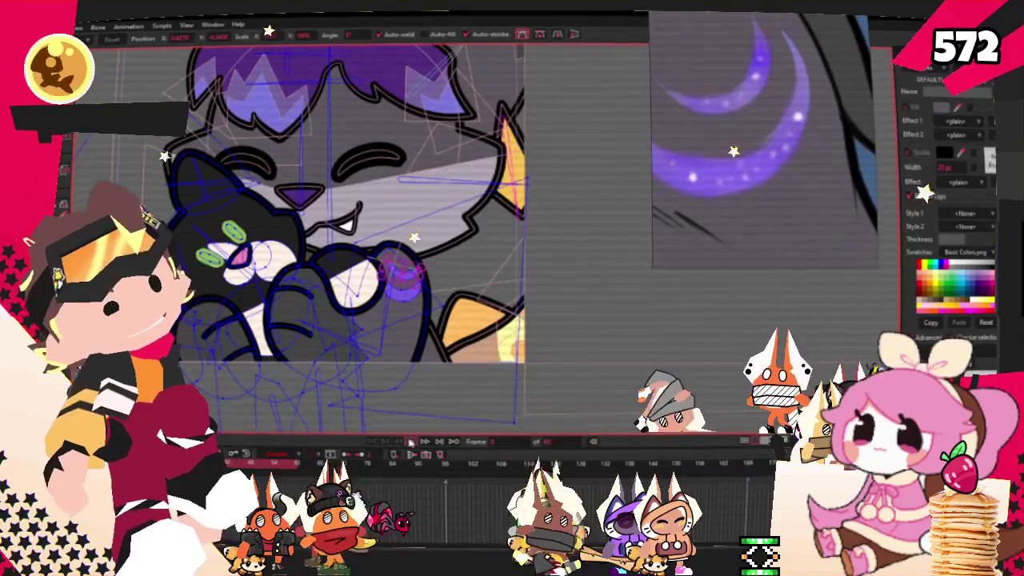
scroll(388, 393, "down", 2)
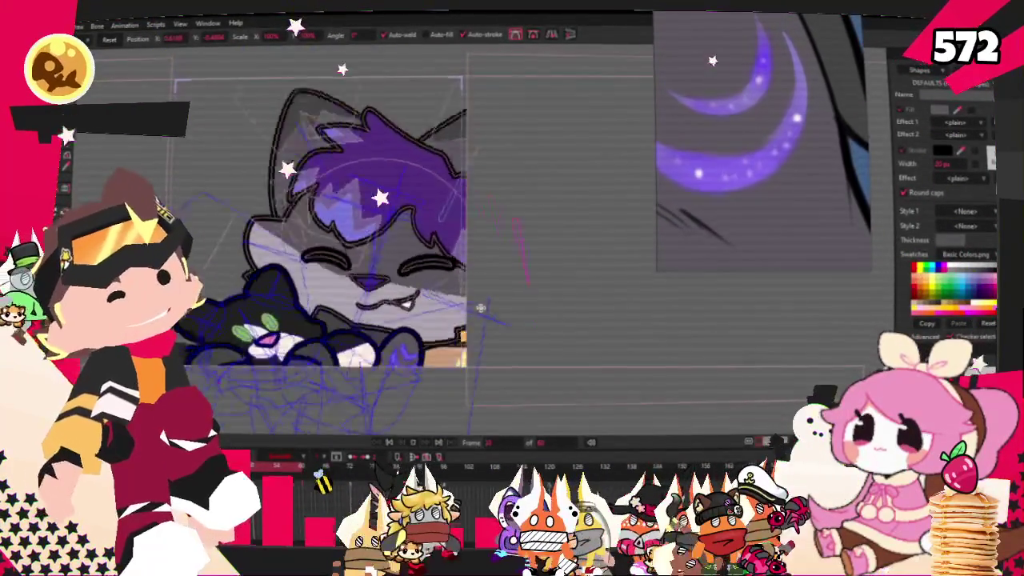
scroll(443, 281, "up", 2)
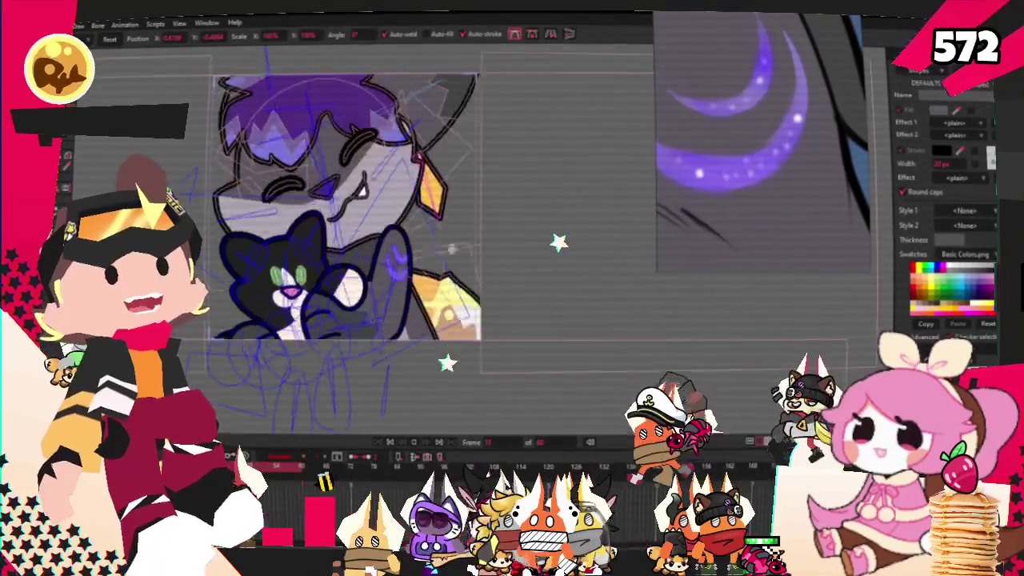
scroll(438, 364, "up", 2)
scroll(438, 364, "up", 2)
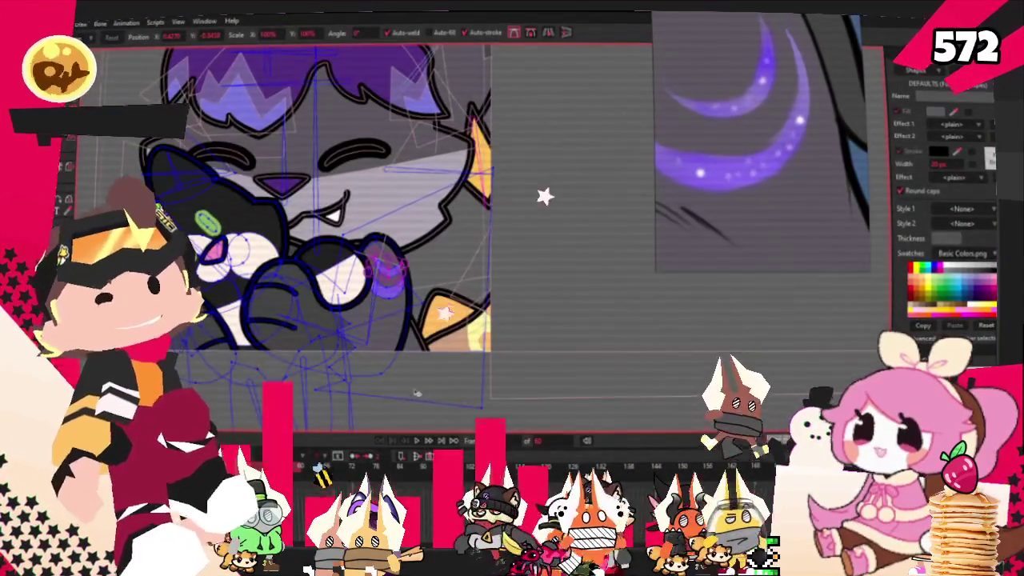
scroll(393, 339, "up", 2)
scroll(360, 335, "up", 2)
scroll(264, 324, "up", 2)
scroll(222, 319, "up", 2)
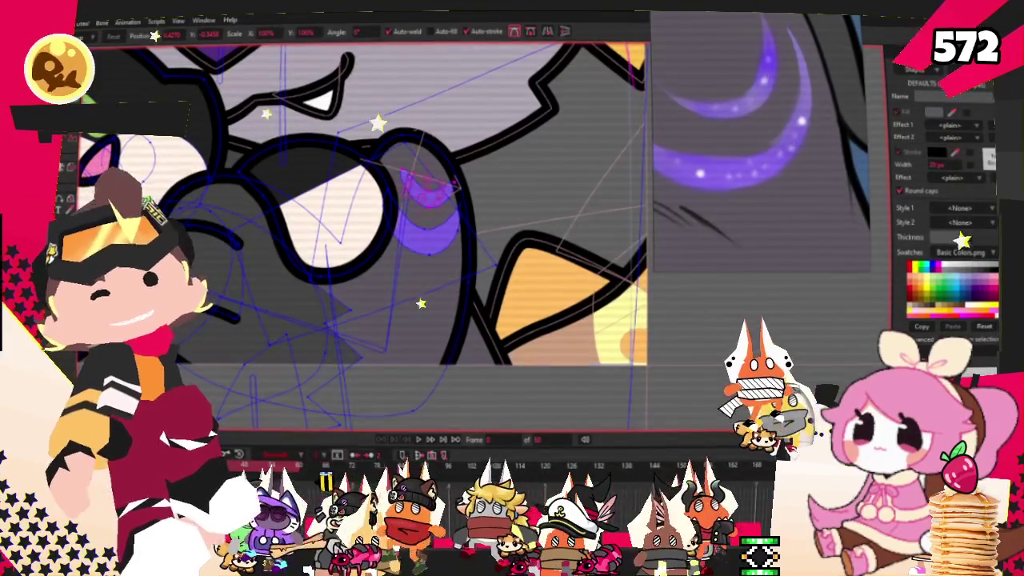
Drag the lower eye crescent's selected points downward to lengthen it
key("g")
scroll(440, 189, "up", 1)
scroll(445, 191, "up", 1)
scroll(446, 192, "up", 1)
scroll(449, 193, "up", 1)
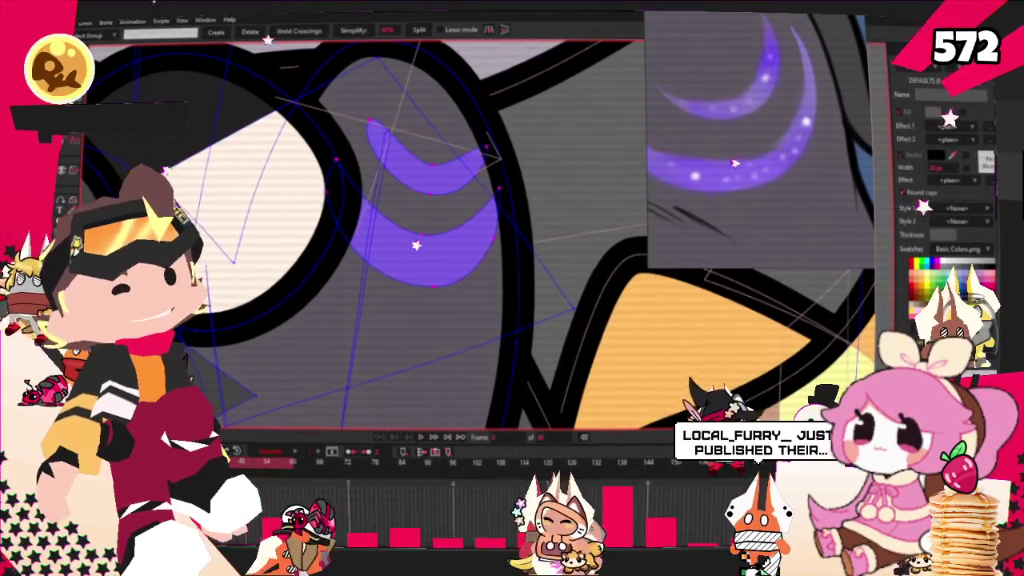
key("t")
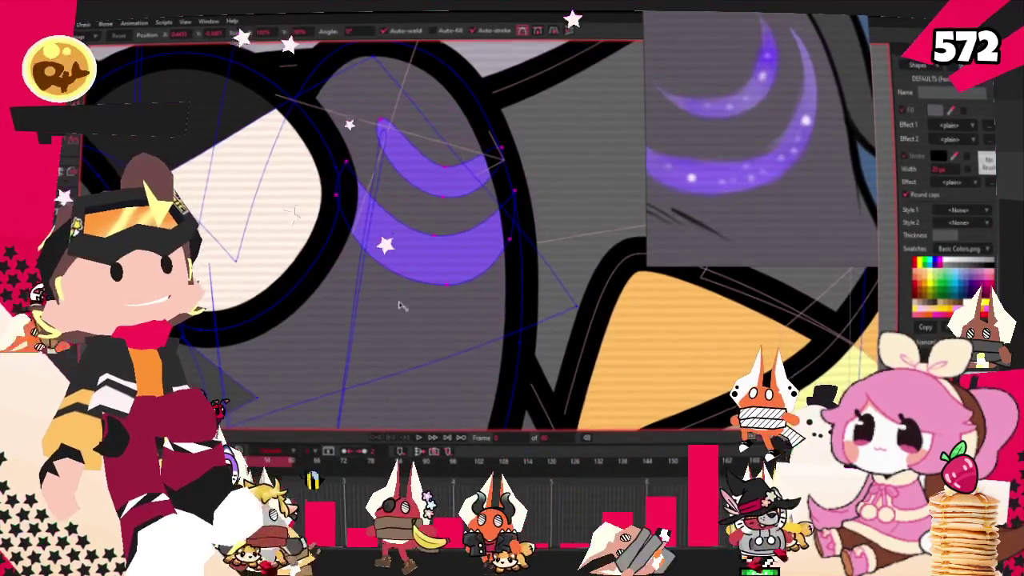
left_click_drag(405, 273, 405, 303)
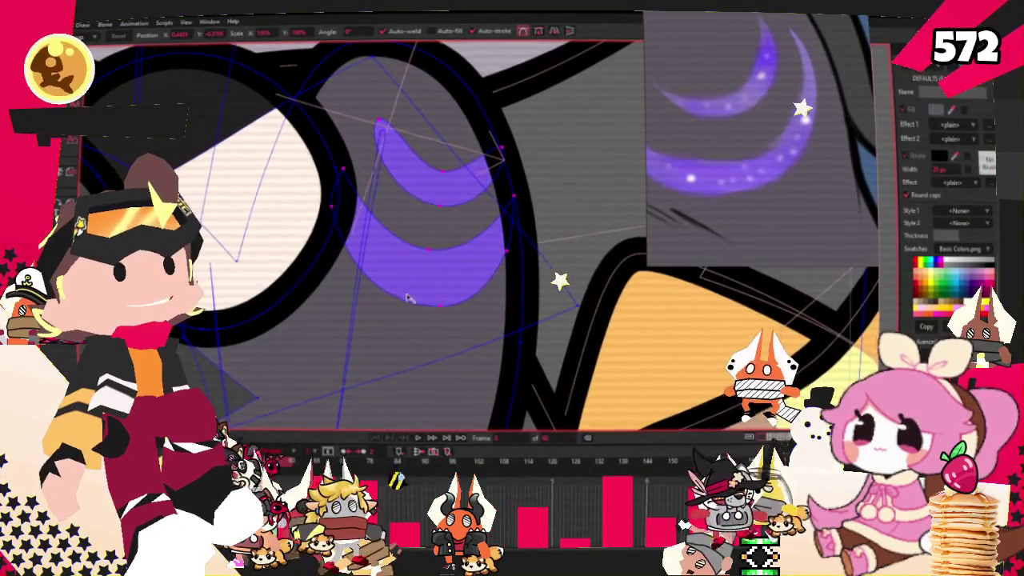
scroll(407, 281, "down", 2)
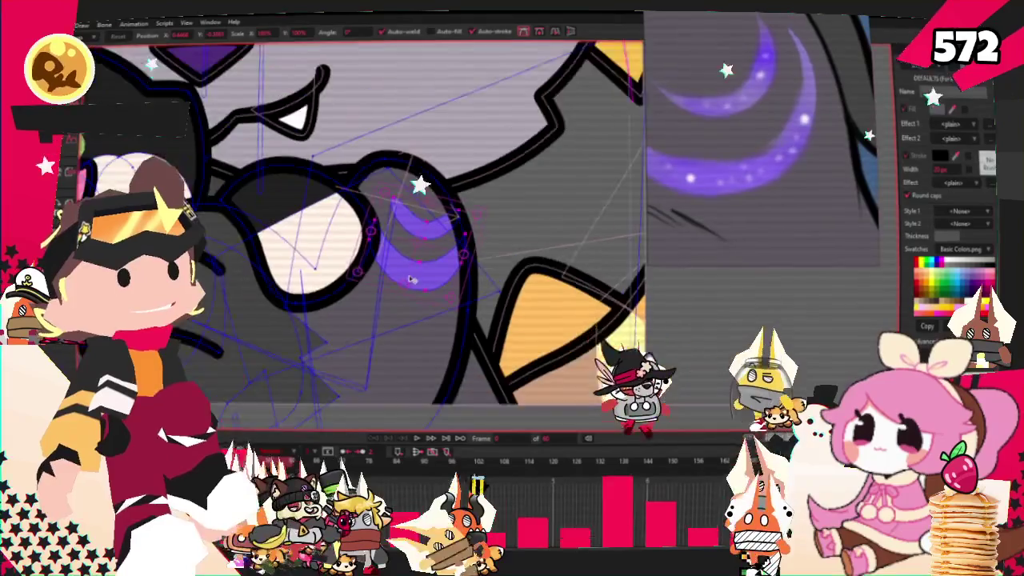
scroll(408, 280, "down", 2)
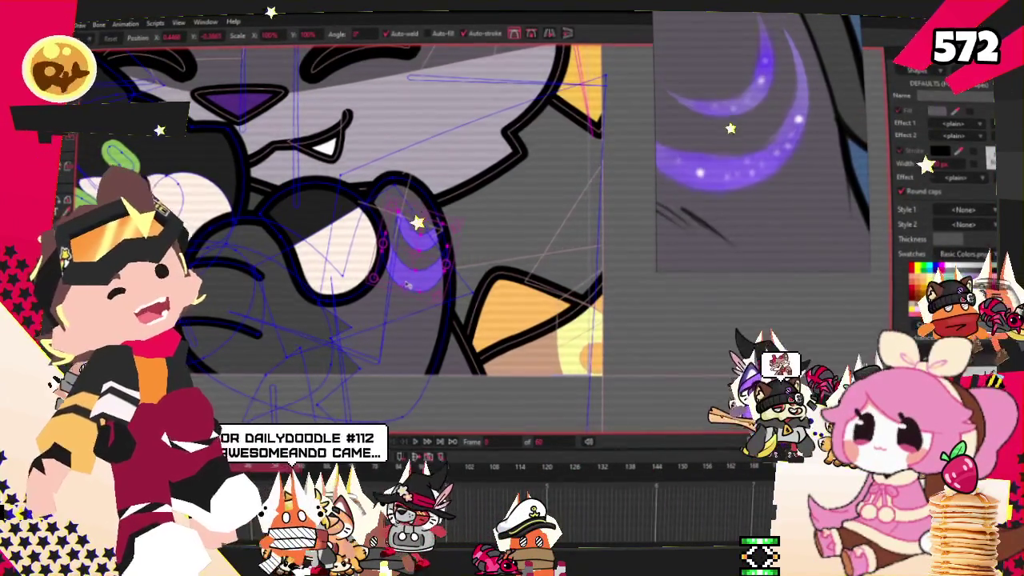
scroll(371, 196, "down", 3)
scroll(371, 196, "down", 2)
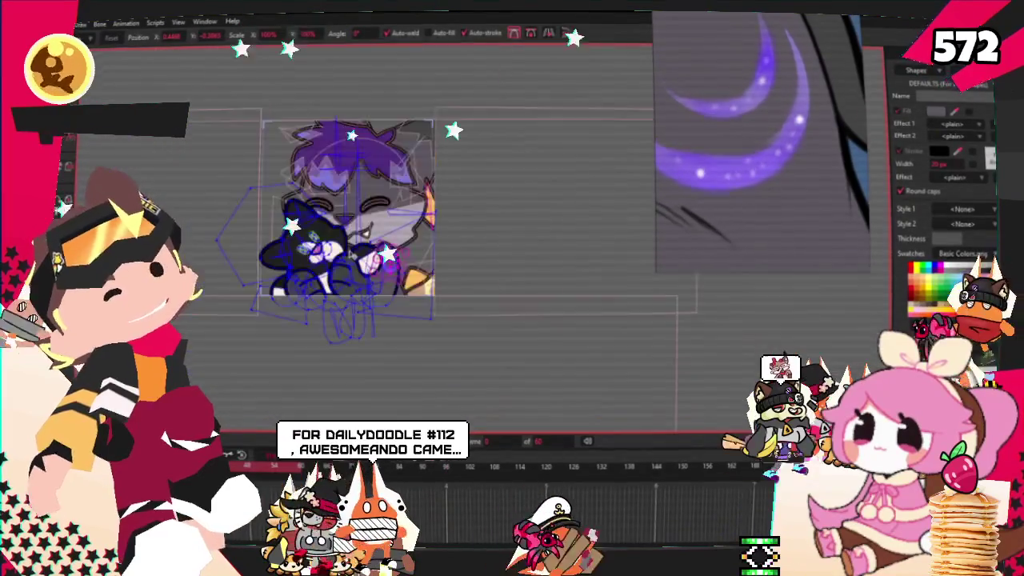
scroll(370, 195, "up", 1)
scroll(786, 139, "down", 3)
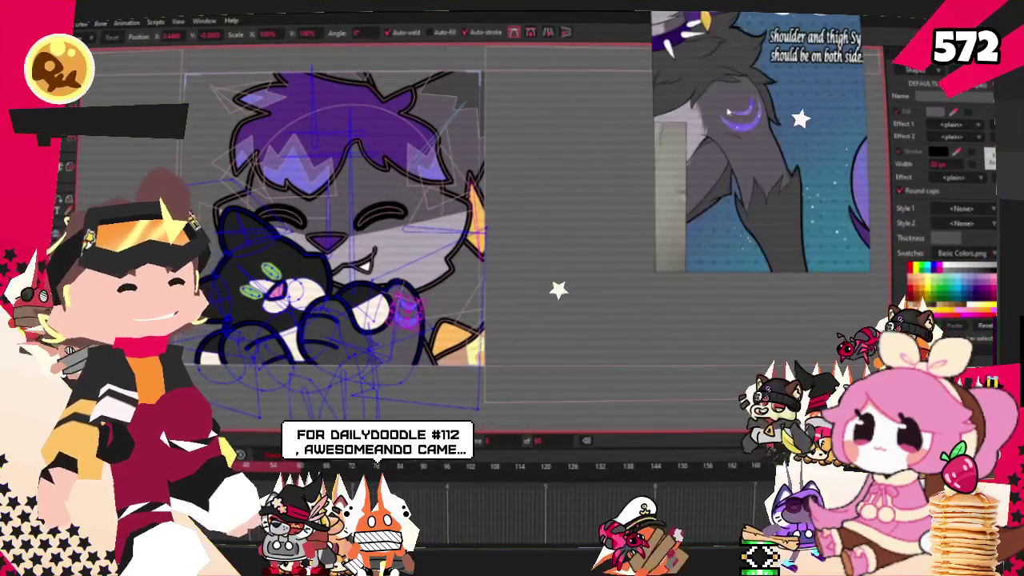
scroll(785, 139, "down", 2)
scroll(798, 160, "up", 5)
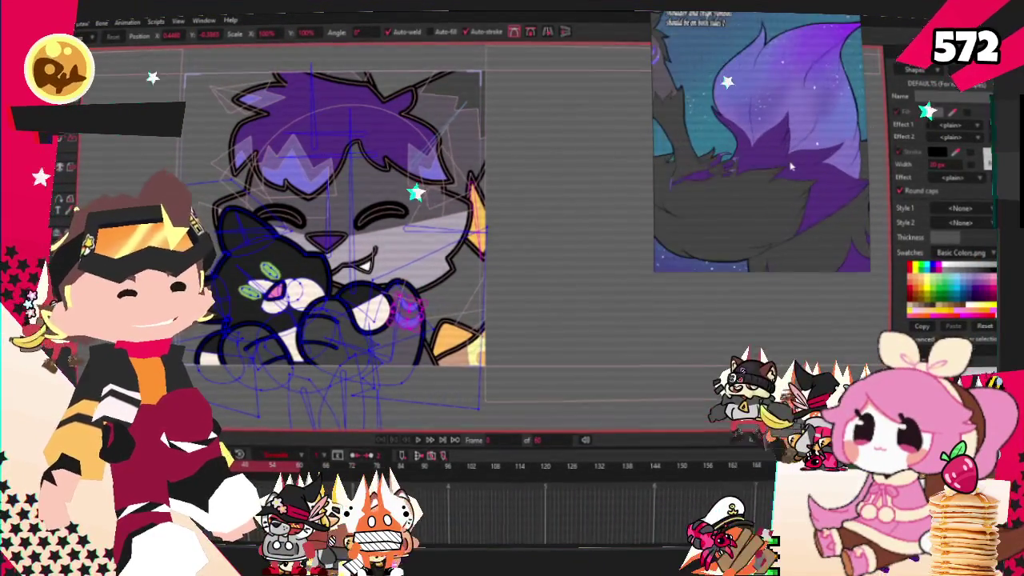
scroll(534, 234, "up", 2)
scroll(535, 235, "down", 4)
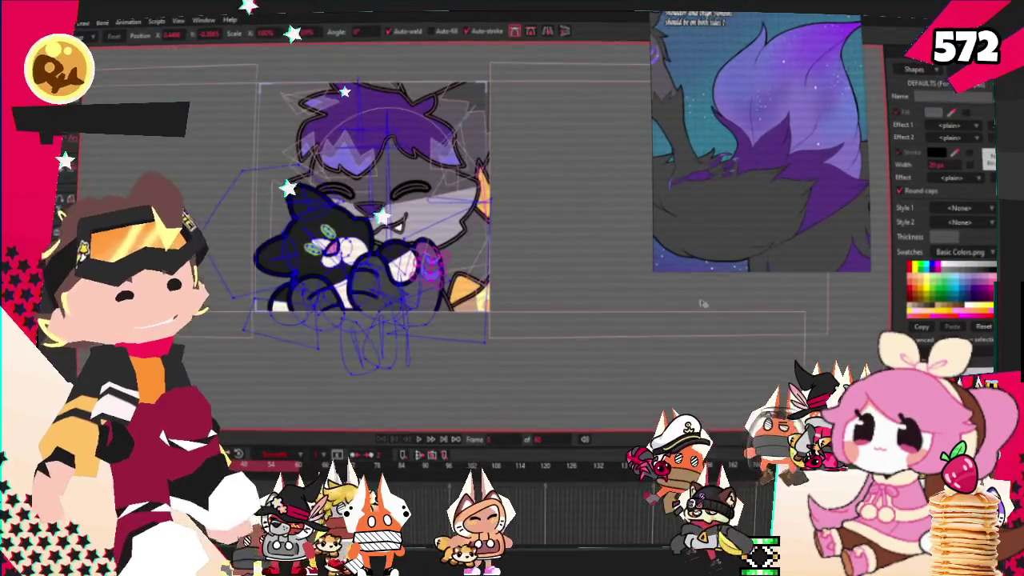
left_click(404, 352)
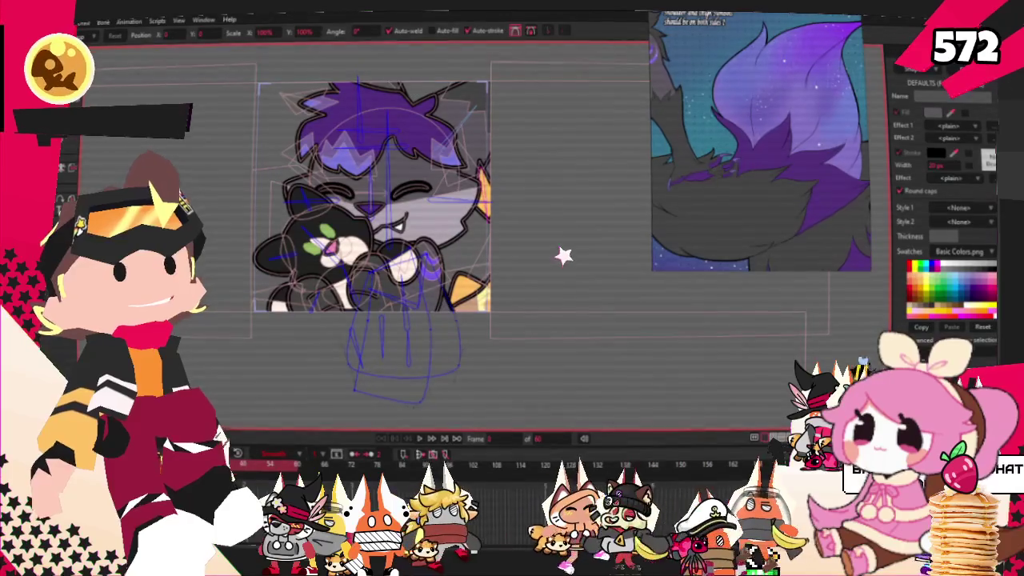
scroll(479, 232, "up", 2)
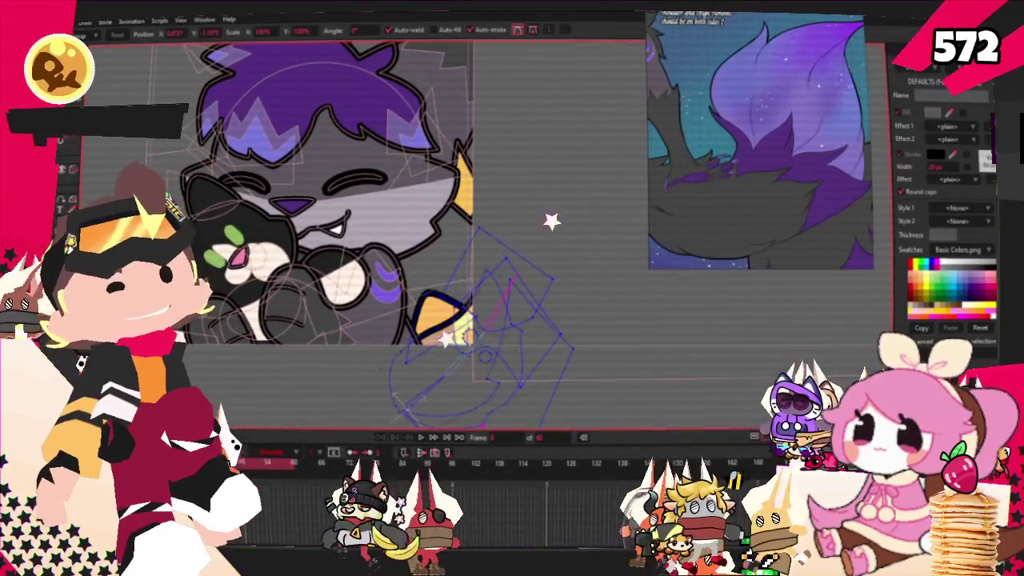
key("e")
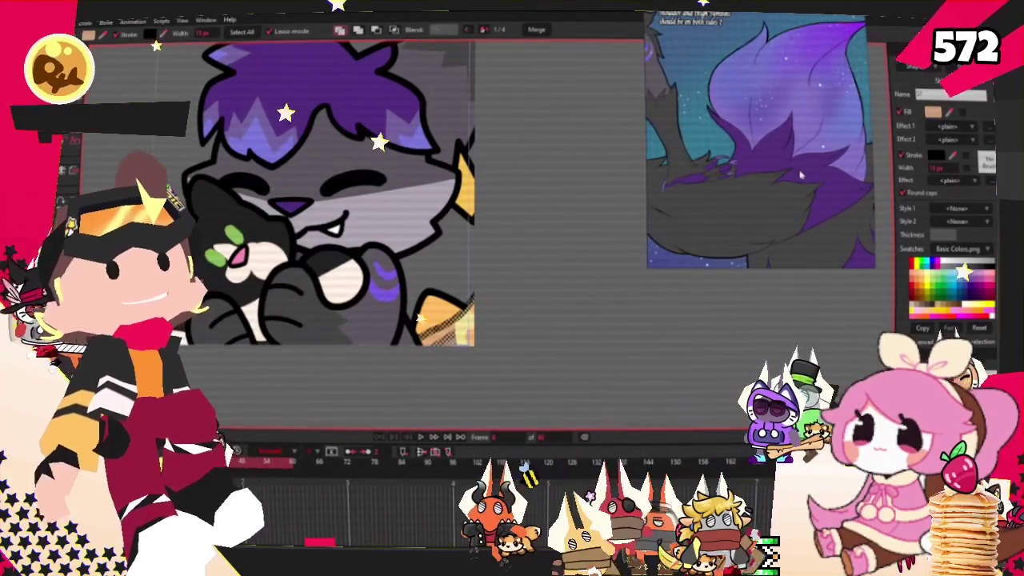
scroll(761, 195, "up", 2)
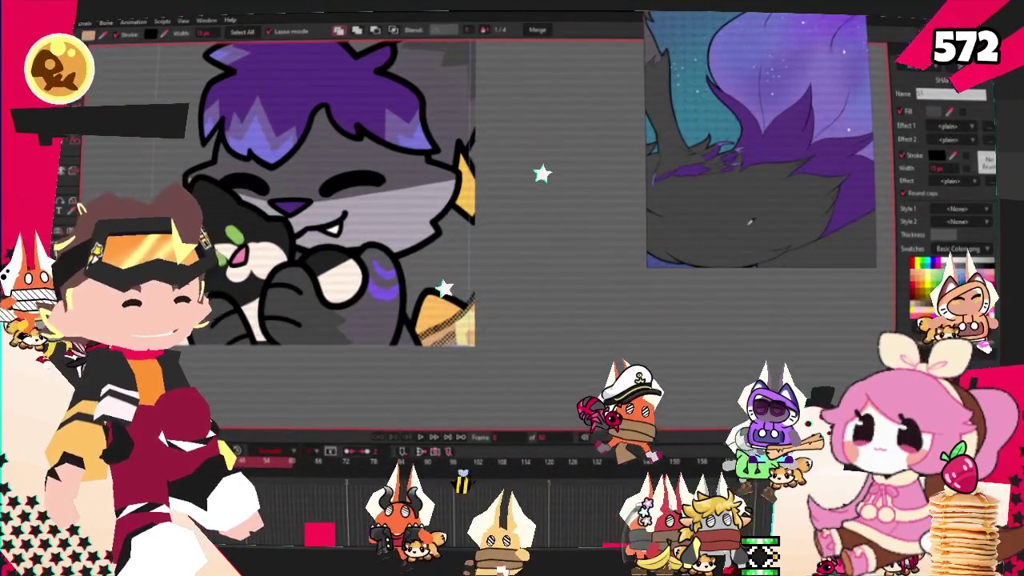
key("q")
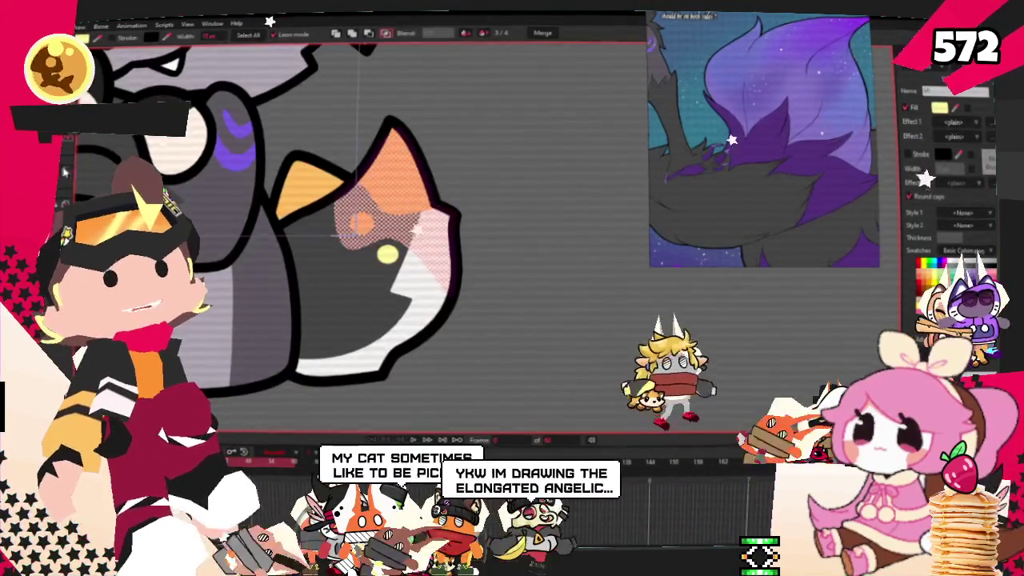
Select the ear shape and paint its orange area and pink top purple with the Paint Bucket
left_click(424, 264)
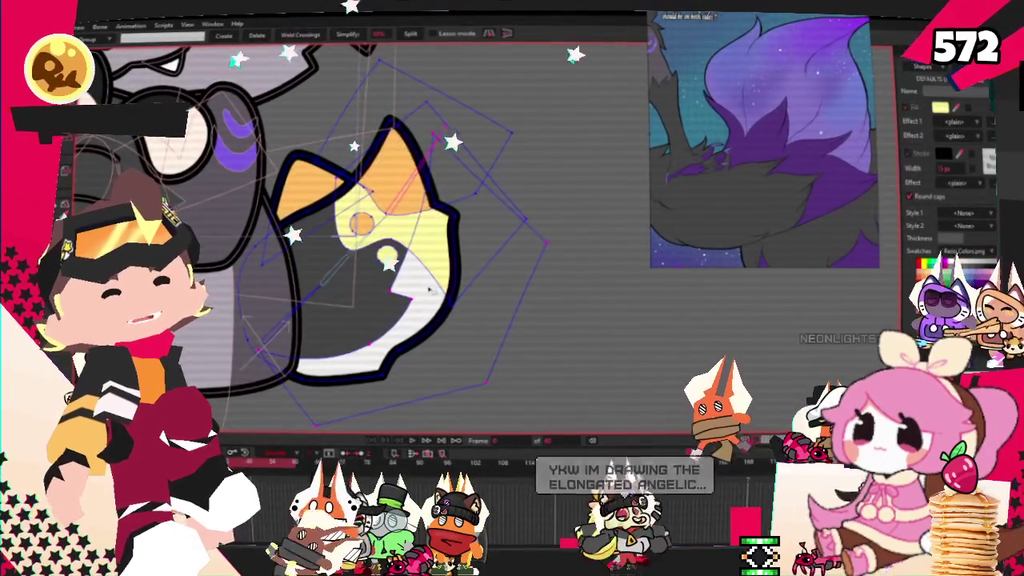
scroll(429, 284, "up", 3)
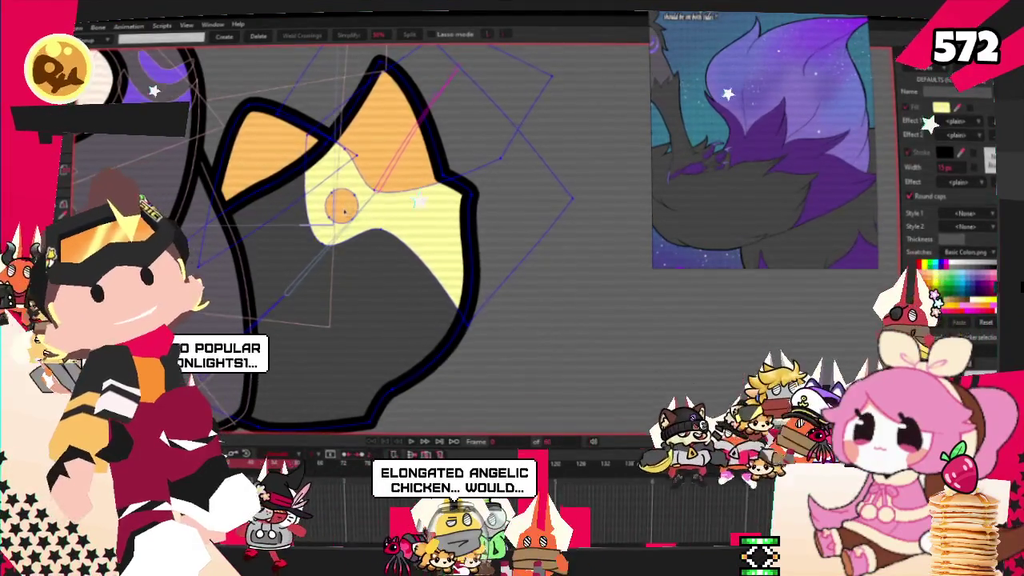
scroll(402, 239, "down", 2)
scroll(402, 238, "down", 2)
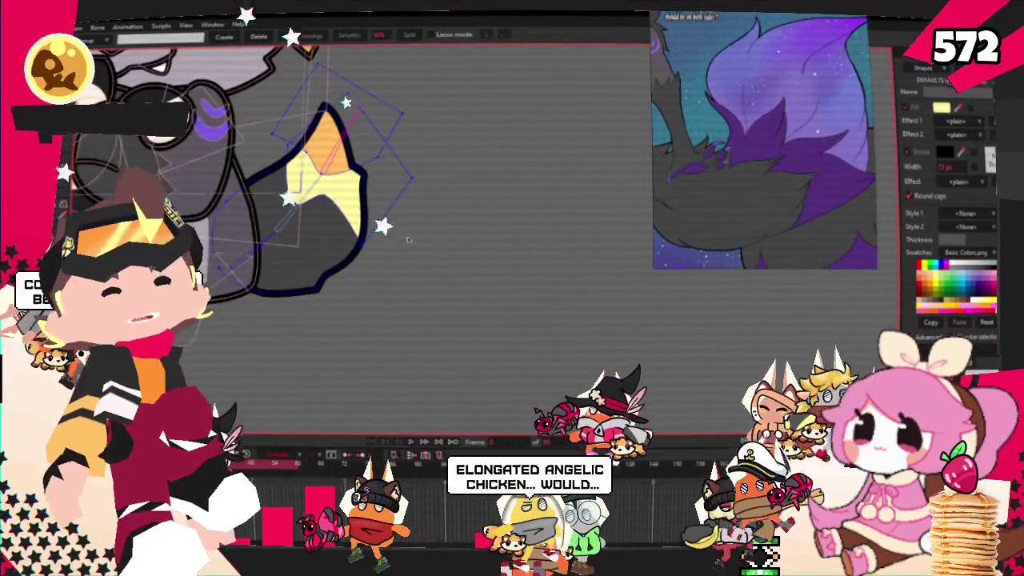
key("f")
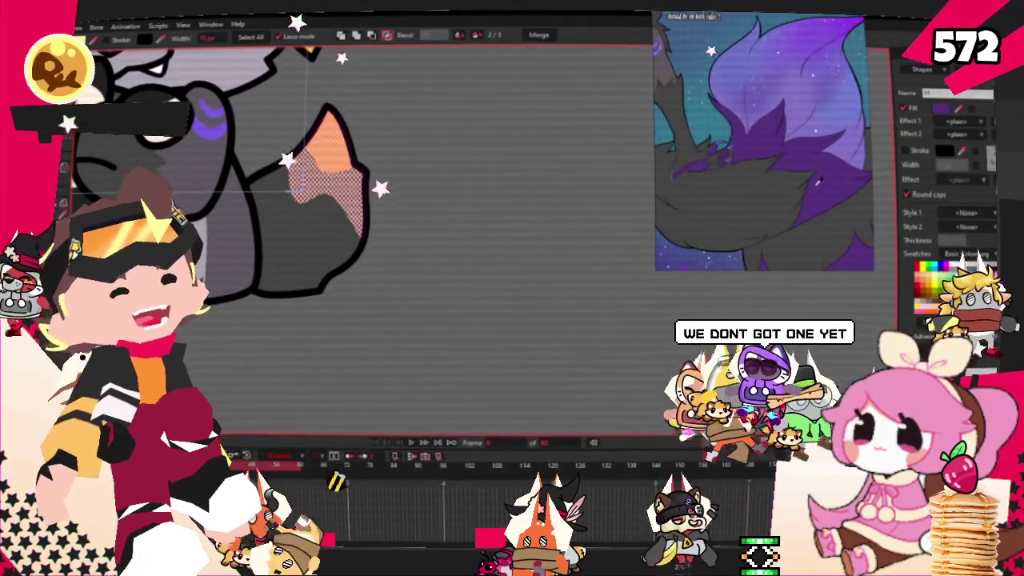
left_click(393, 176)
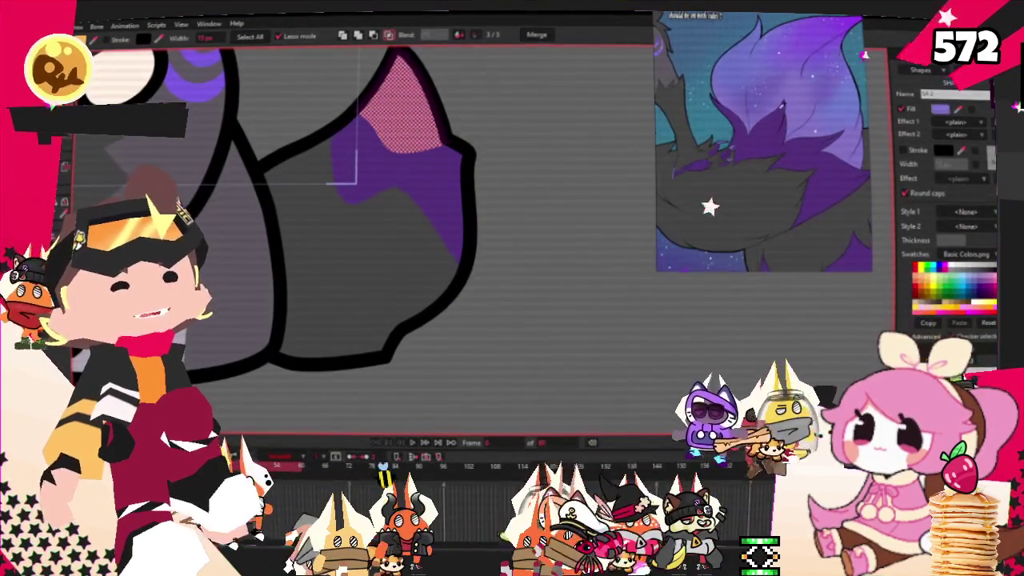
left_click(400, 104)
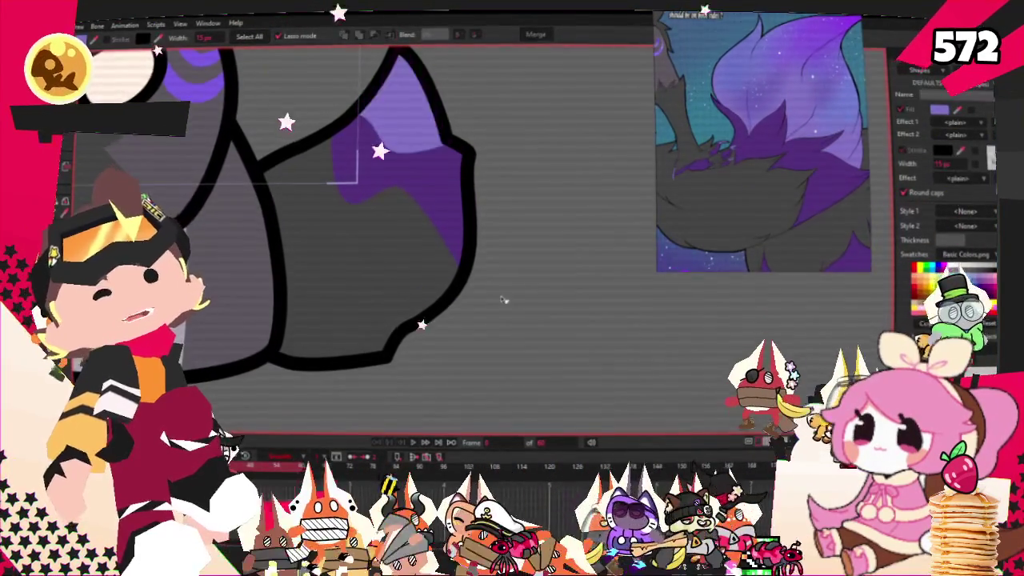
scroll(396, 280, "down", 2)
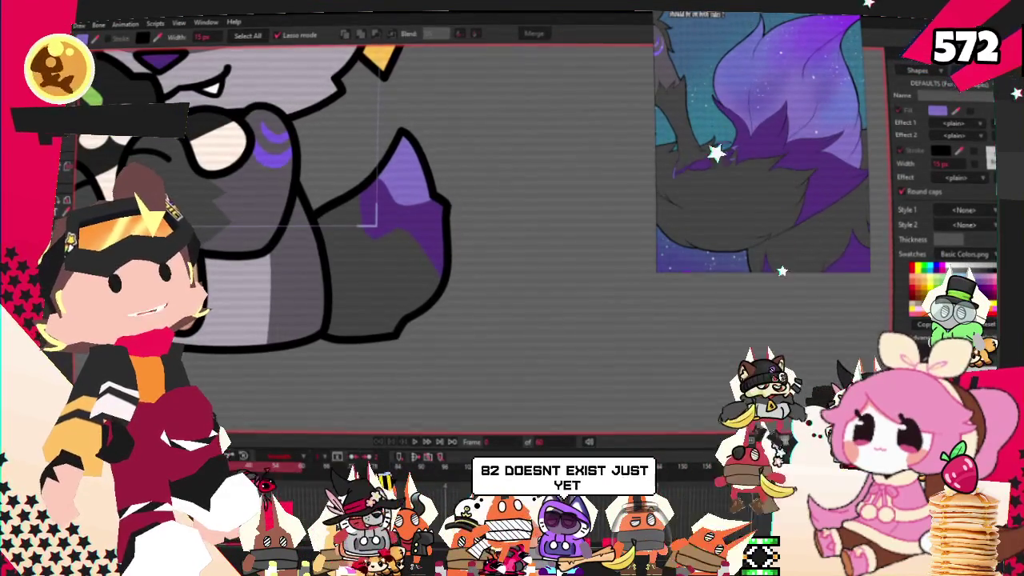
Raise the dark purple fill's inner edge and pull the light purple area diagonally downward
key("t")
scroll(260, 160, "down", 3)
scroll(359, 268, "up", 4)
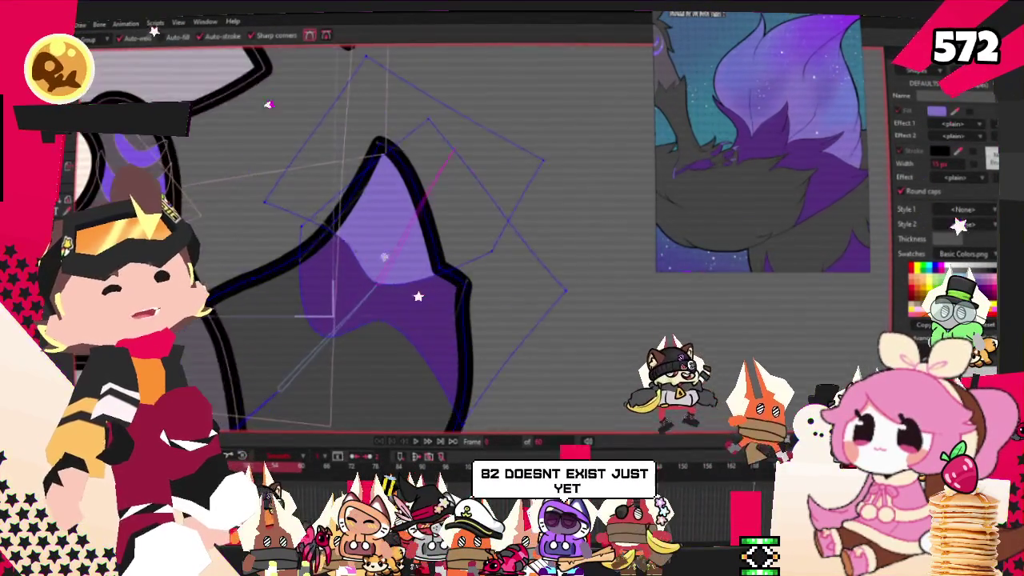
scroll(360, 267, "up", 2)
left_click_drag(351, 270, 346, 210)
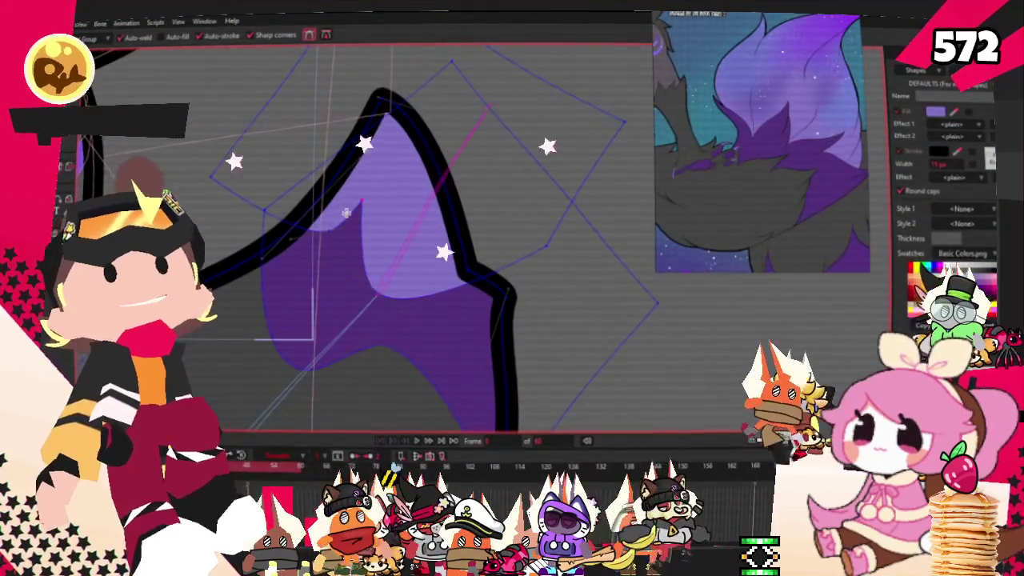
scroll(344, 234, "up", 2)
scroll(349, 231, "down", 2)
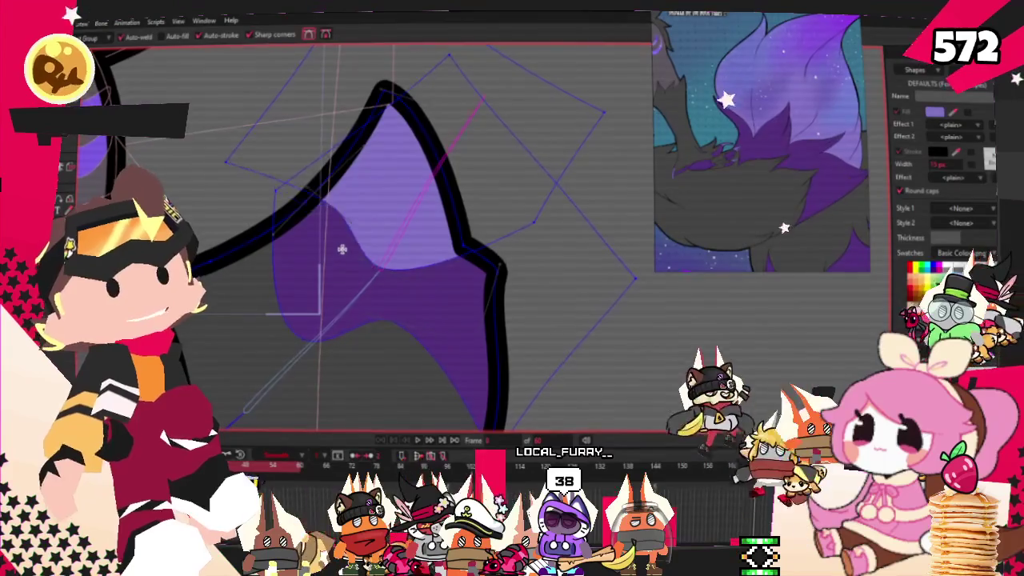
left_click_drag(353, 228, 324, 297)
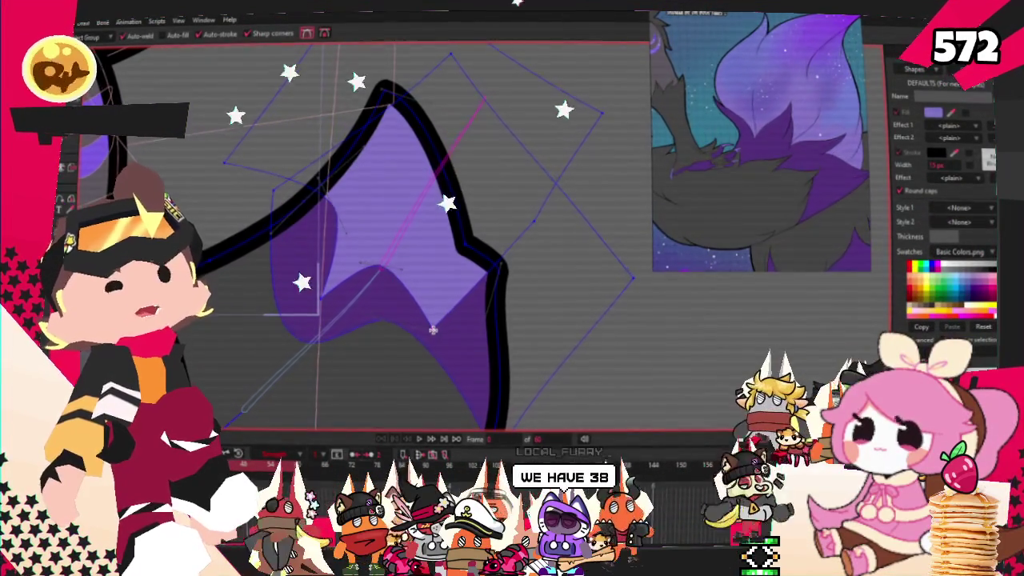
scroll(365, 225, "up", 2)
scroll(303, 287, "down", 2)
scroll(552, 340, "up", 2)
scroll(419, 189, "down", 2)
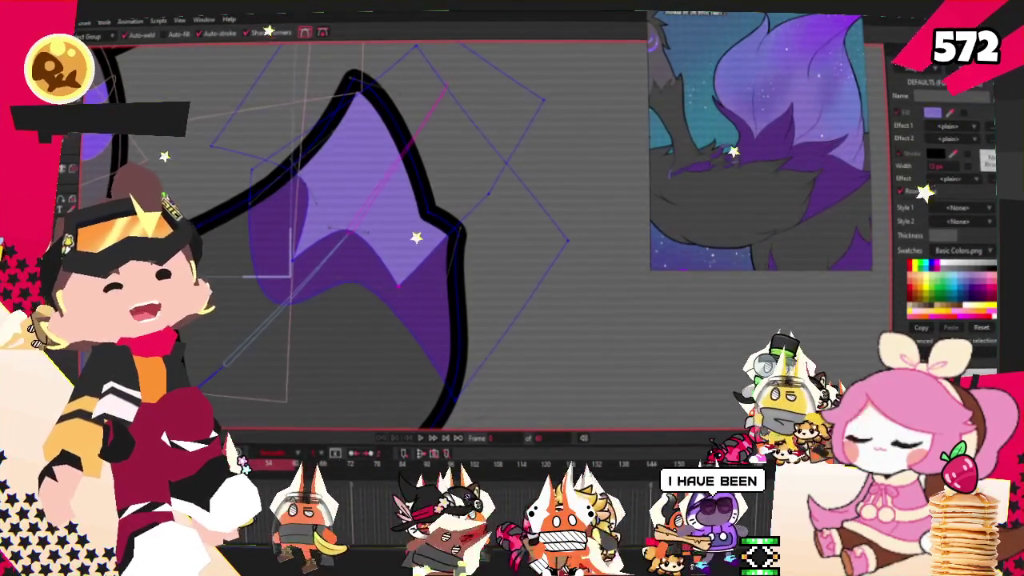
scroll(352, 232, "up", 2)
scroll(353, 232, "down", 2)
key("x")
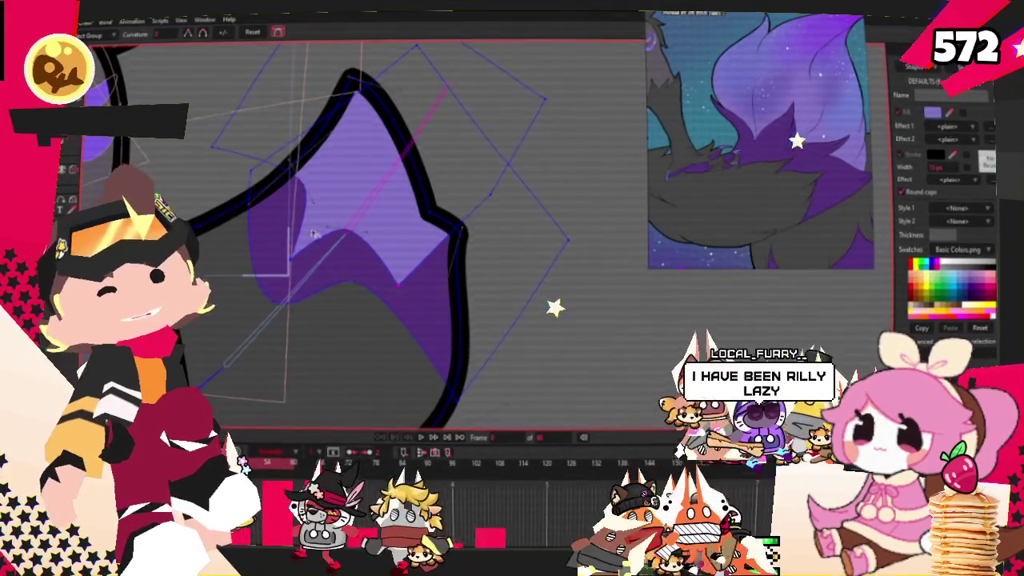
scroll(324, 240, "up", 2)
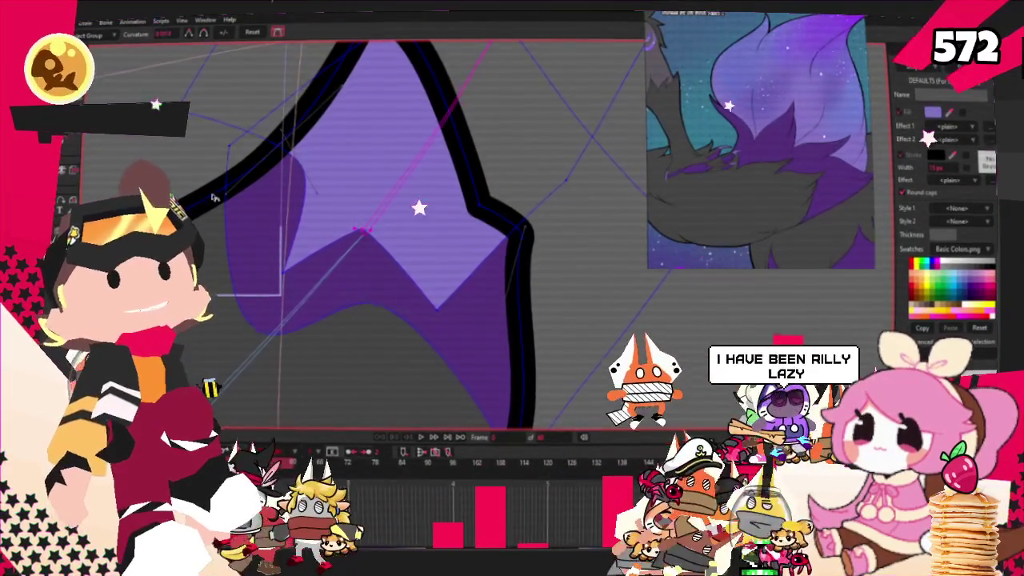
scroll(200, 198, "up", 2)
scroll(160, 172, "down", 1)
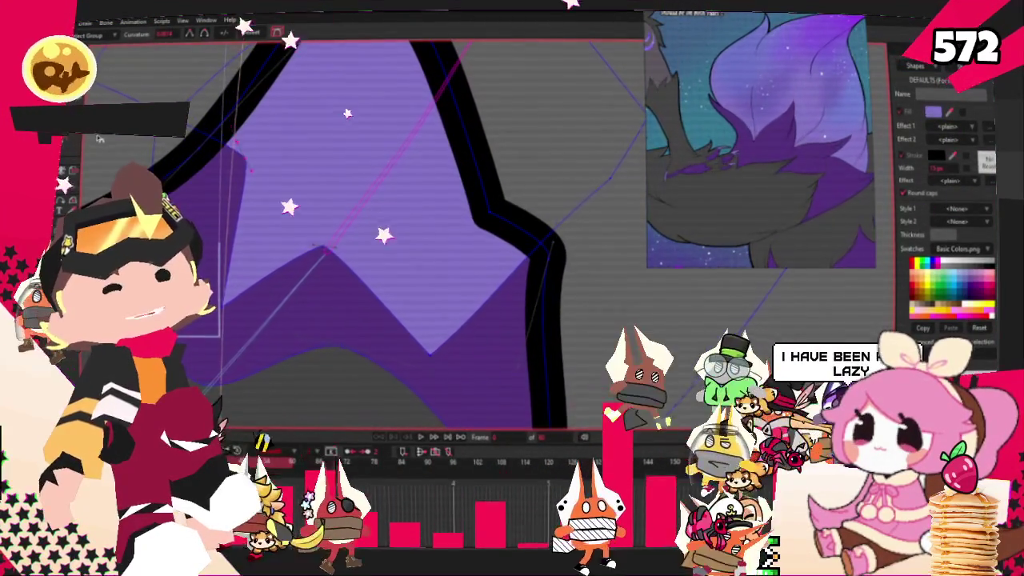
scroll(200, 200, "down", 2)
scroll(276, 256, "up", 2)
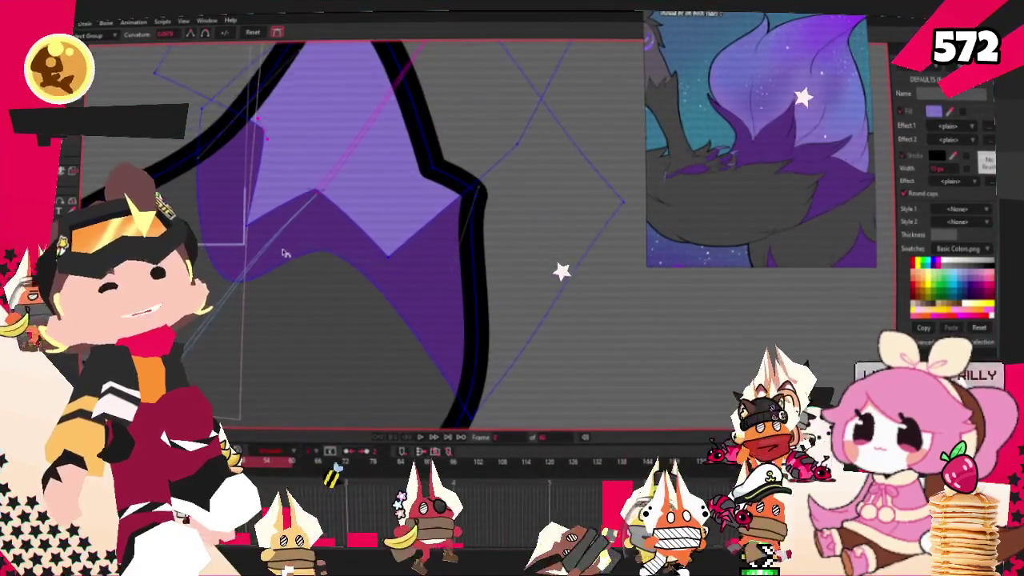
scroll(255, 223, "down", 1)
key("t")
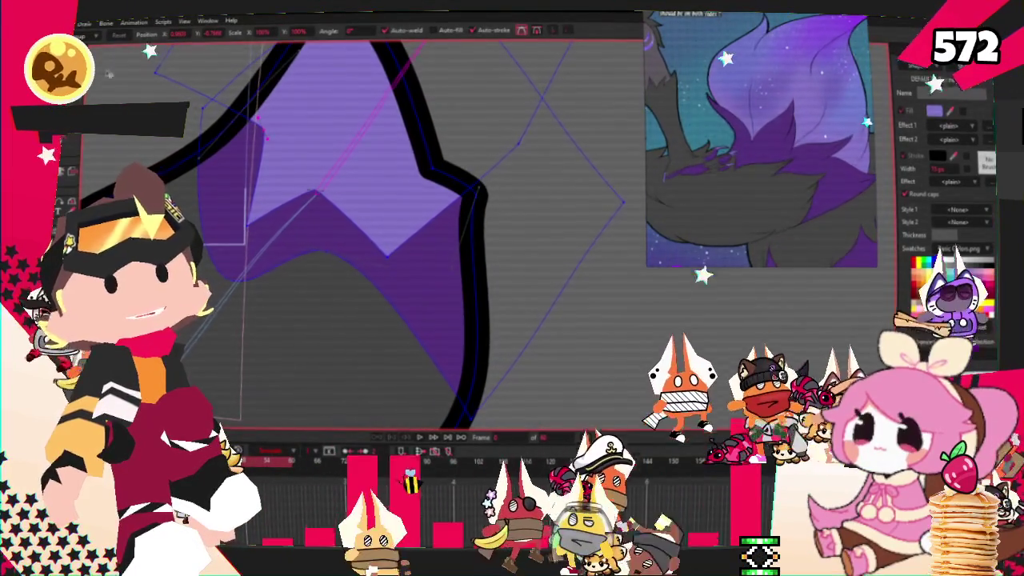
scroll(218, 109, "up", 1)
scroll(251, 222, "down", 2)
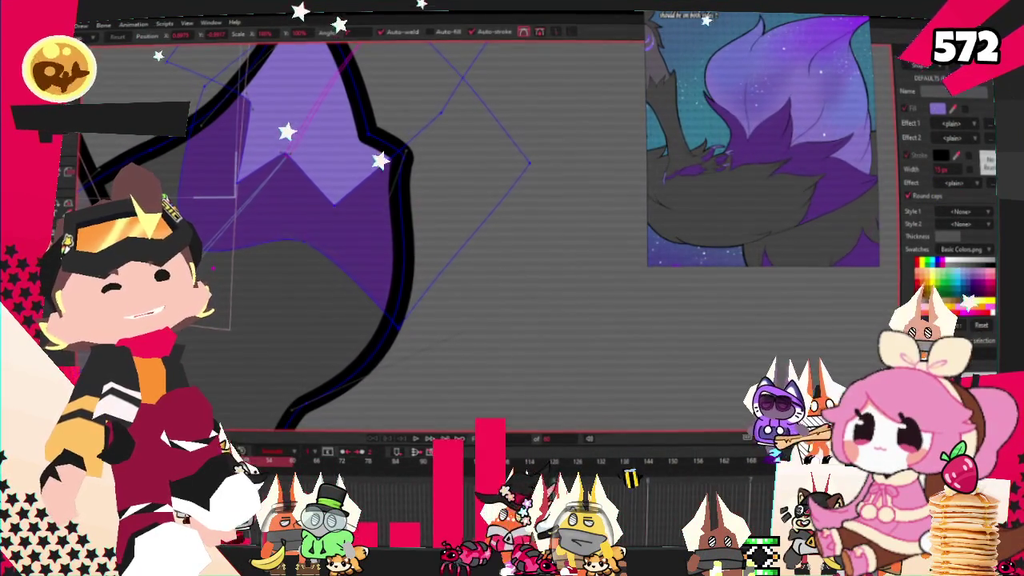
Add a new point on the purple lower edge and pull it out into an extra spike
key("a")
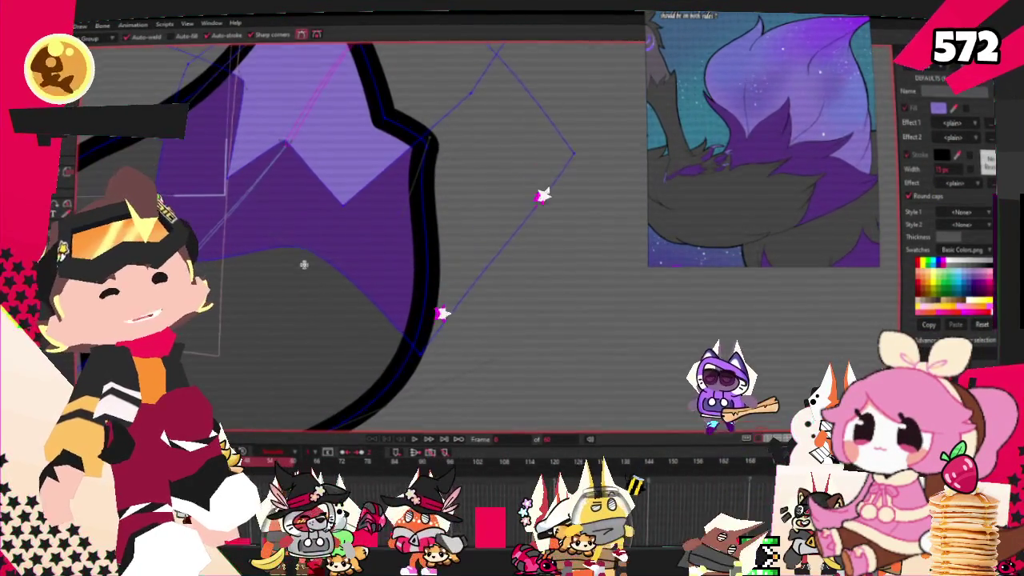
left_click_drag(253, 251, 286, 276)
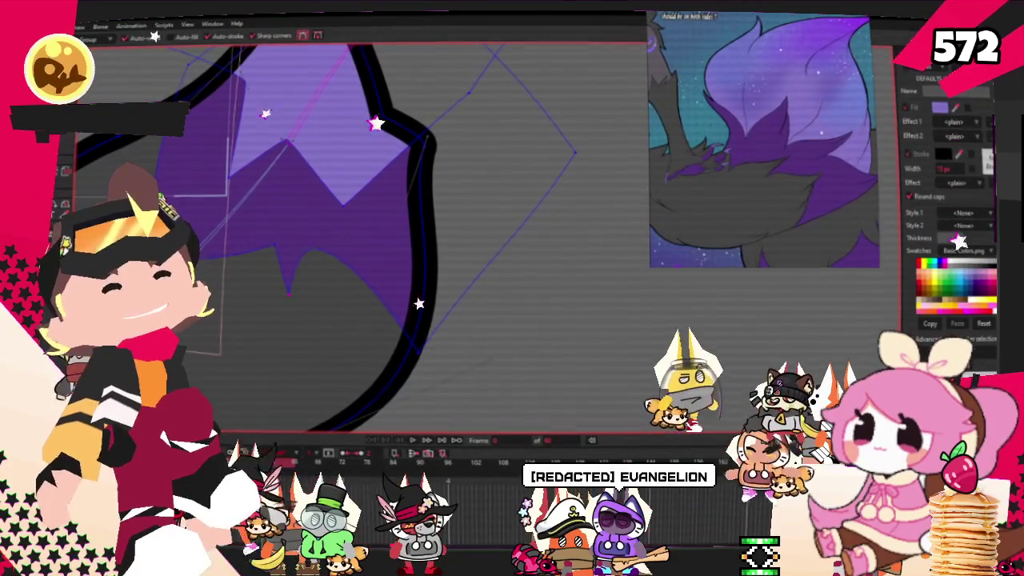
key("t")
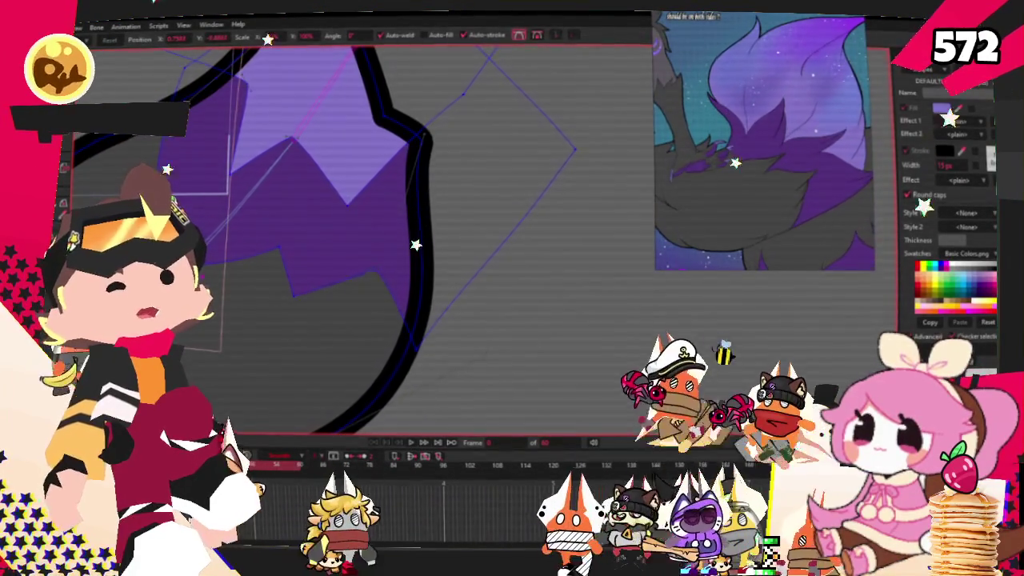
key("c")
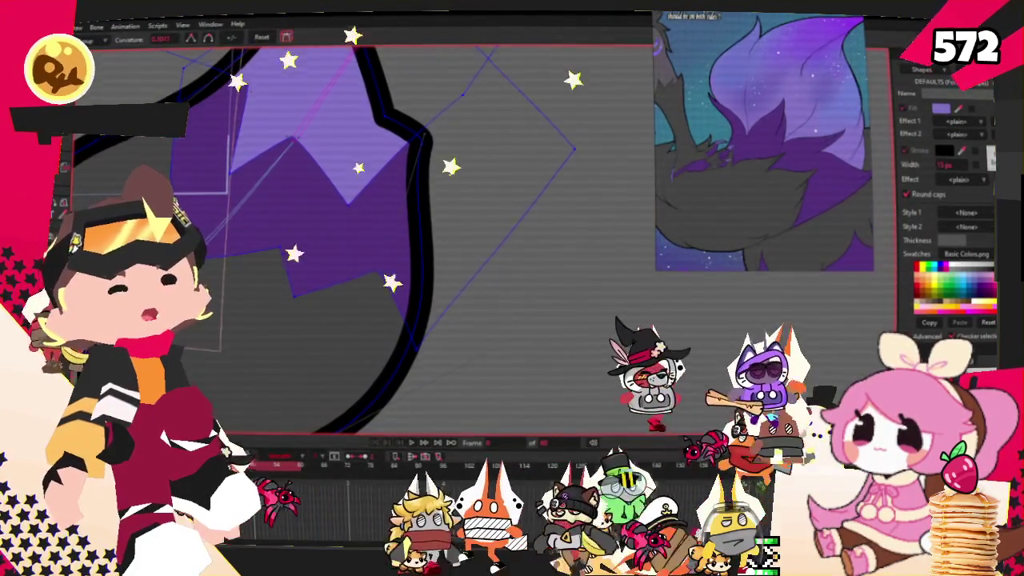
scroll(392, 286, "down", 2)
scroll(392, 285, "up", 2)
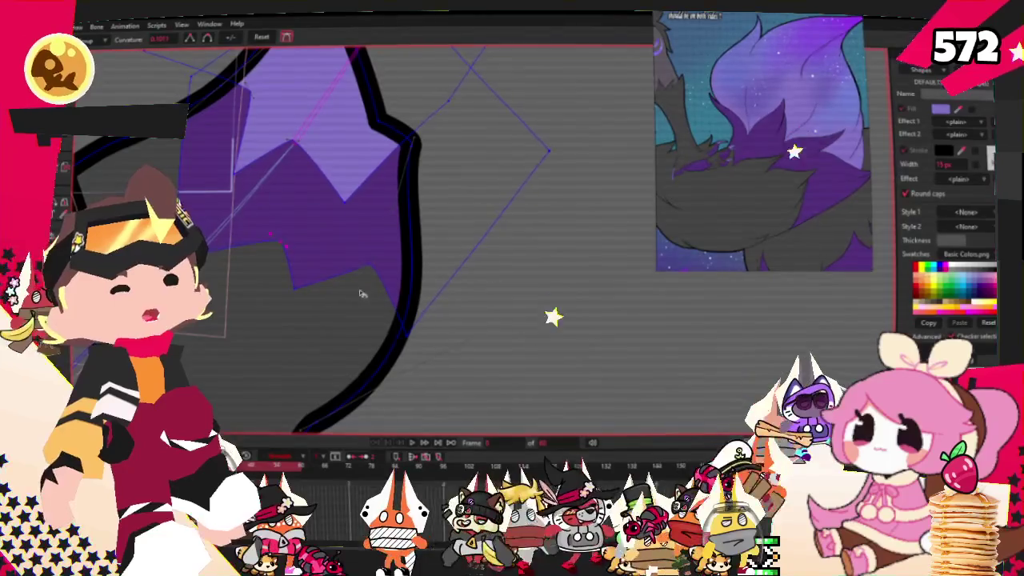
key("t")
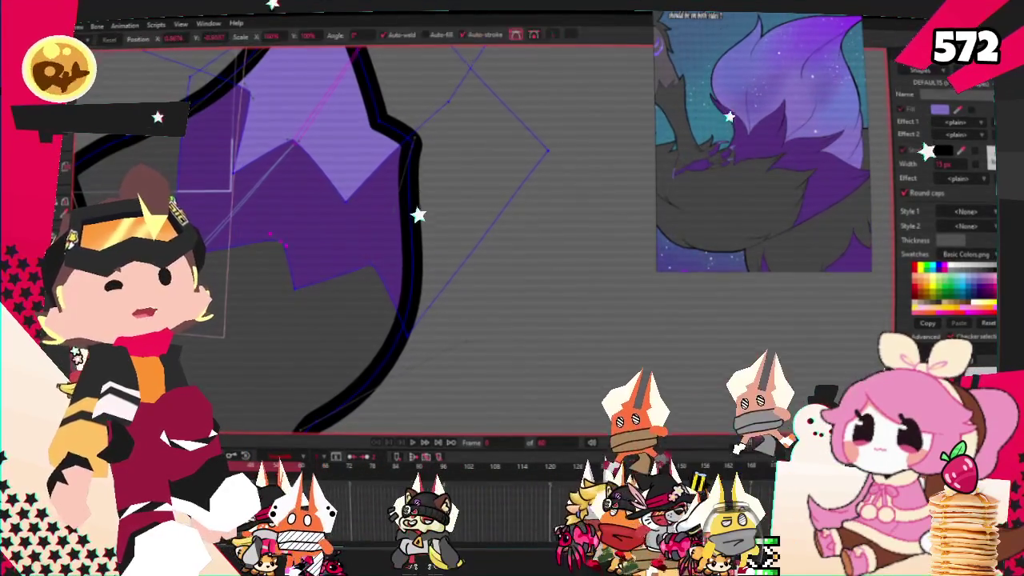
scroll(216, 142, "down", 2)
scroll(217, 142, "up", 2)
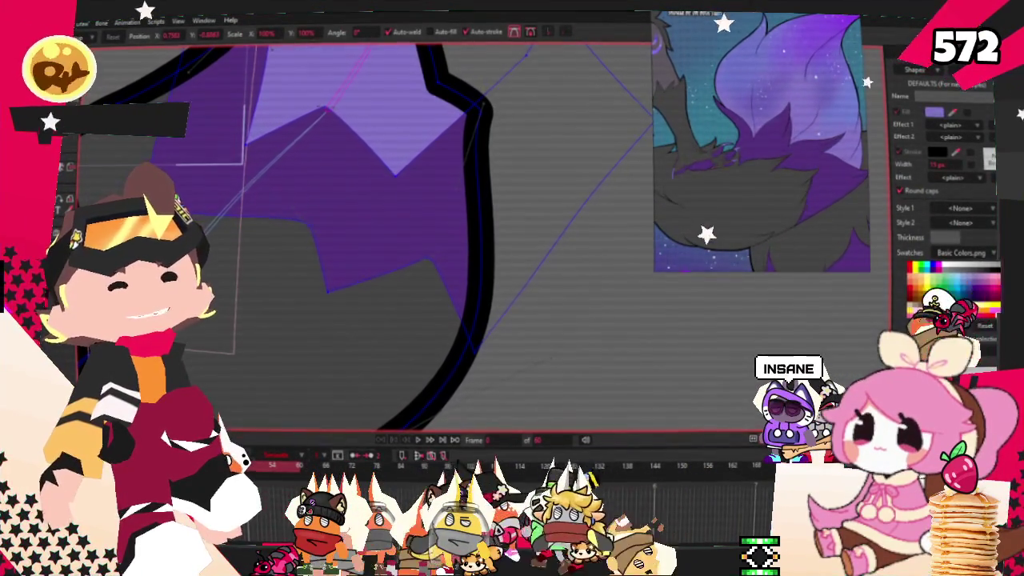
Raise the low jagged point to flatten the purple inner fill's bottom edge
scroll(286, 204, "down", 2)
scroll(286, 203, "down", 2)
scroll(286, 203, "down", 2)
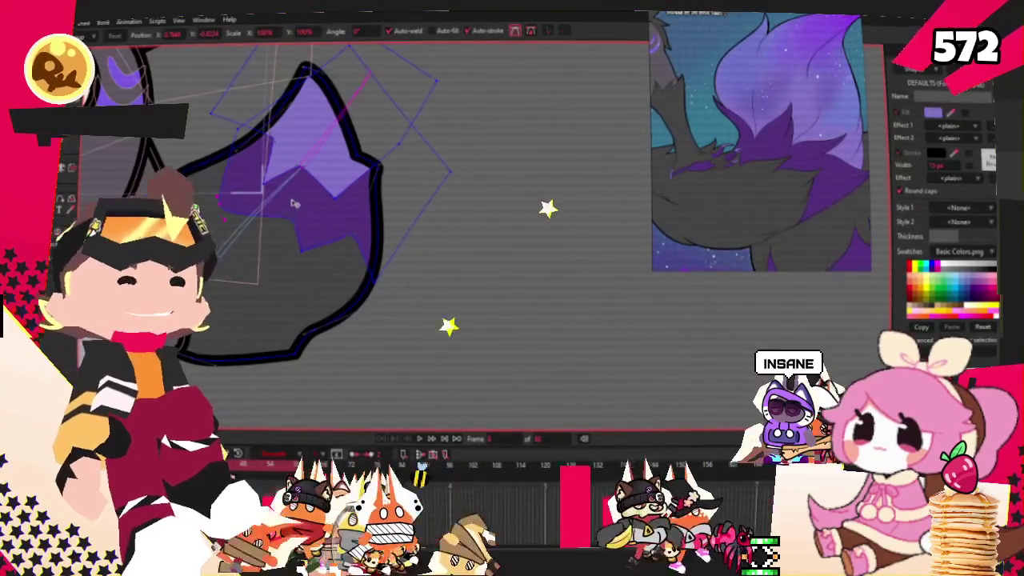
scroll(264, 256, "up", 2)
scroll(343, 275, "up", 2)
left_click_drag(326, 244, 312, 216)
scroll(357, 217, "down", 3)
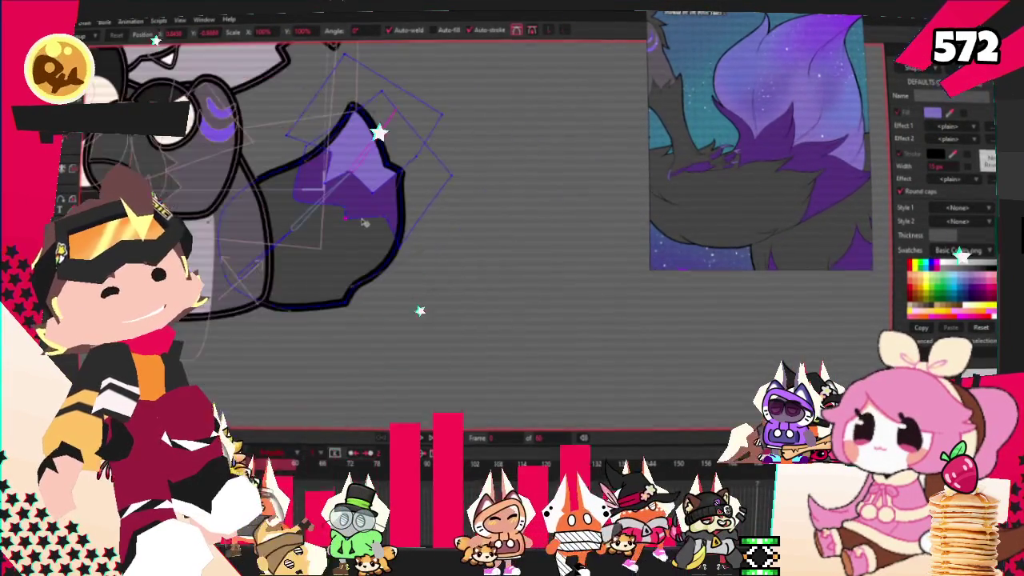
scroll(328, 155, "up", 2)
scroll(300, 134, "down", 2)
scroll(504, 211, "up", 2)
scroll(503, 212, "down", 2)
scroll(369, 242, "up", 2)
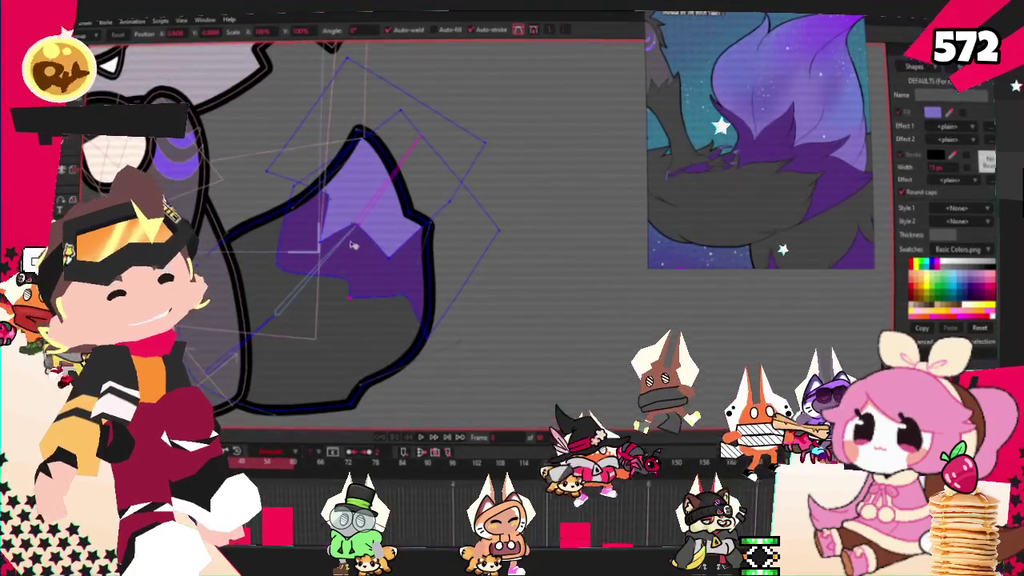
Select all the inner shape's points, enlarge the shape, and shift it down and right
left_click(377, 205)
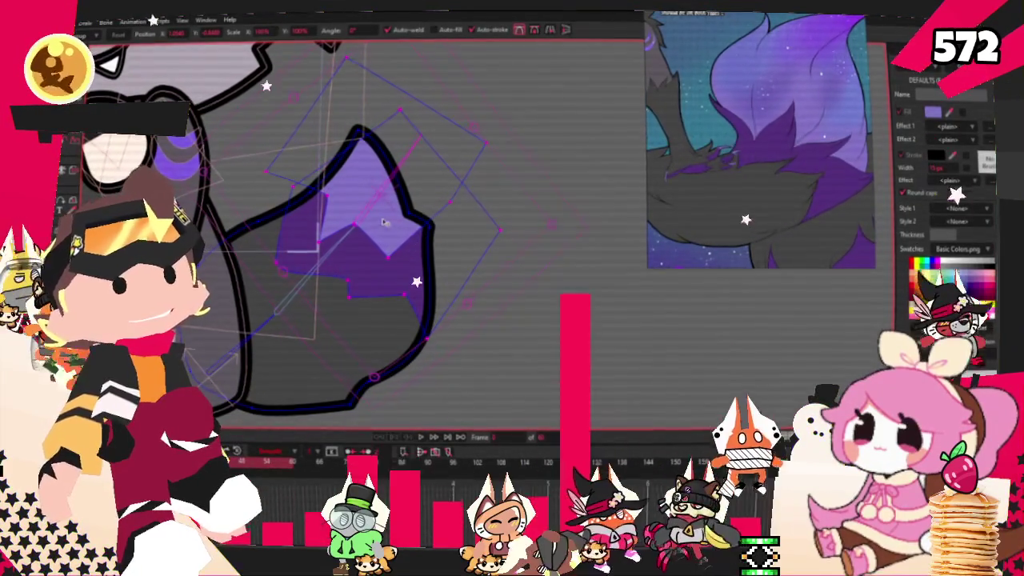
left_click_drag(379, 388, 381, 408)
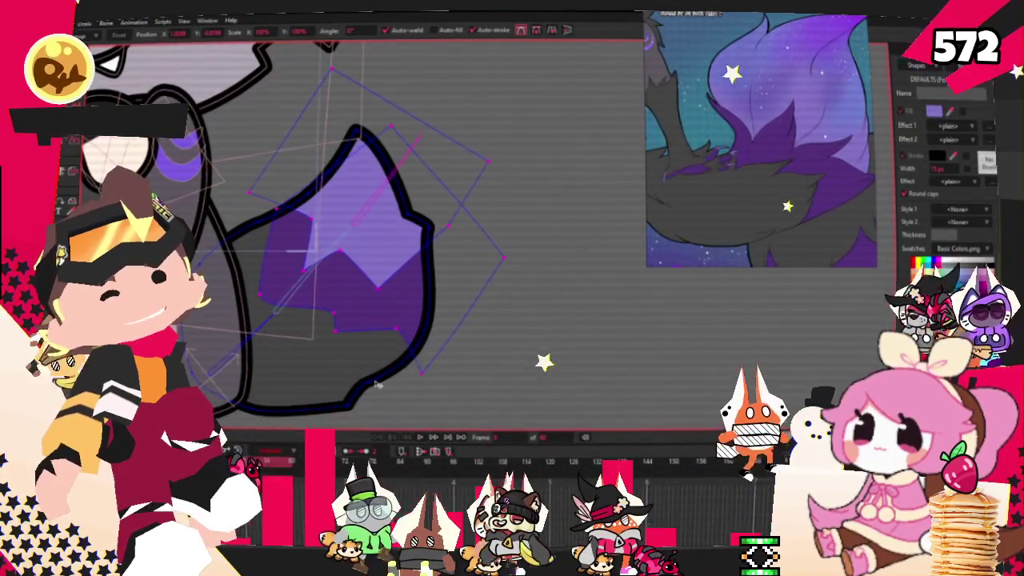
scroll(384, 337, "down", 5)
scroll(396, 287, "up", 4)
mouse_move(568, 276)
left_mouse_down()
mouse_move(522, 342)
mouse_move(444, 305)
left_mouse_up()
left_click_drag(405, 232, 420, 244)
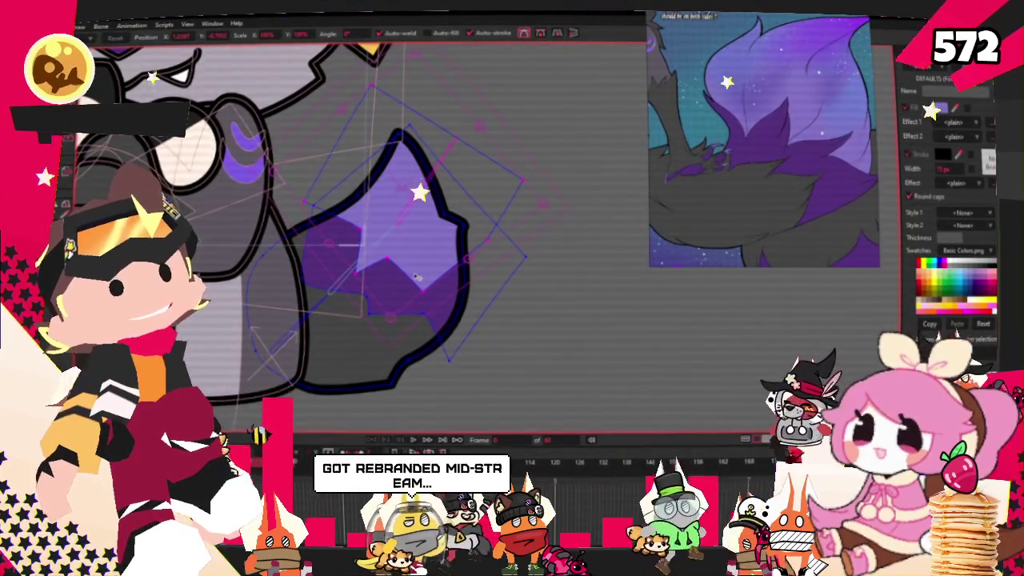
scroll(381, 268, "up", 2)
scroll(379, 277, "up", 1)
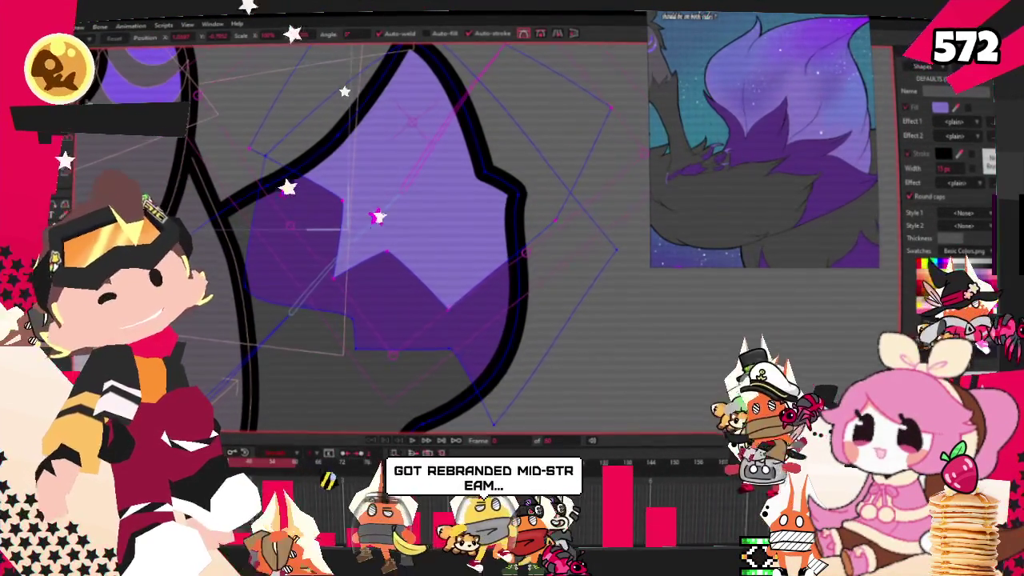
Add a new edge running up across the light purple inner-ear shape
key("a")
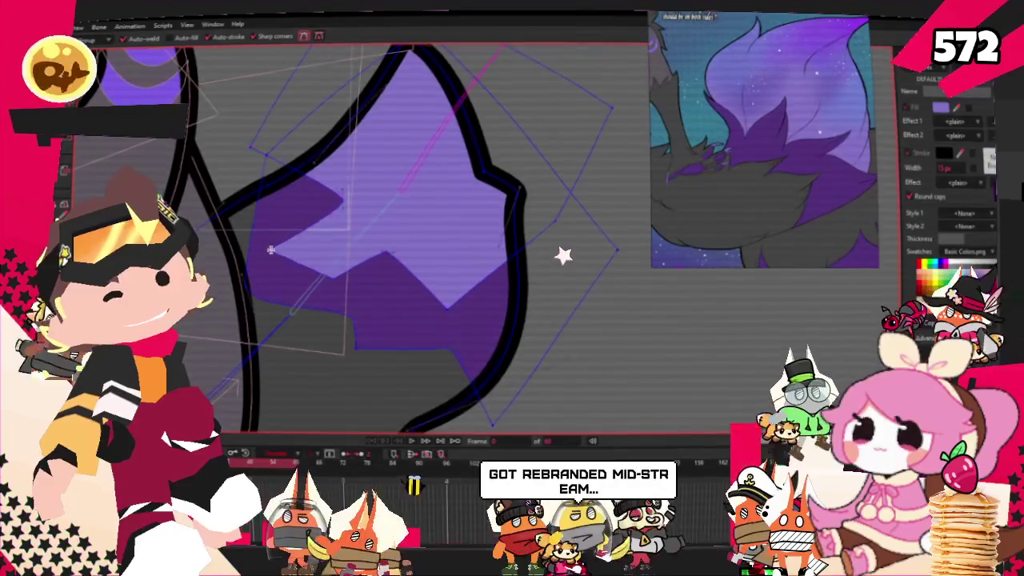
key("t")
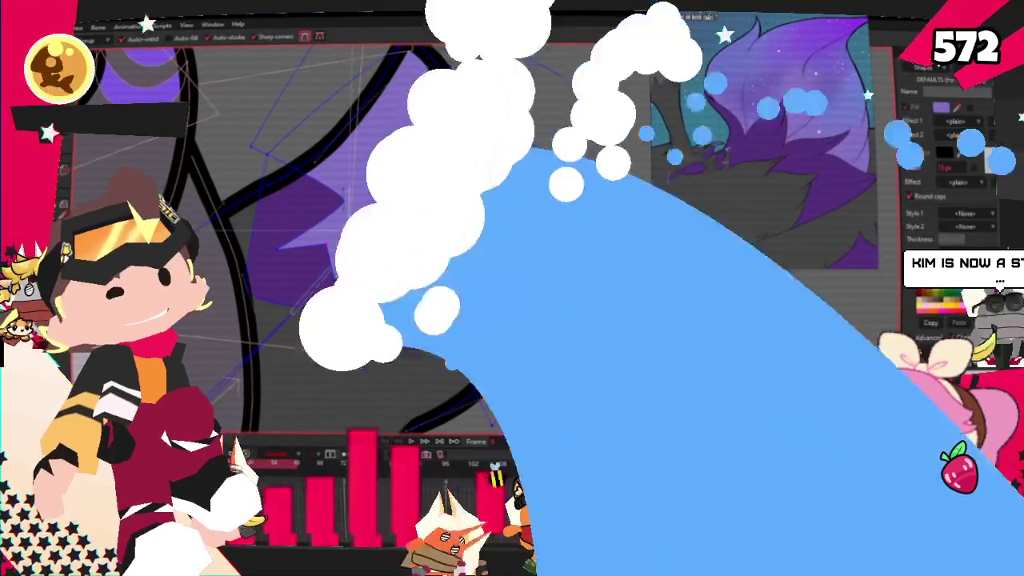
scroll(325, 261, "up", 1)
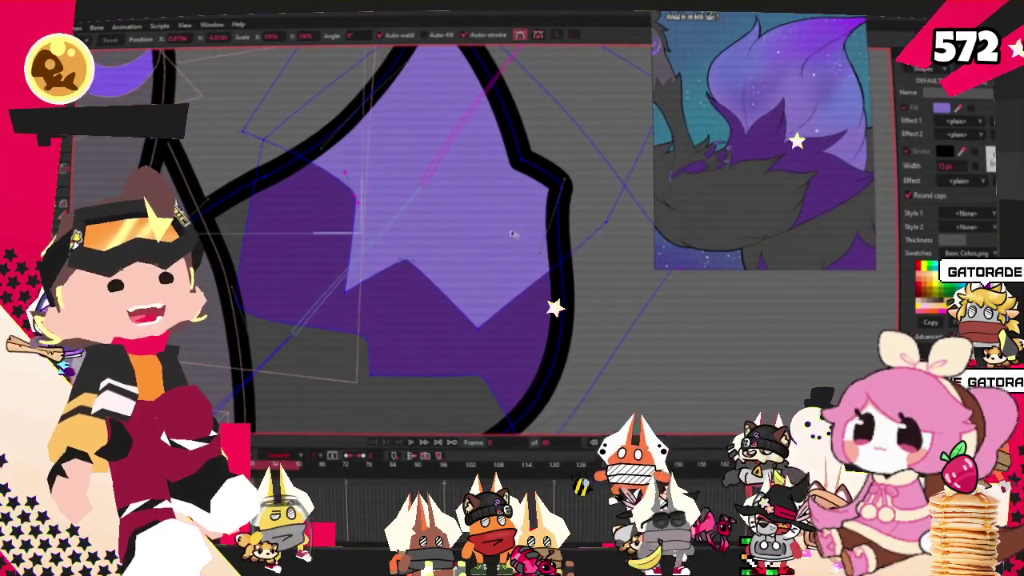
scroll(353, 301, "up", 1)
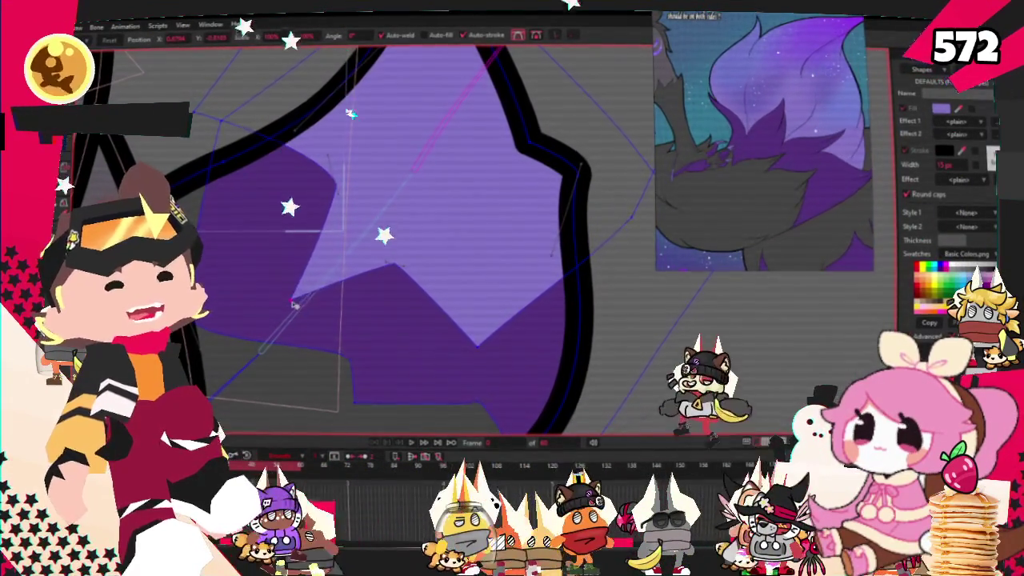
key("c")
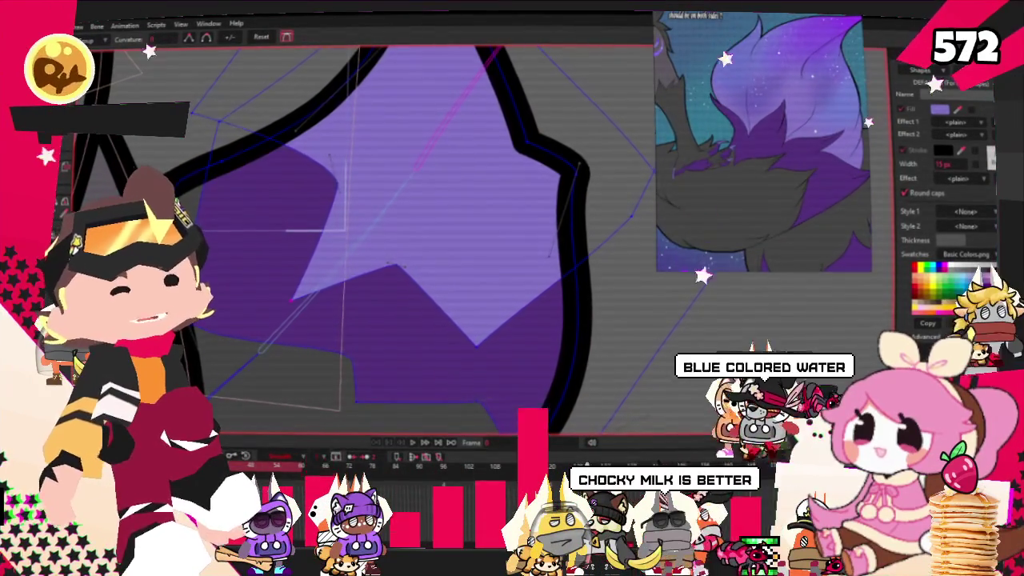
key("a")
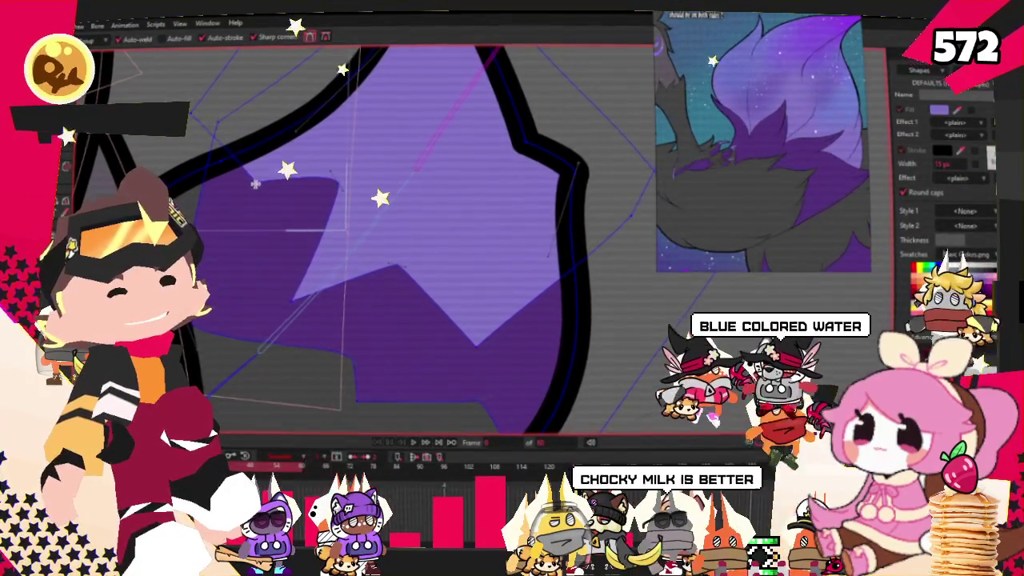
key("c")
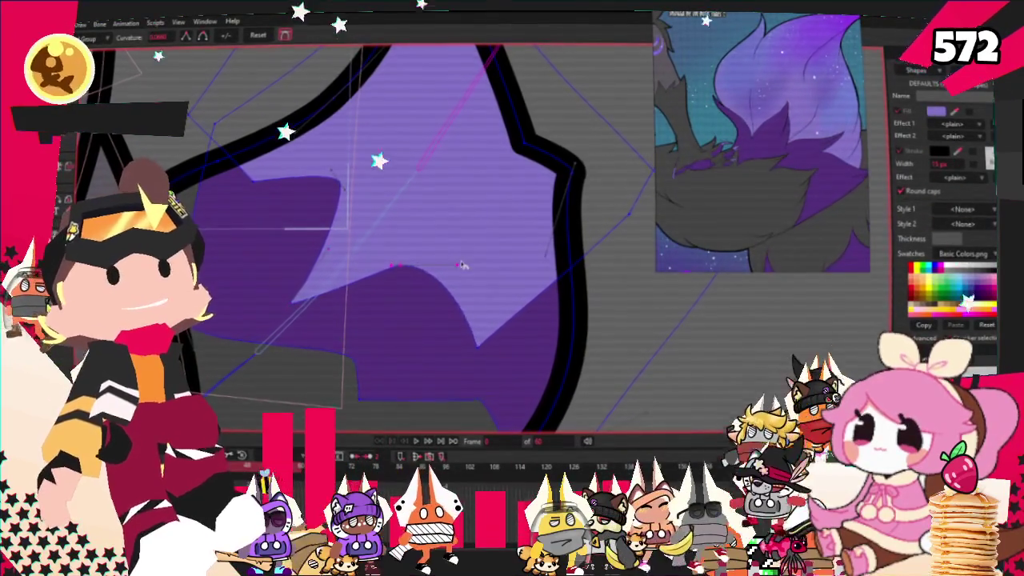
scroll(462, 265, "down", 3)
scroll(463, 265, "up", 3)
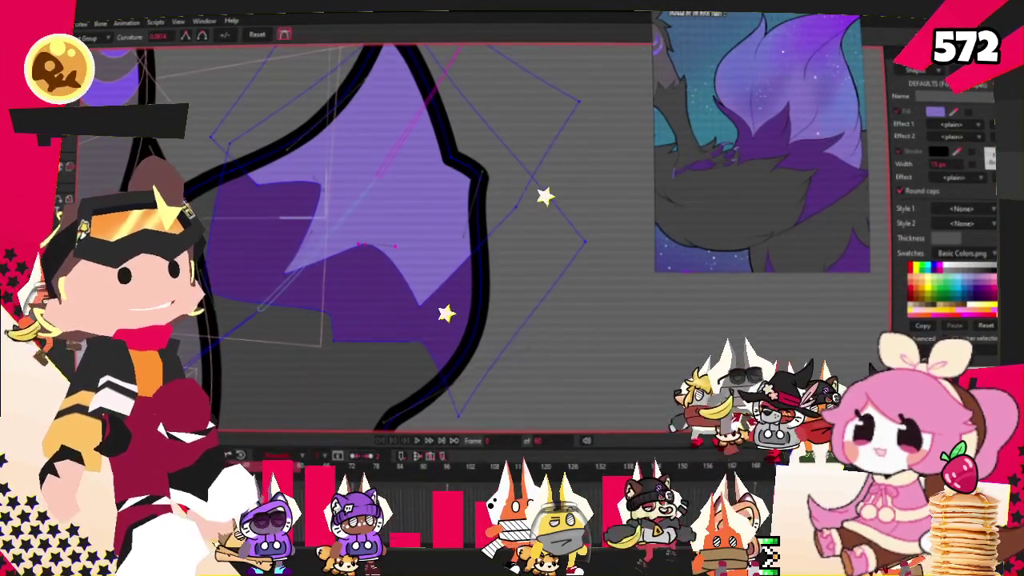
scroll(553, 332, "up", 2)
key("a")
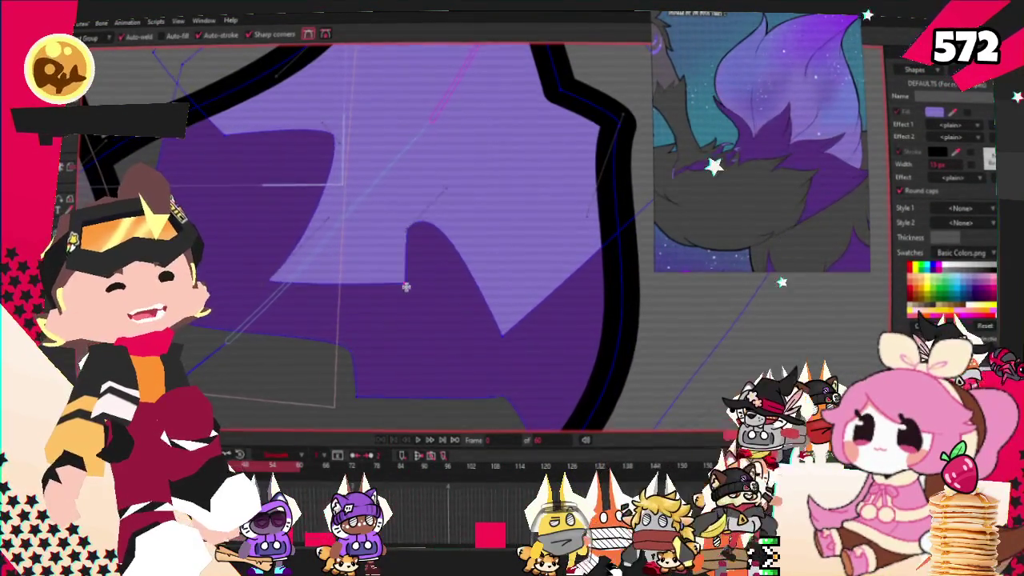
left_click_drag(380, 308, 409, 262)
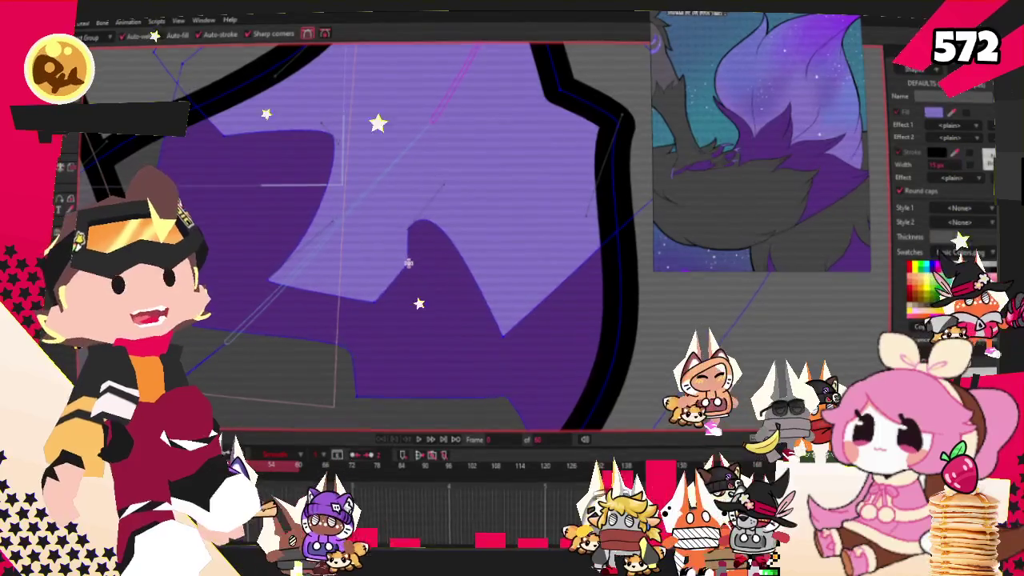
Drag the edge's vertices into sharp zigzag spikes and remove the notch below them
key("t")
scroll(437, 248, "down", 2)
mouse_move(339, 165)
left_mouse_down()
mouse_move(373, 286)
mouse_move(436, 174)
left_mouse_up()
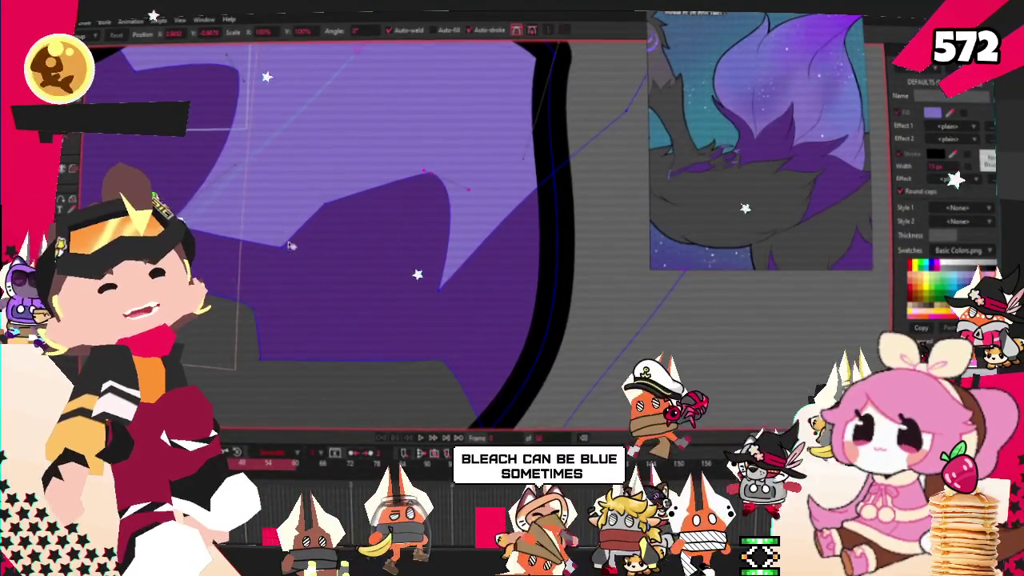
left_click_drag(324, 204, 239, 220)
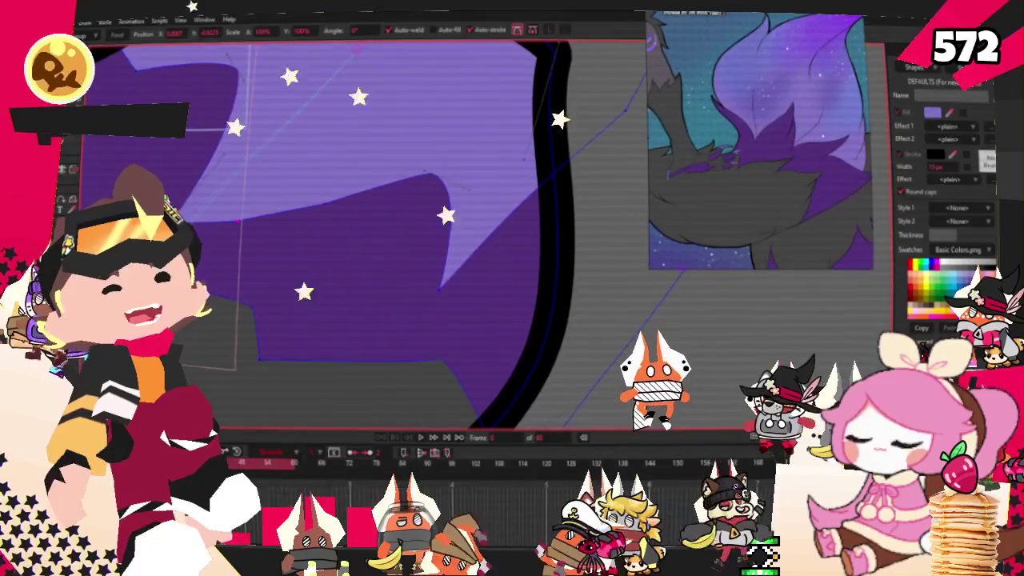
left_click_drag(324, 201, 328, 156)
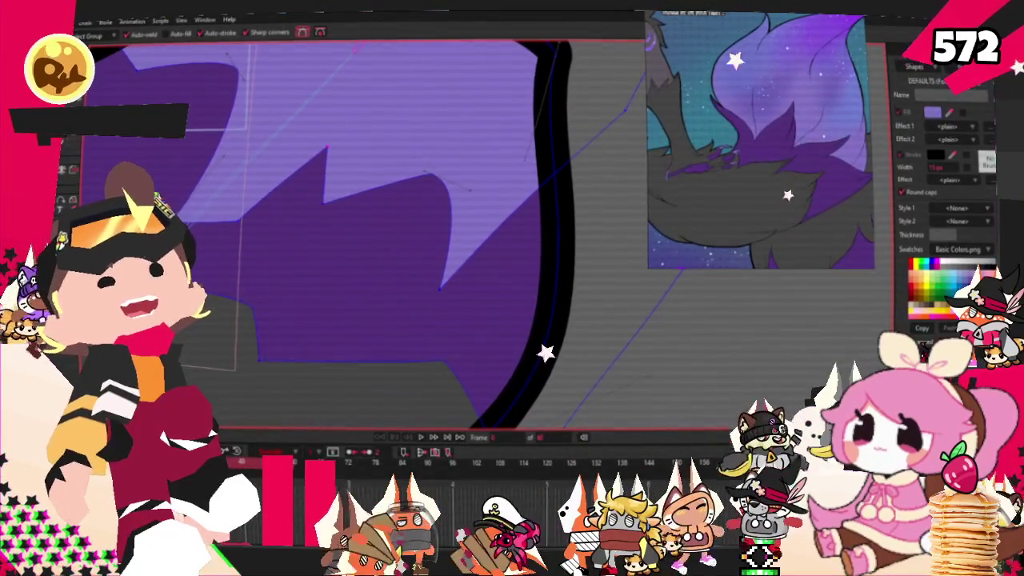
left_click_drag(324, 204, 384, 178)
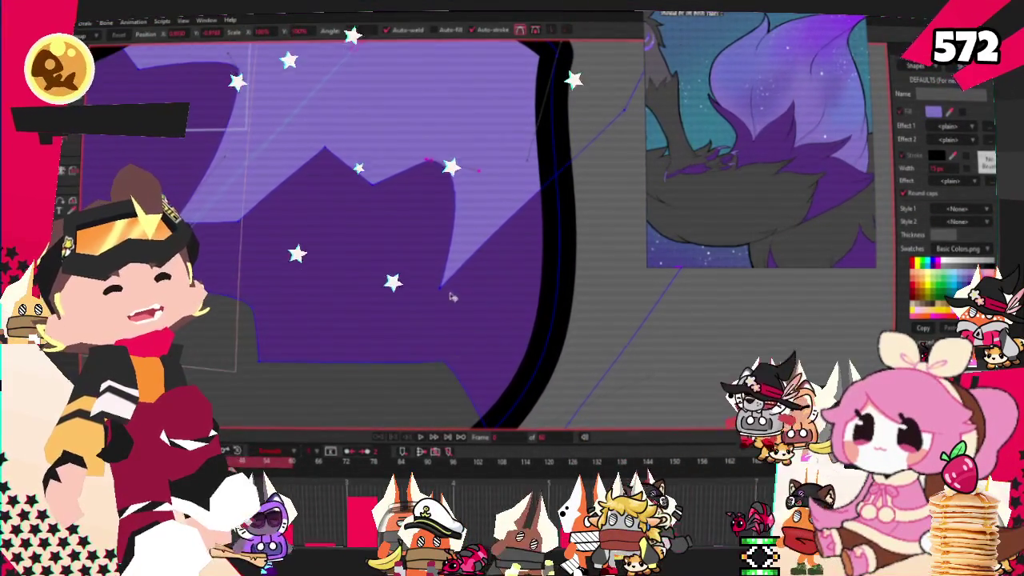
left_click_drag(442, 286, 480, 313)
scroll(480, 314, "up", 1)
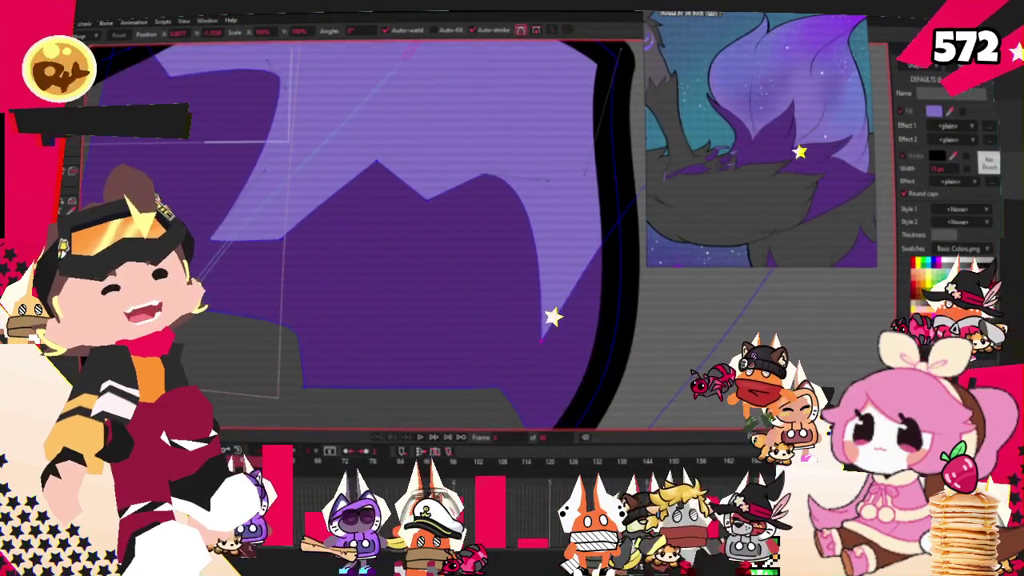
key("c")
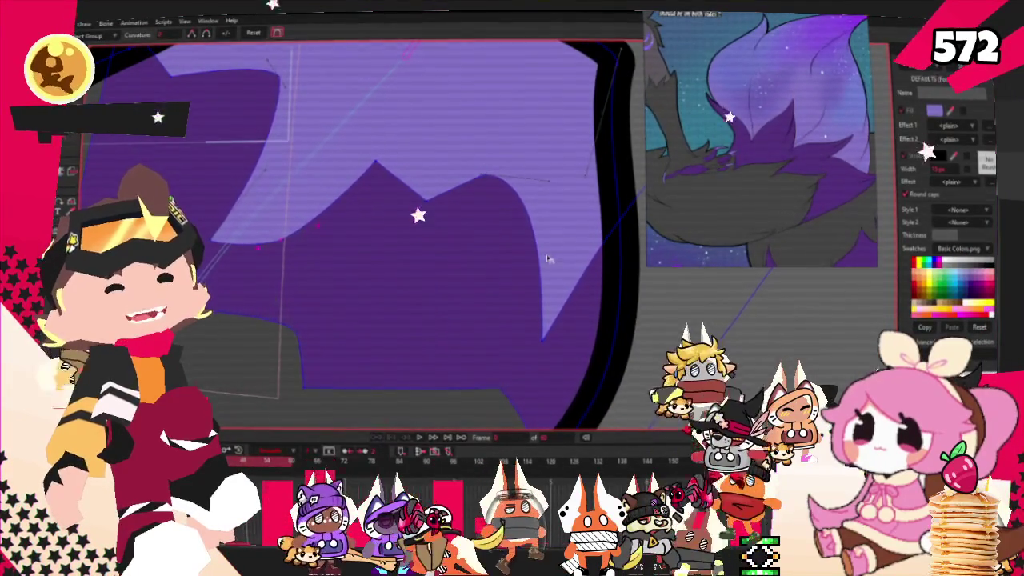
key("t")
scroll(364, 303, "down", 3)
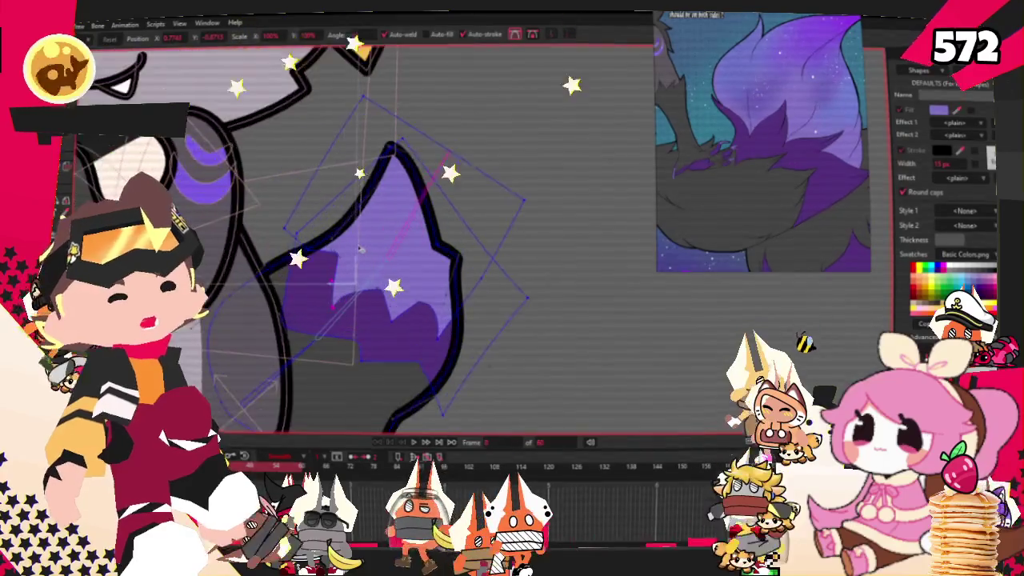
left_click(422, 450)
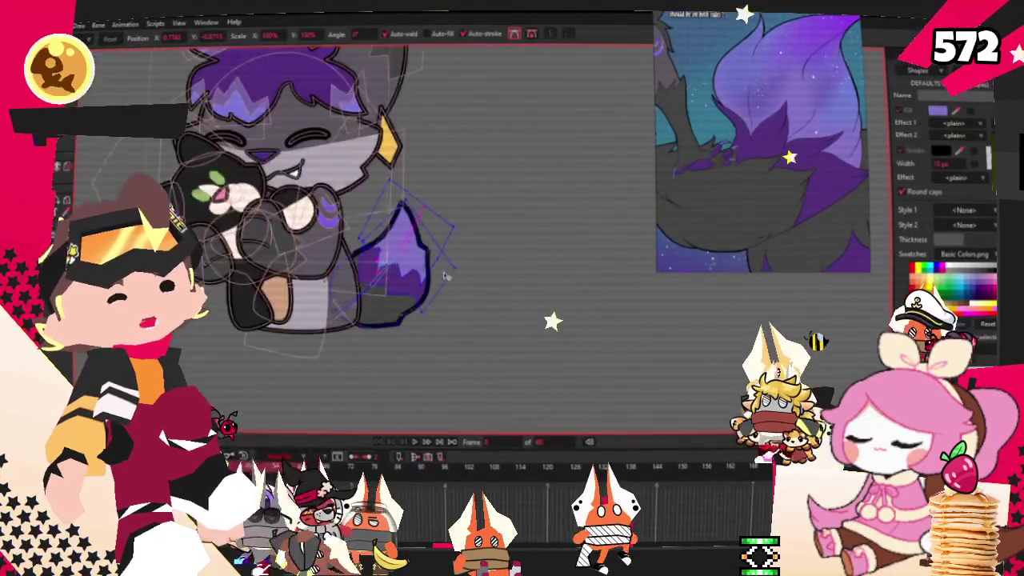
scroll(775, 204, "down", 3)
scroll(738, 211, "down", 3)
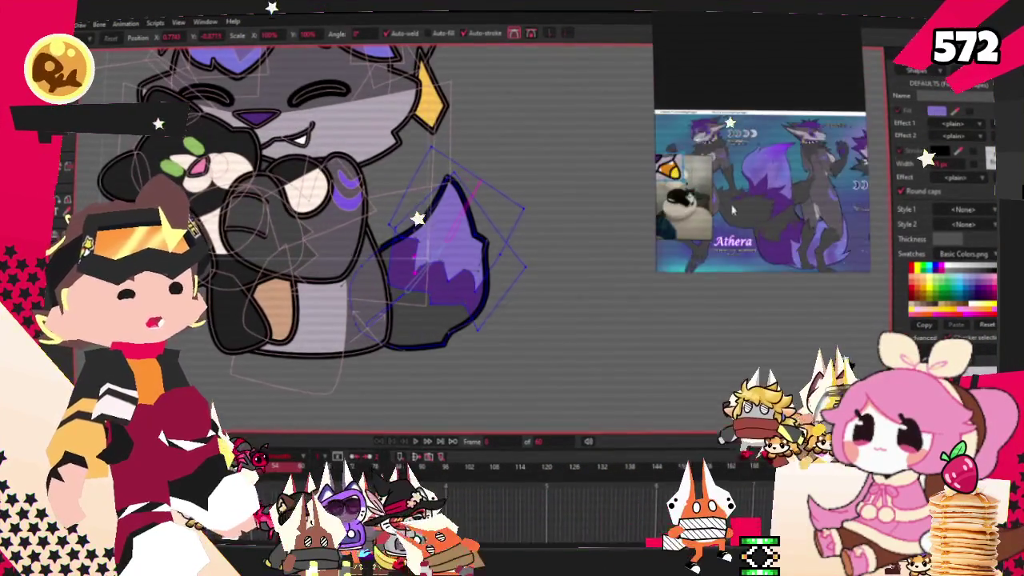
scroll(720, 189, "up", 2)
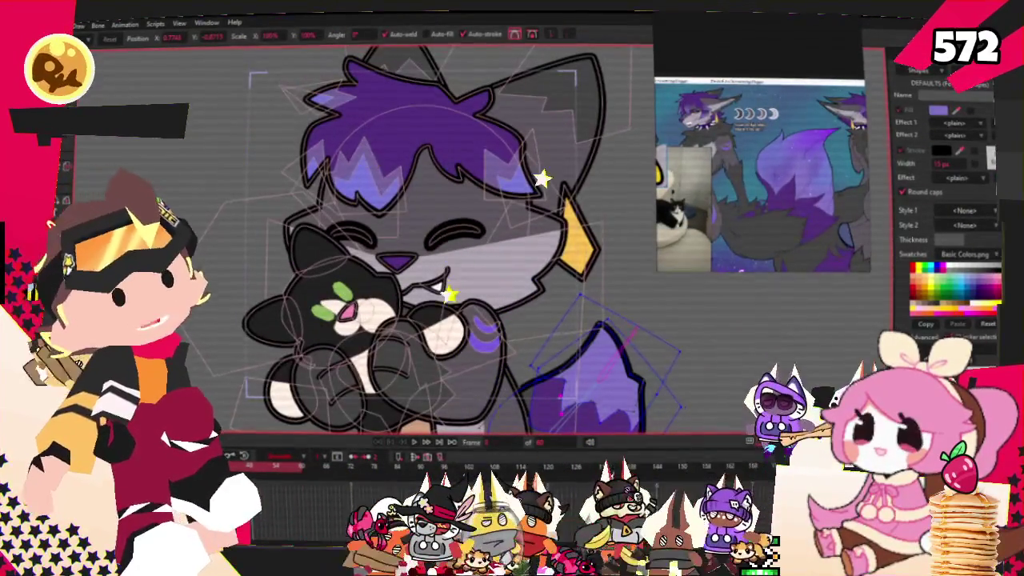
key("alt+f")
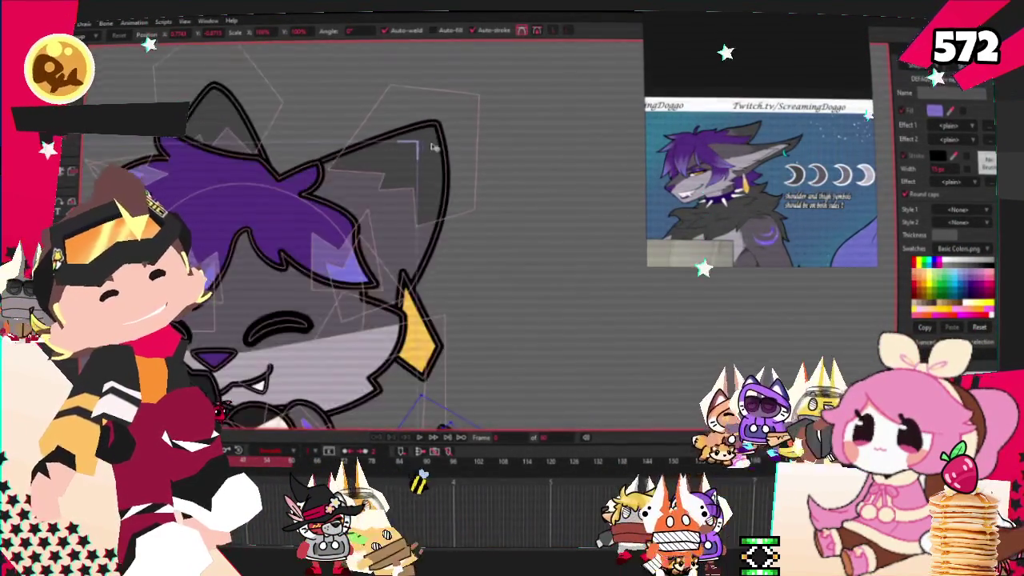
scroll(460, 141, "up", 2)
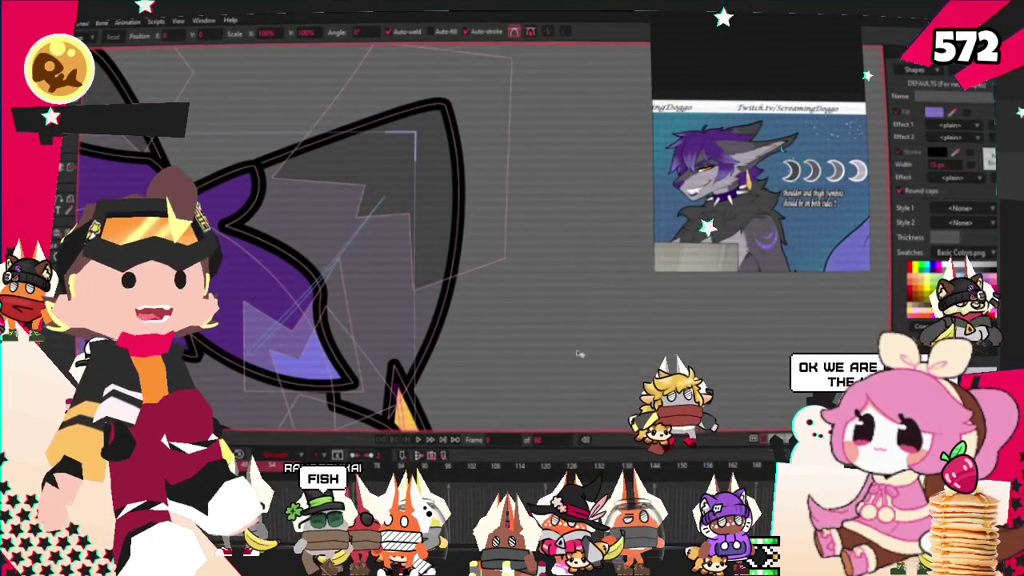
key("ctrl+a")
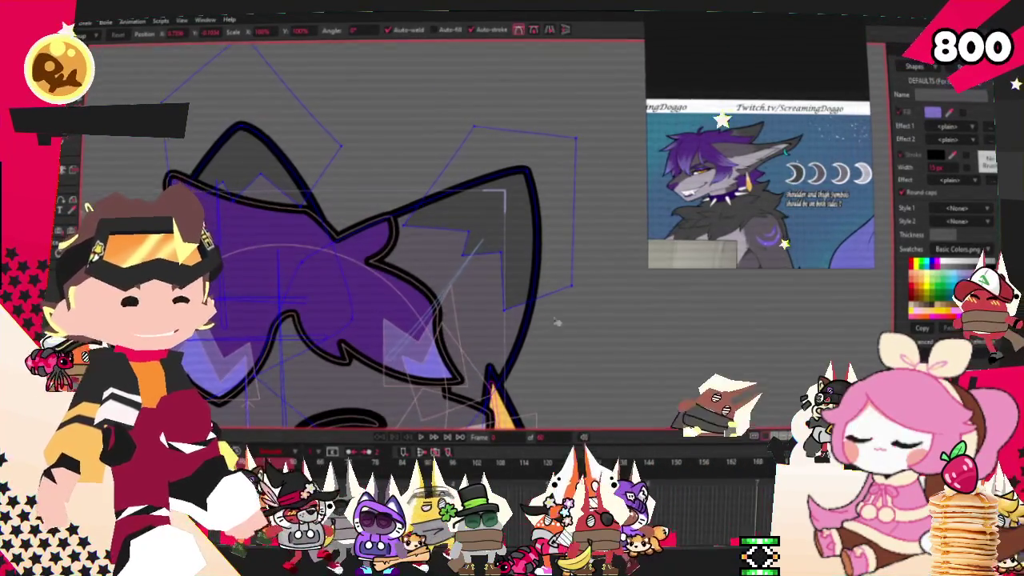
Draw a purple triangle with a thick black outline over the right ear
scroll(360, 240, "up", 1)
key("r")
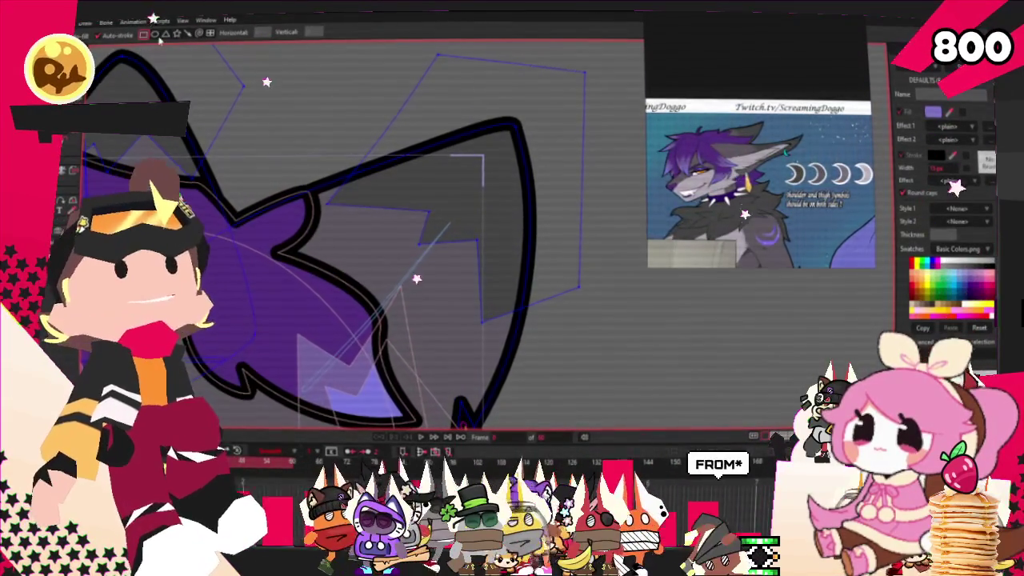
scroll(480, 253, "up", 1)
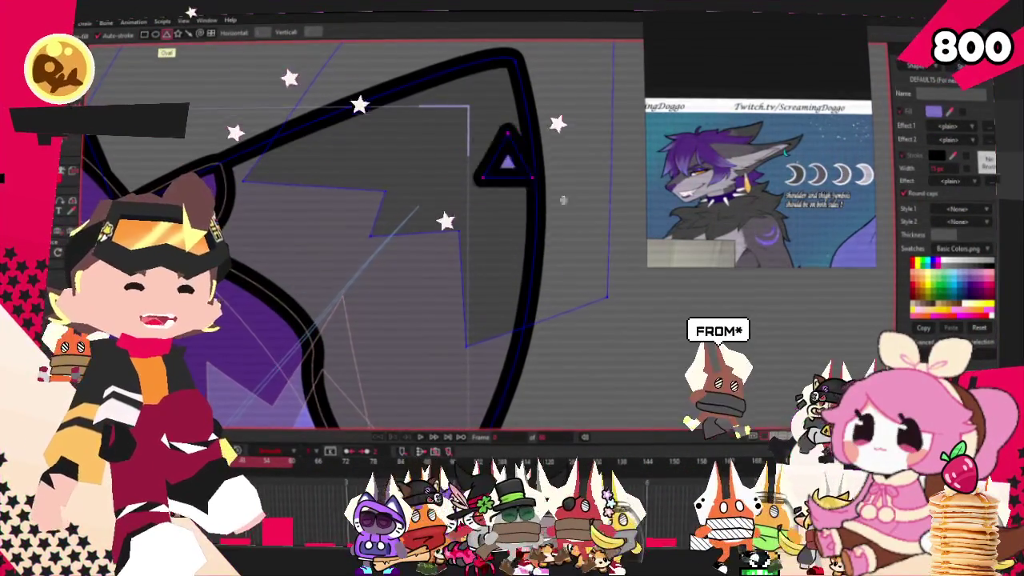
left_click_drag(478, 132, 613, 248)
scroll(755, 130, "up", 3)
scroll(754, 131, "up", 2)
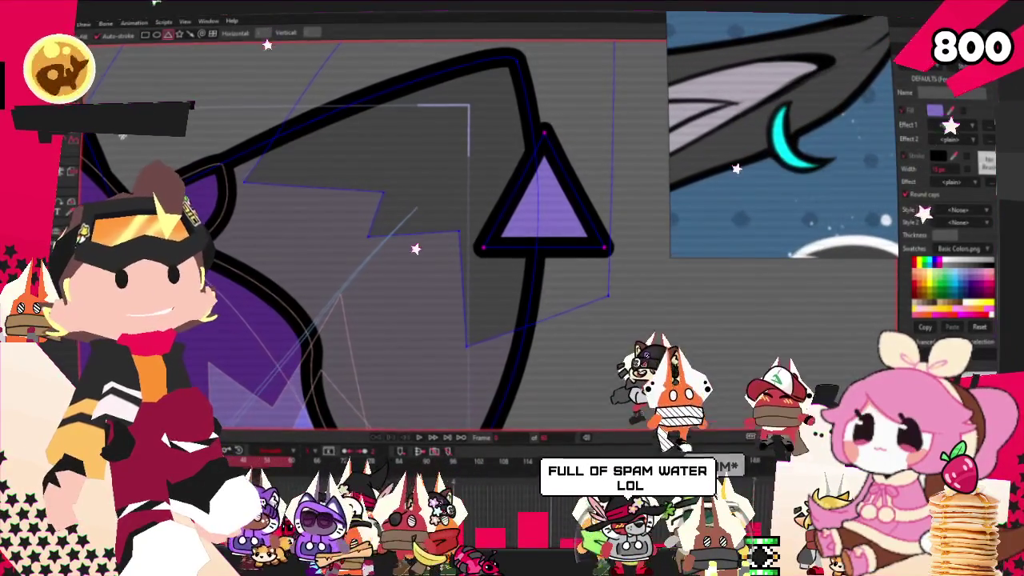
Add a dent point and bend the triangle's corners into a crescent, then select it
key("a")
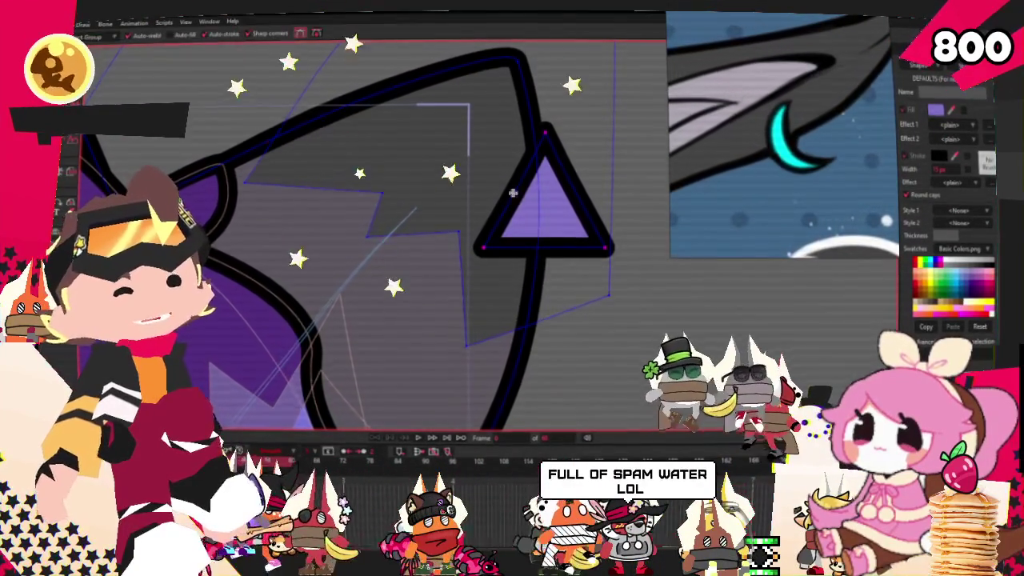
scroll(593, 176, "up", 1)
left_click_drag(573, 197, 551, 225)
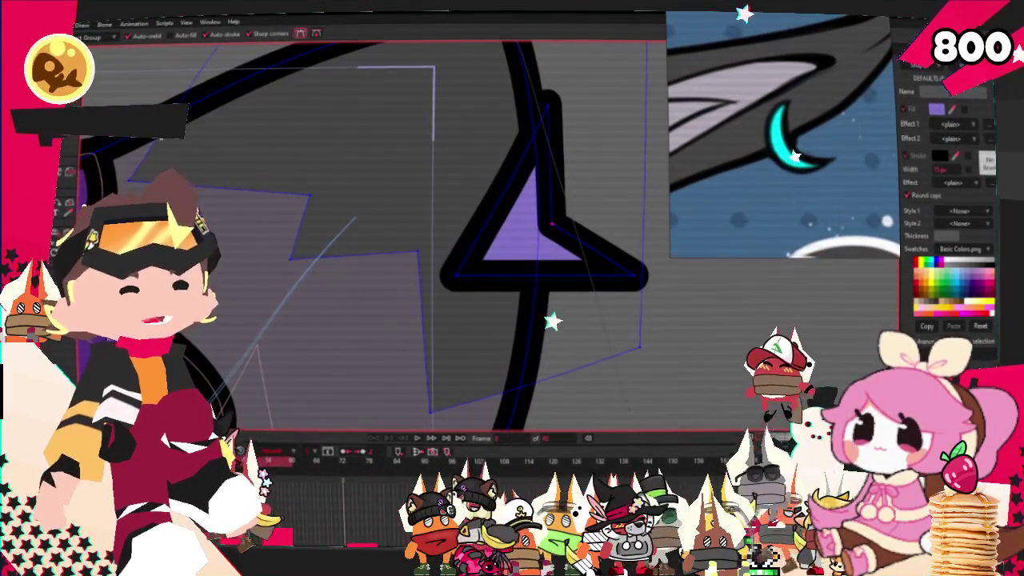
scroll(494, 207, "up", 1)
left_click_drag(702, 275, 578, 275)
left_click_drag(397, 300, 478, 257)
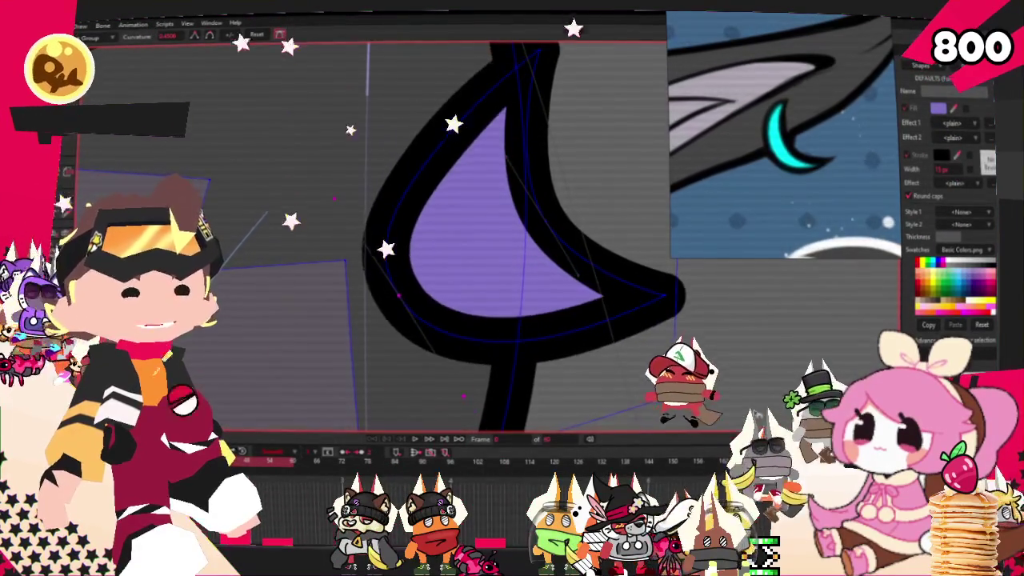
scroll(576, 273, "up", 1)
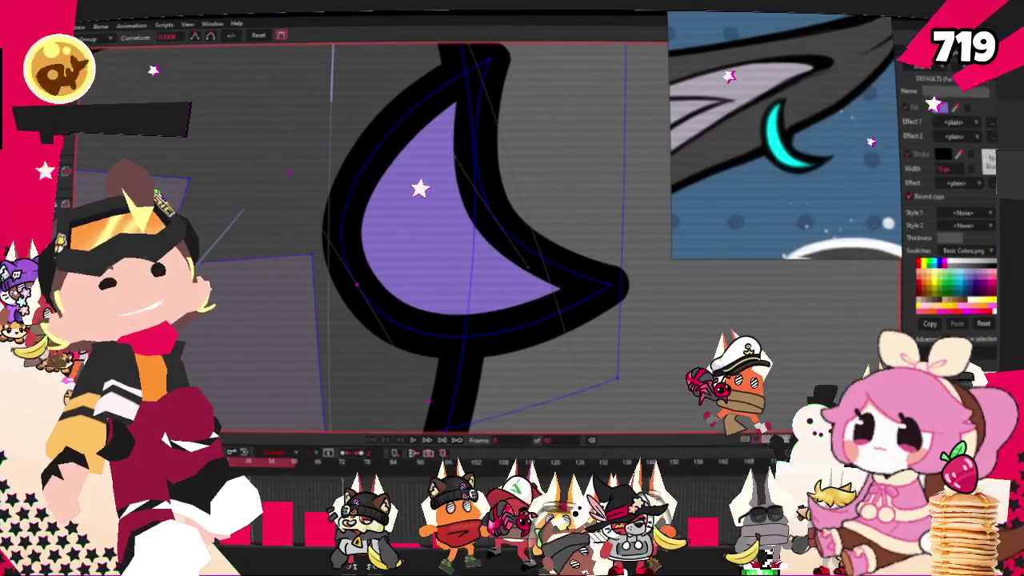
key("q")
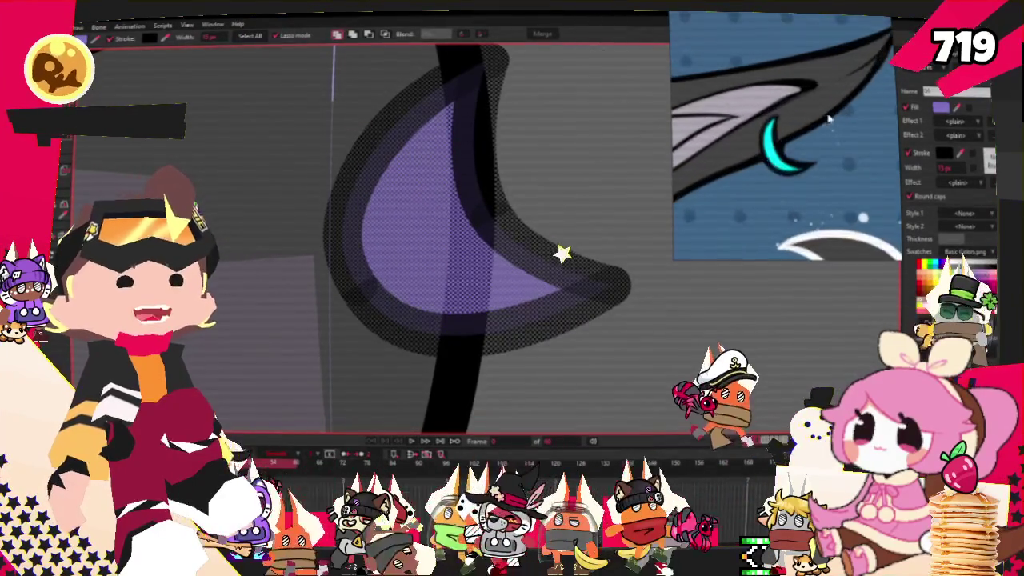
Reshape the cyan crescent's inner curve on the ear
scroll(412, 327, "down", 2)
scroll(412, 327, "down", 3)
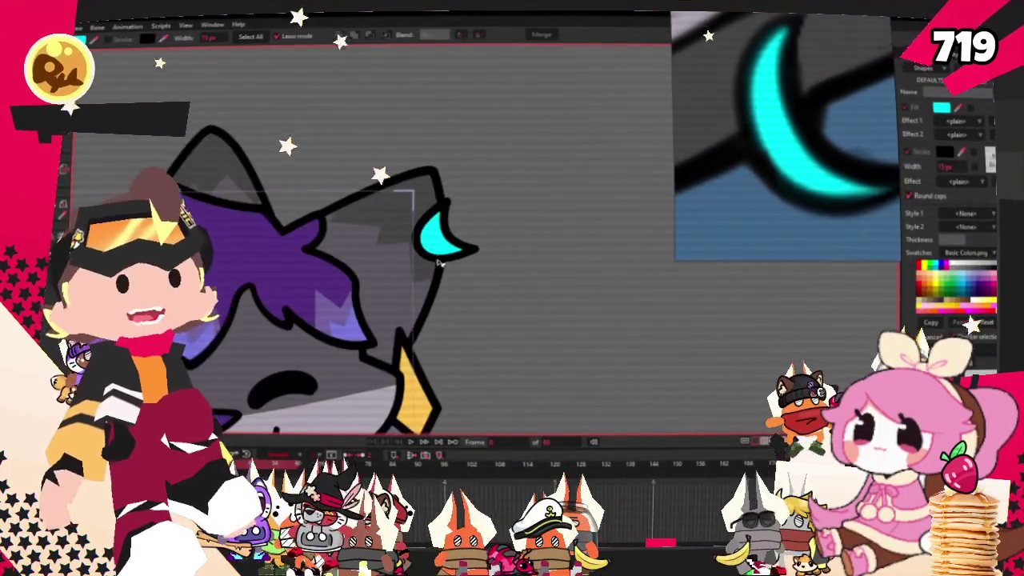
scroll(382, 256, "down", 1)
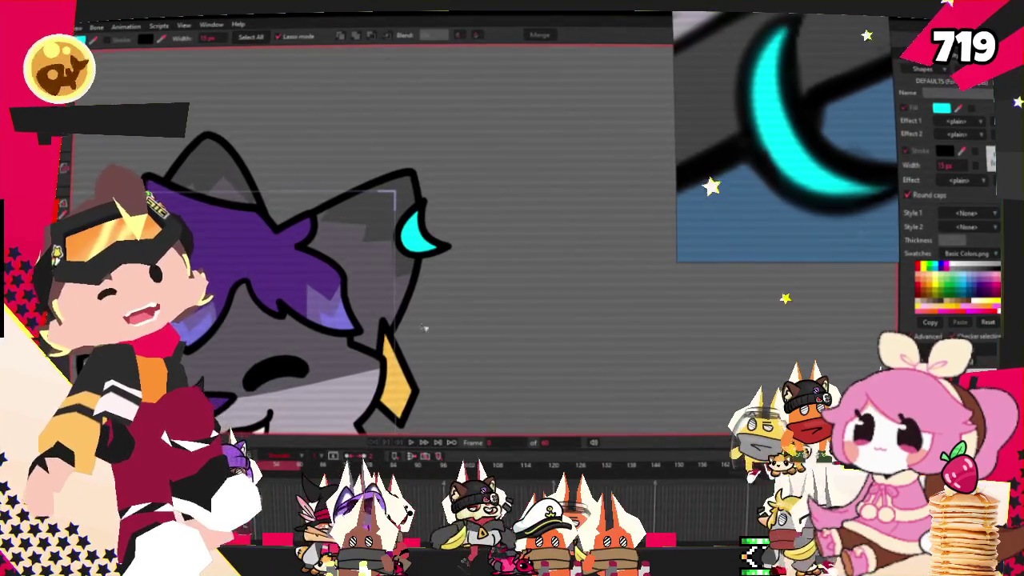
key("t")
scroll(400, 312, "up", 1)
scroll(424, 240, "up", 1)
scroll(448, 188, "up", 2)
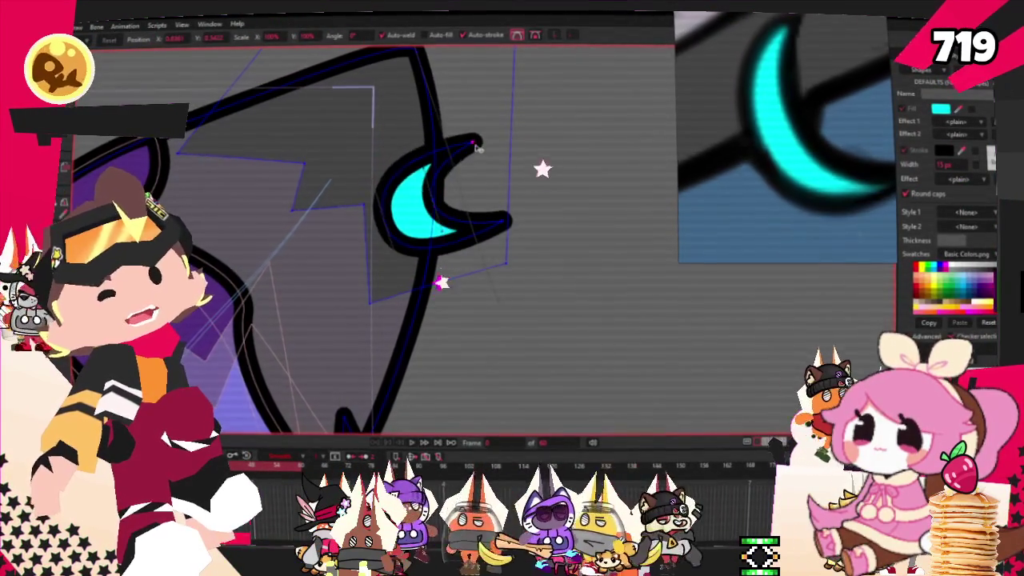
scroll(489, 232, "up", 1)
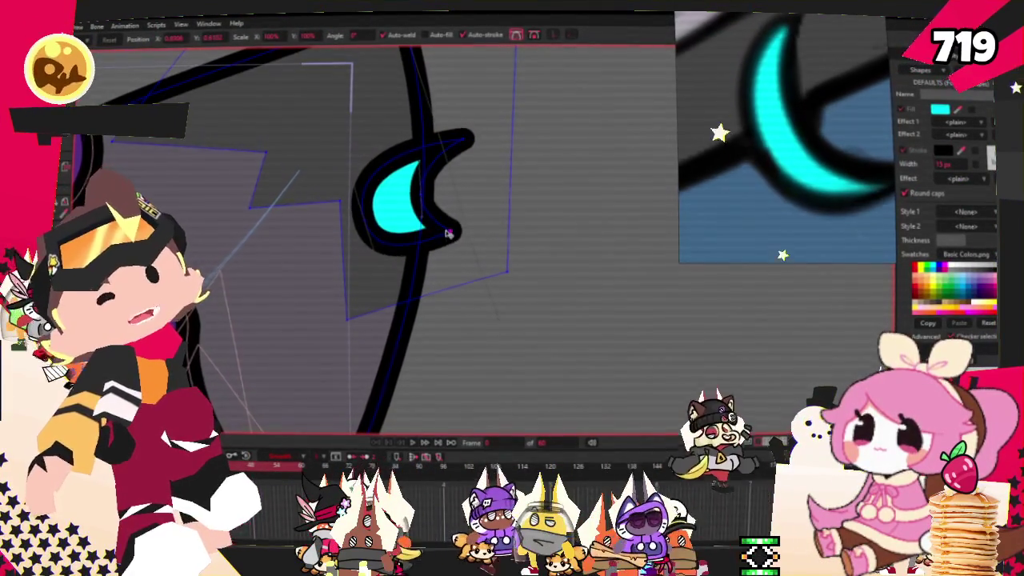
scroll(449, 233, "up", 1)
left_click(389, 213)
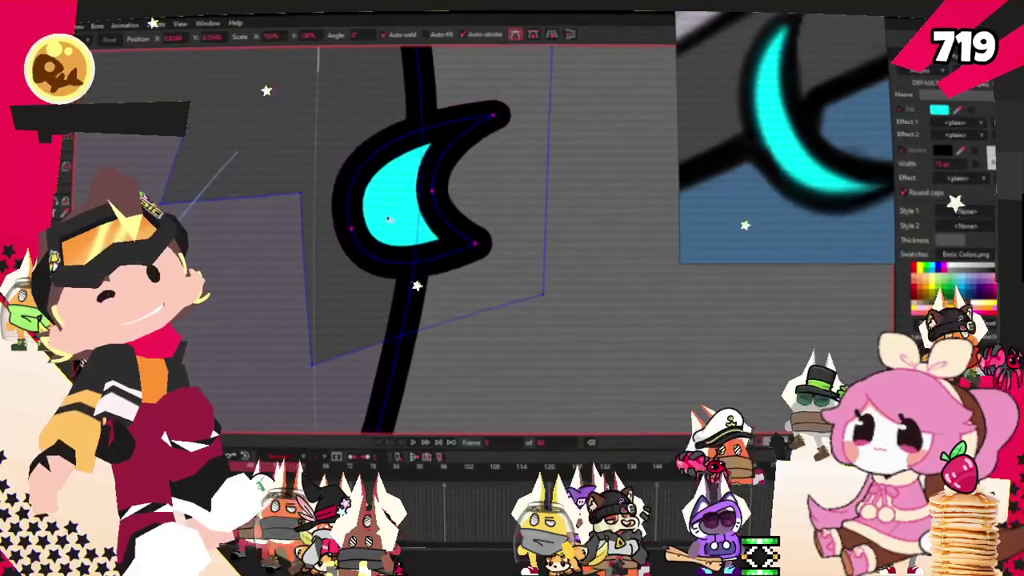
left_click_drag(433, 188, 424, 215)
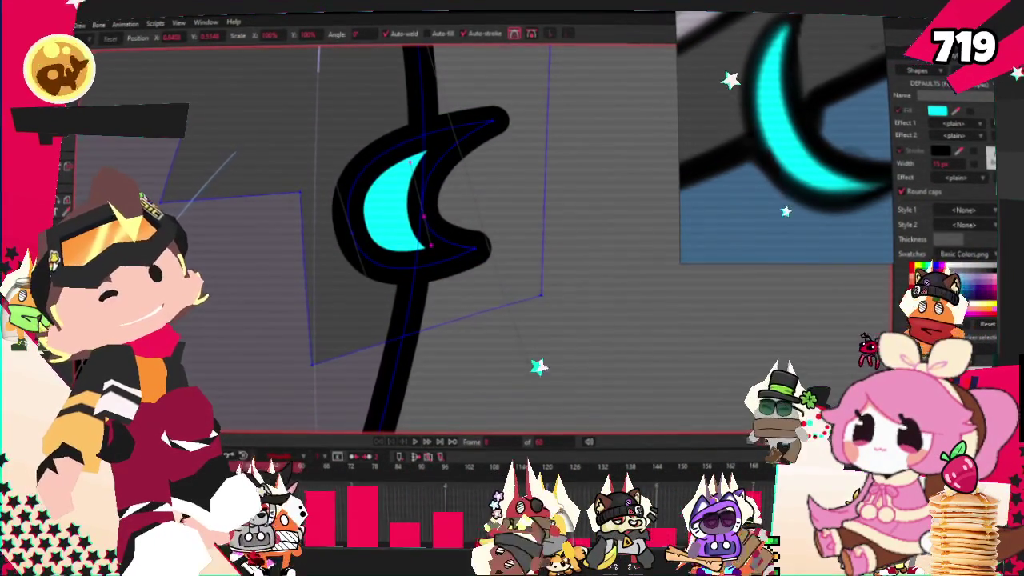
Pull in the crescent's lower-right tip and select its tip and edge points
key("p")
scroll(382, 225, "up", 1)
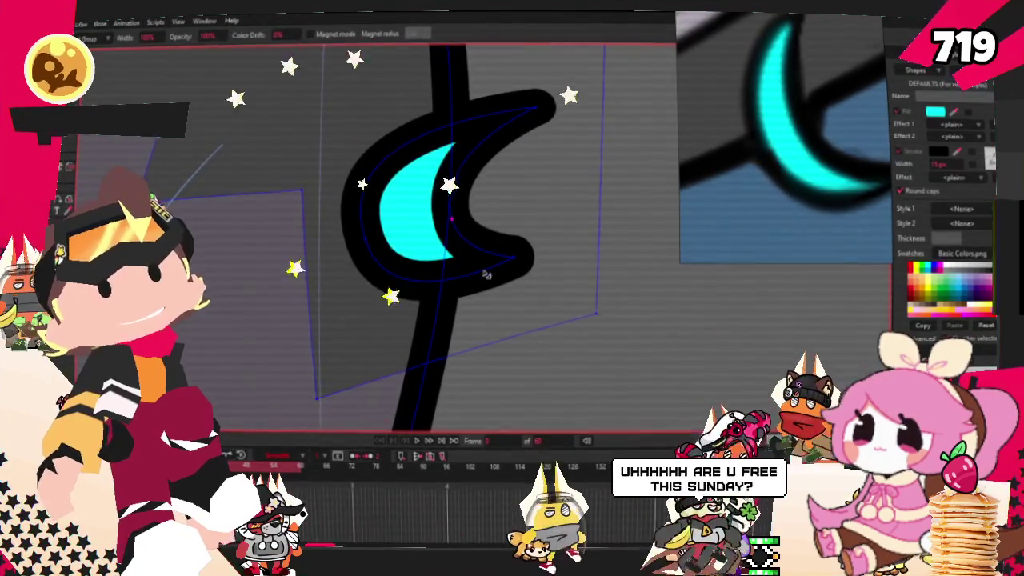
scroll(486, 275, "down", 1)
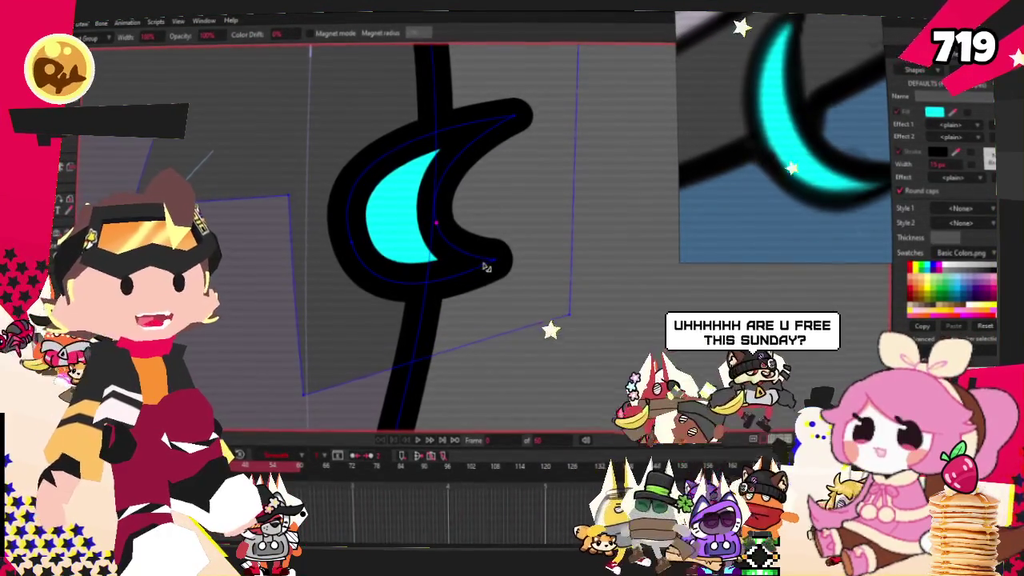
left_click_drag(492, 258, 480, 258)
left_click(512, 119)
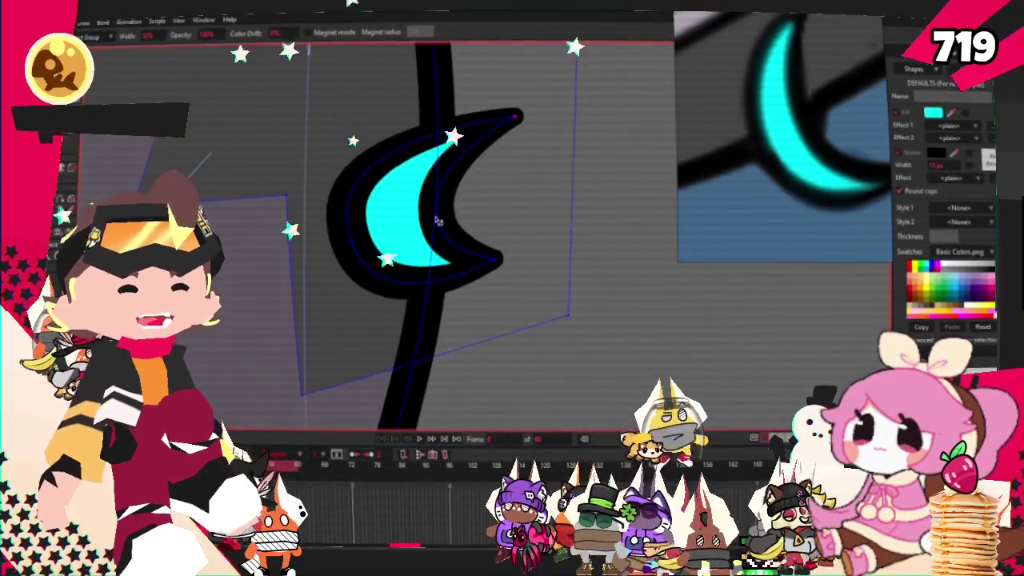
left_click(349, 238)
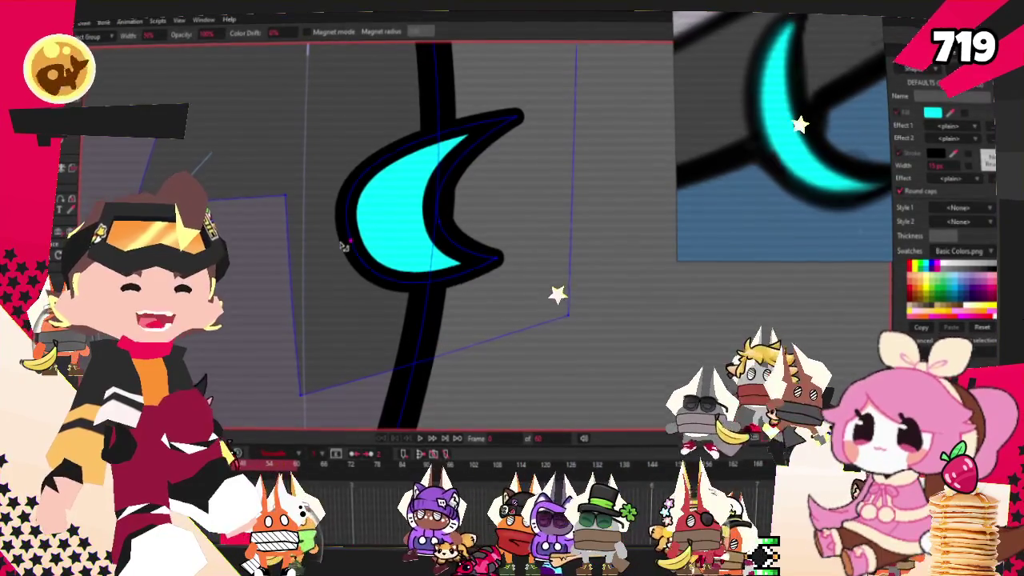
left_click(440, 221)
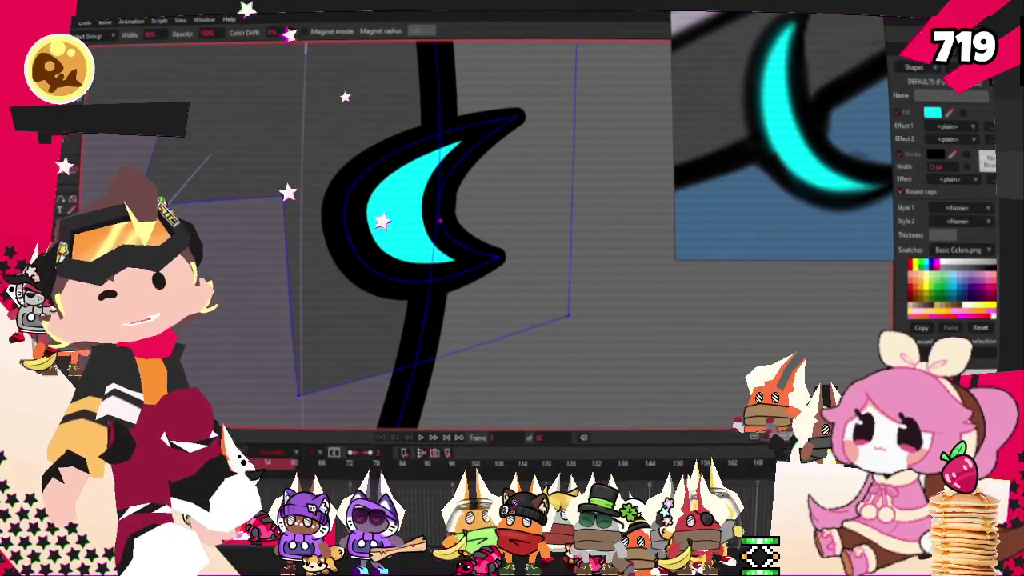
Reposition and flip the crescent, stretching its top tip upward
key("t")
mouse_move(452, 136)
left_mouse_down()
mouse_move(468, 136)
mouse_move(453, 86)
mouse_move(430, 104)
left_mouse_up()
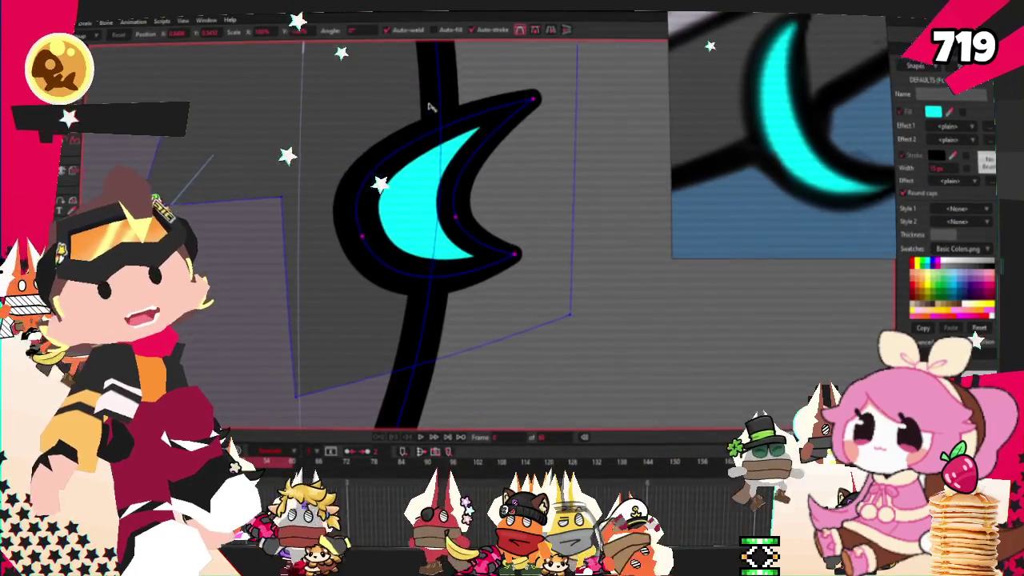
scroll(426, 116, "down", 3)
scroll(366, 140, "down", 2)
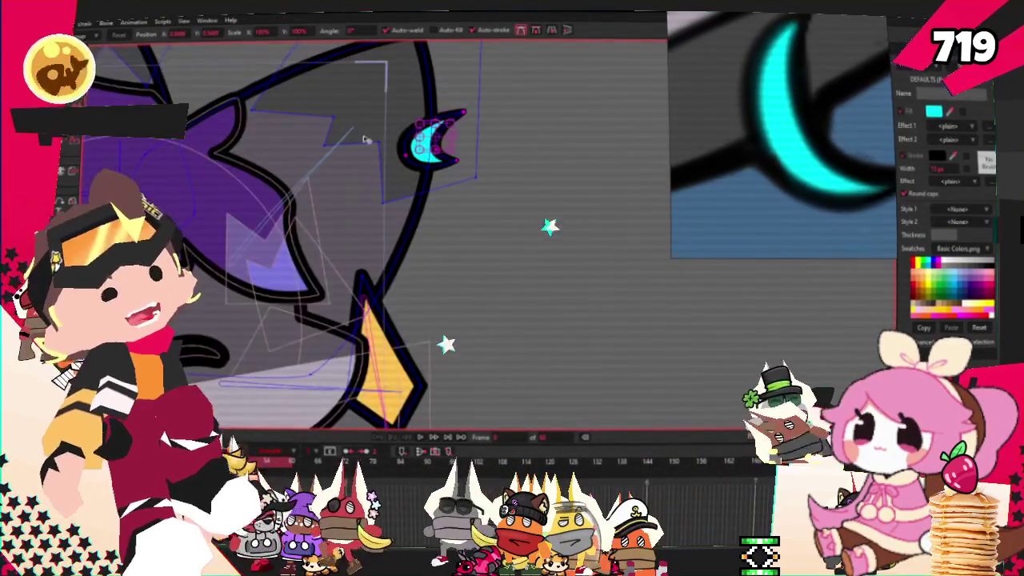
scroll(445, 118, "up", 2)
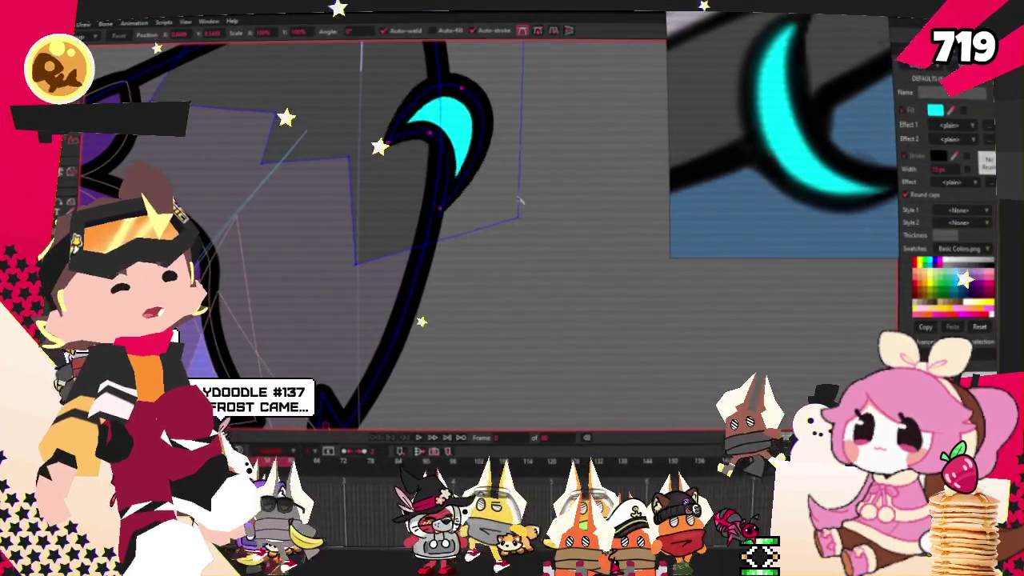
key("ctrl+z")
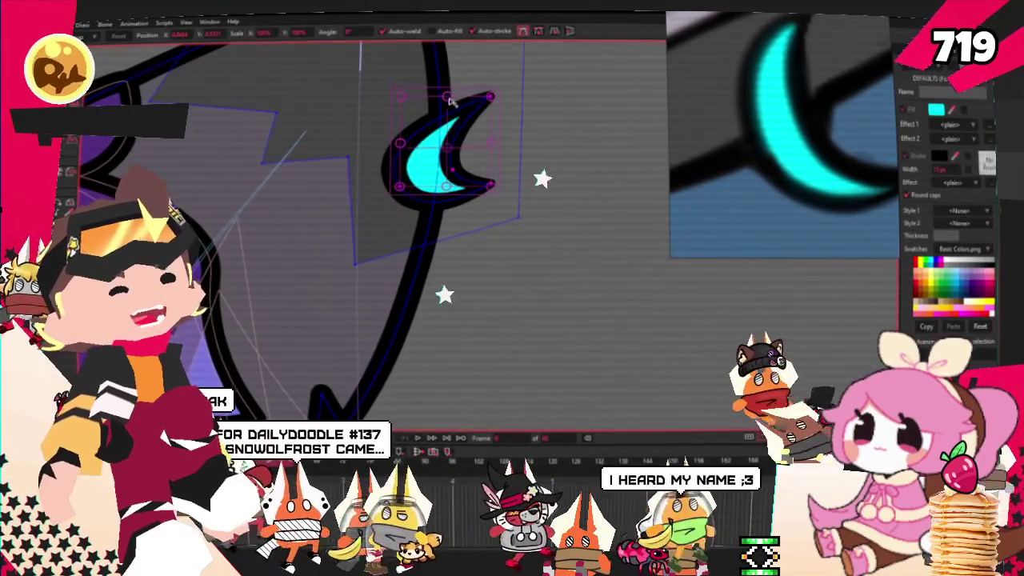
left_click_drag(450, 96, 447, 83)
scroll(447, 96, "down", 2)
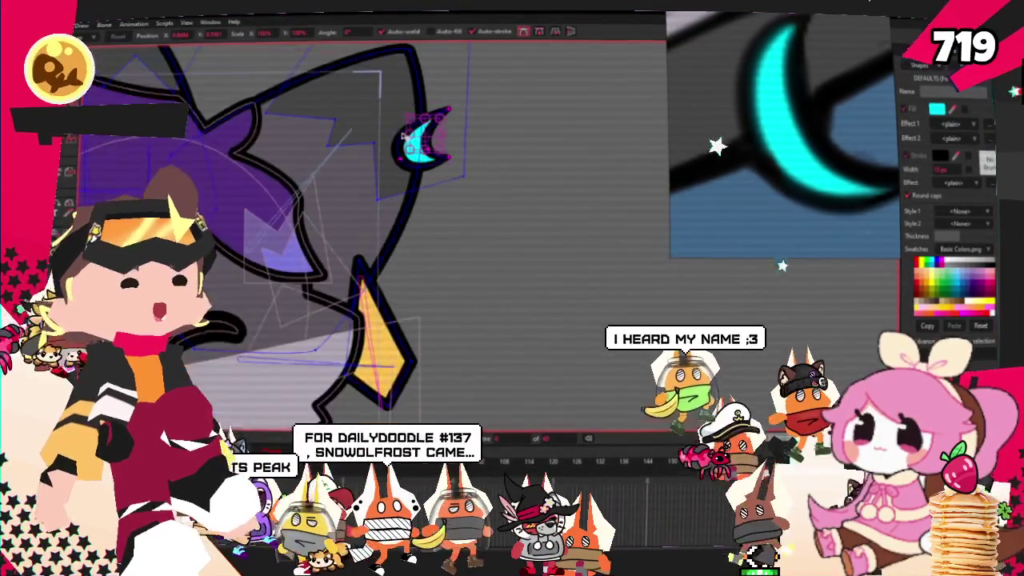
Switch to Bind Points and zoom out to show the whole rigged character
key("b")
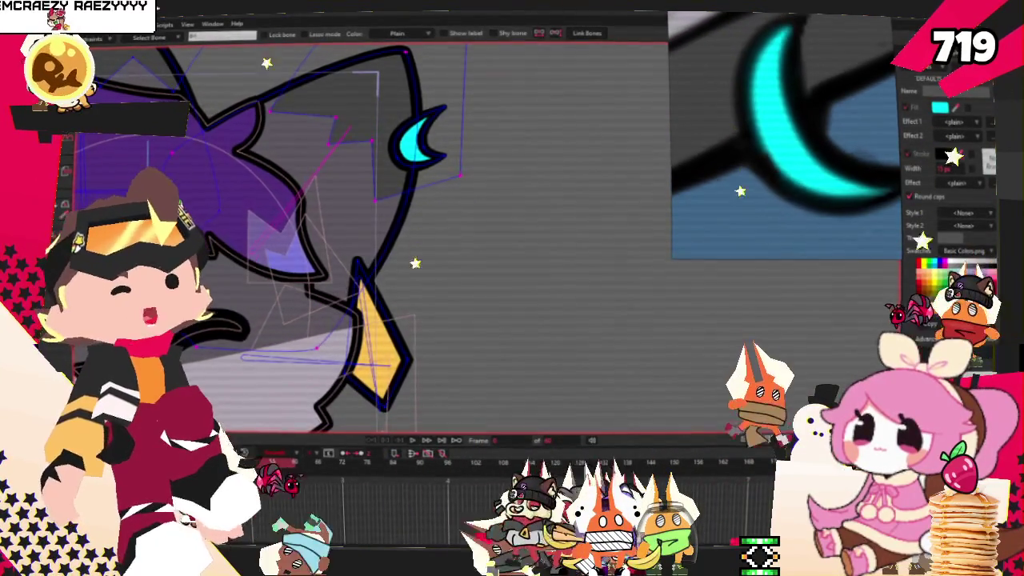
key("t")
scroll(367, 190, "up", 2)
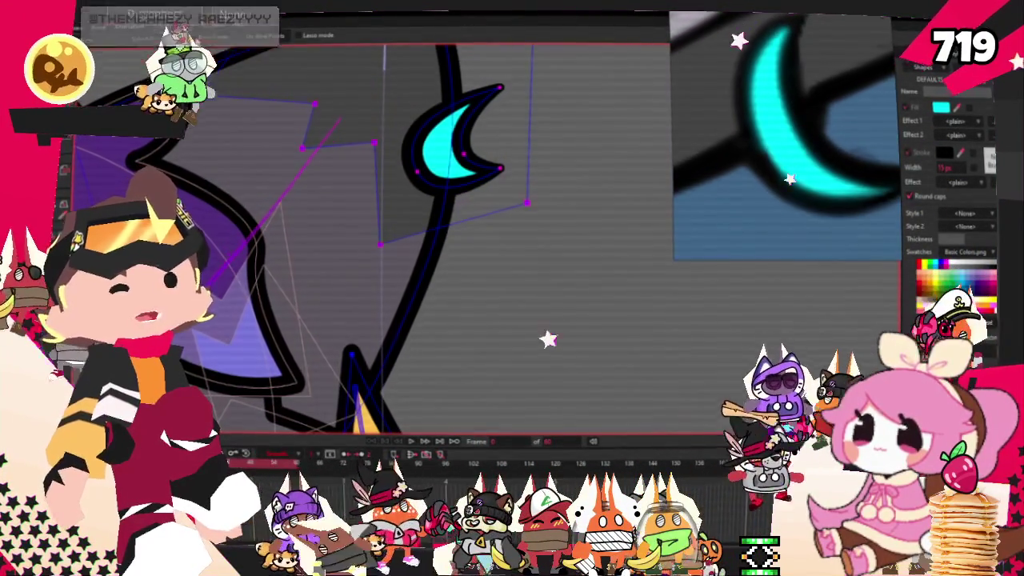
key("i")
scroll(366, 268, "down", 2)
scroll(367, 268, "down", 3)
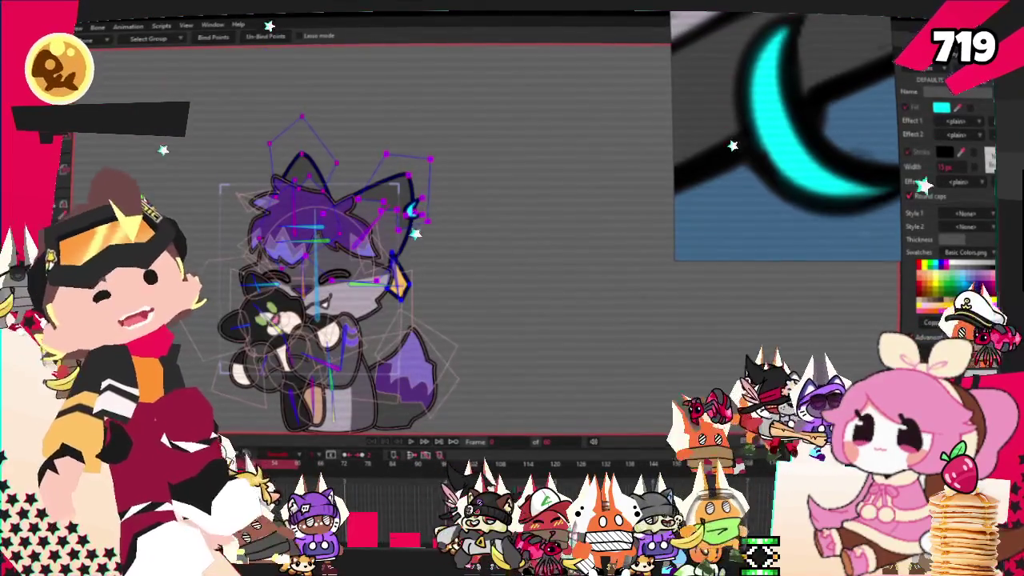
Close the File menu and bring the PureRef reference board to the front
key("g")
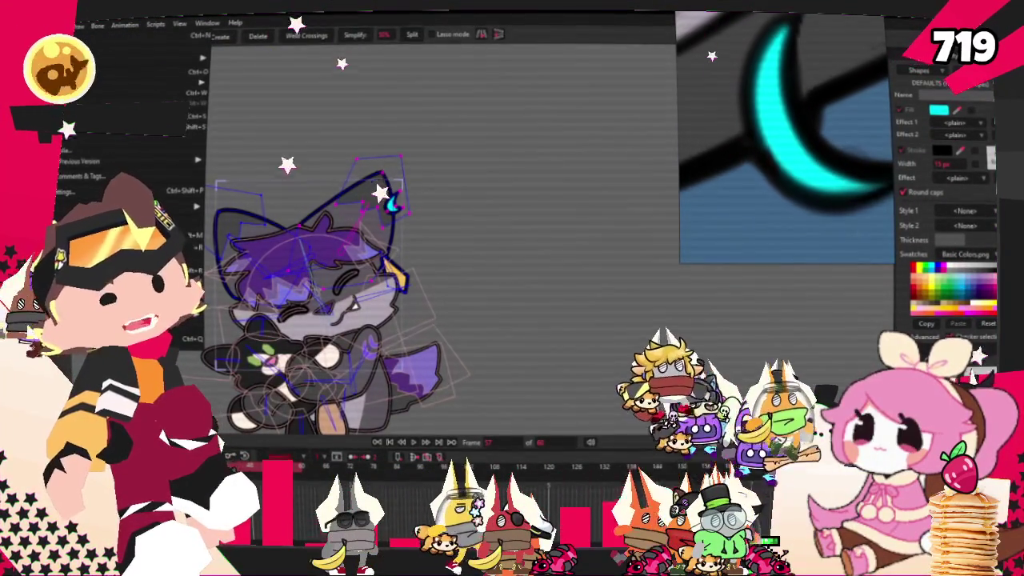
left_click(82, 138)
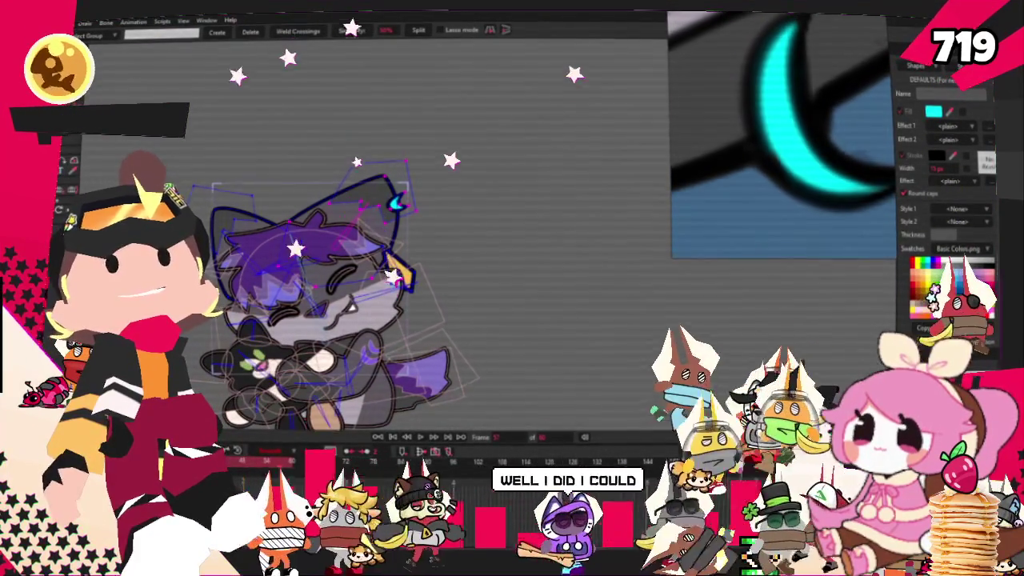
left_click(733, 242)
mouse_move(782, 136)
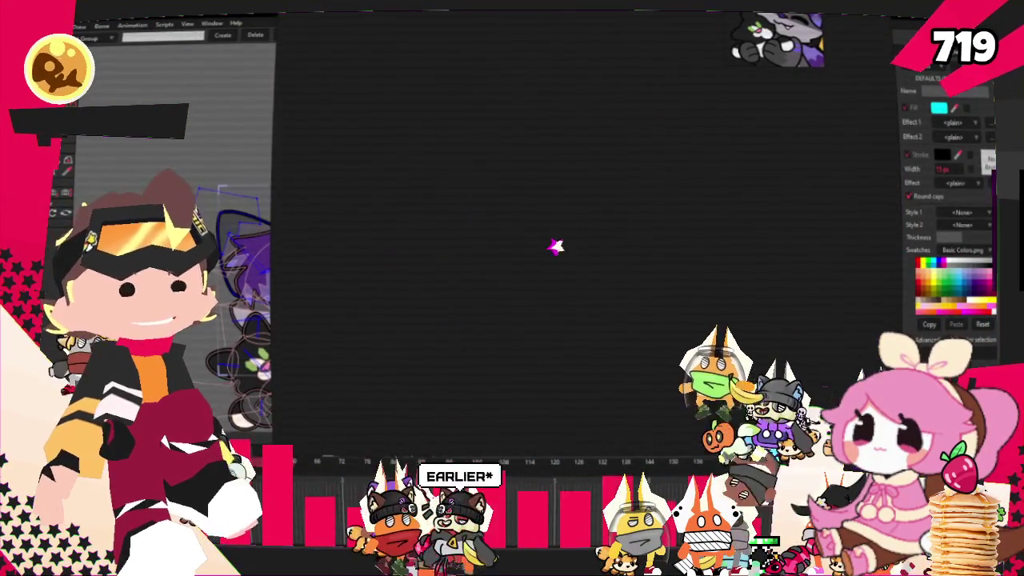
Start a new PureRef scene with the pup references, shrink the Chicki sheet and zoom in
right_click(513, 329)
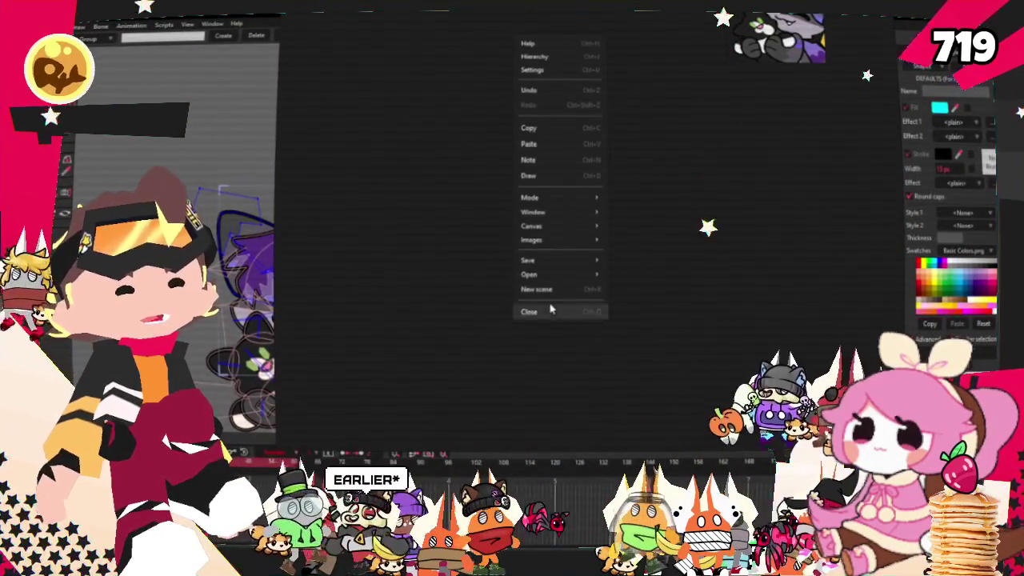
left_click(536, 289)
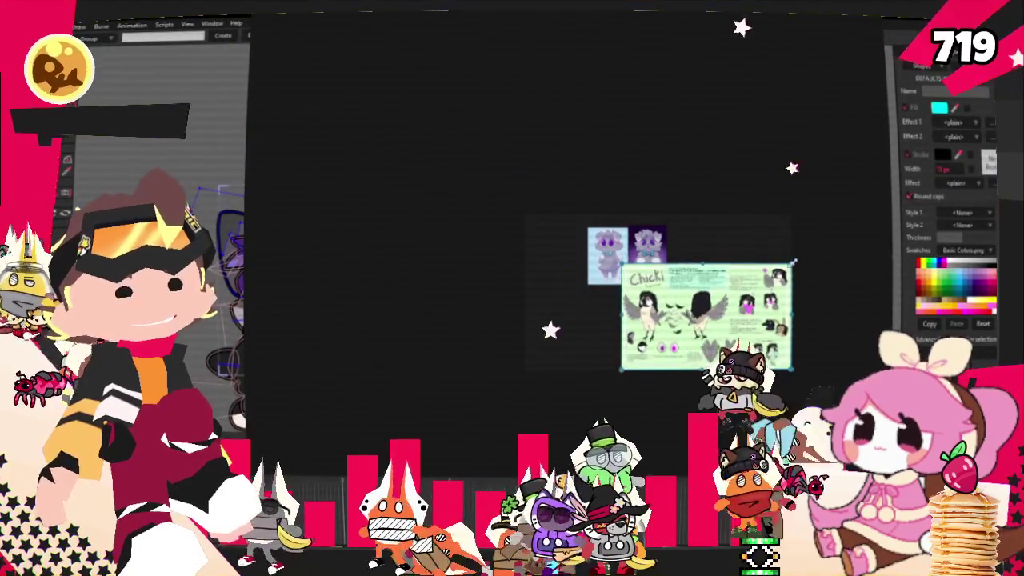
left_click_drag(793, 264, 738, 306)
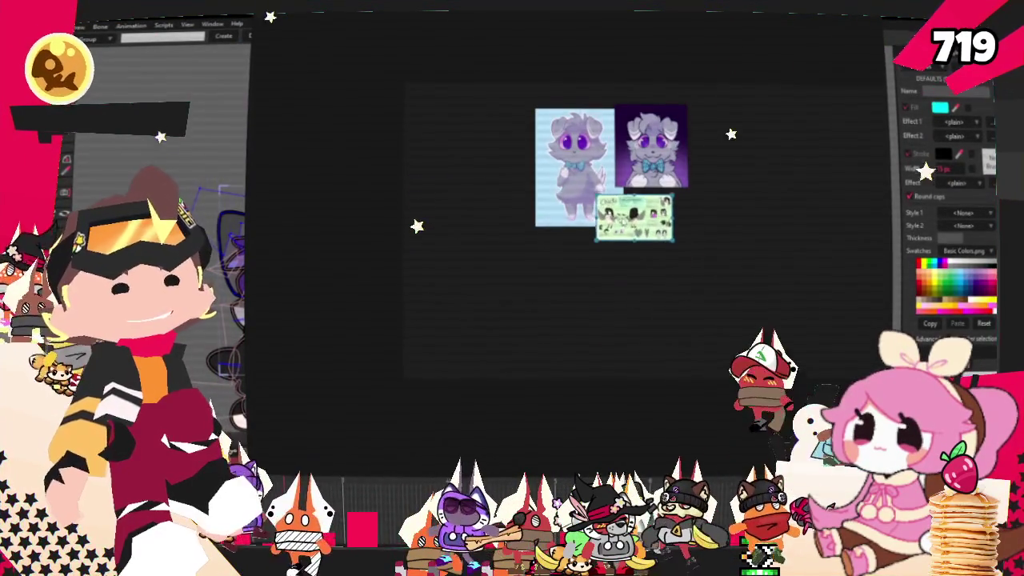
scroll(609, 168, "up", 2)
scroll(608, 168, "up", 3)
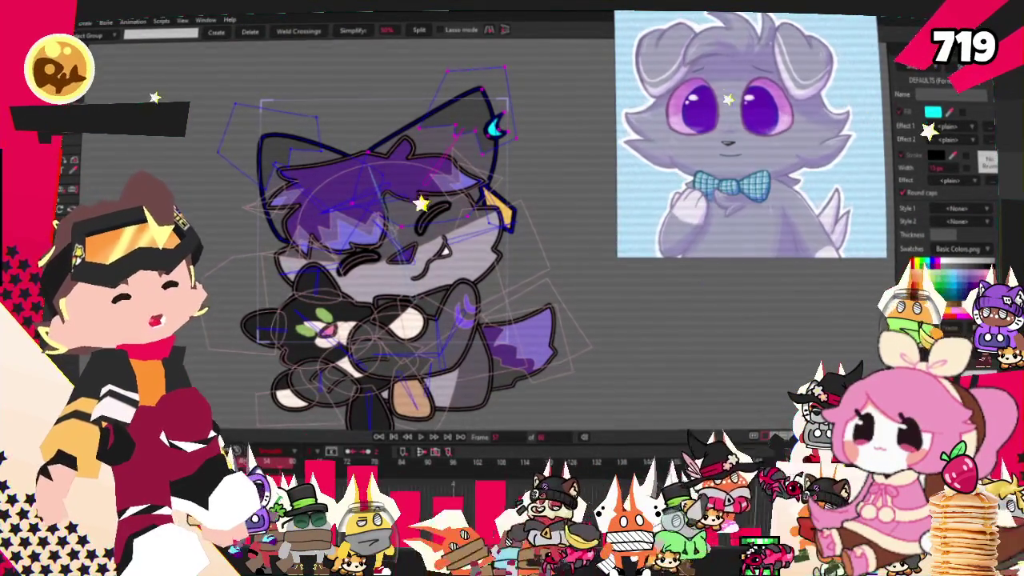
Switch to the Select Bone tool for the recoloured character
key("z")
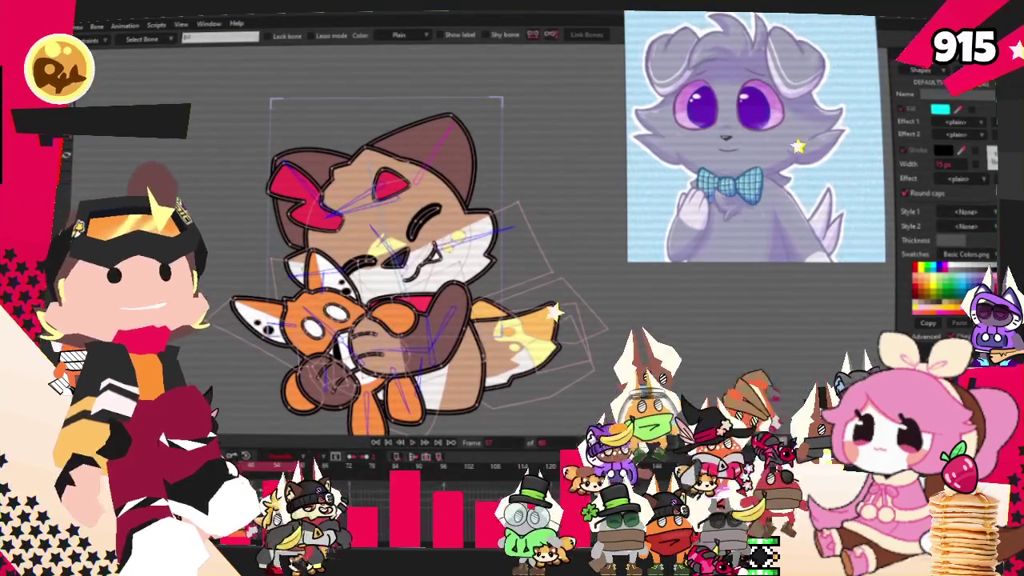
Select the tail layer and delete its yellow highlight shape
left_click(344, 360)
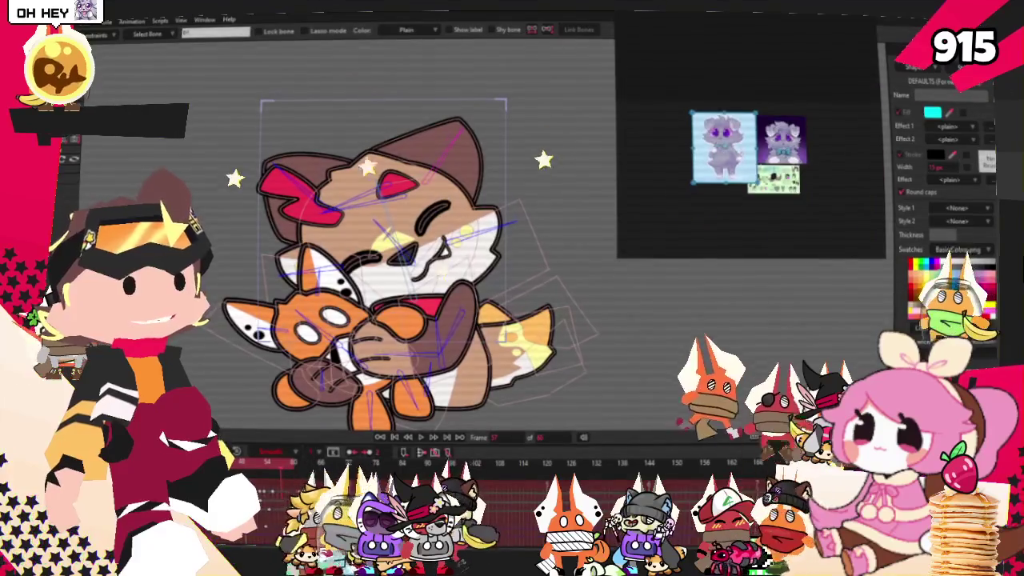
left_click(520, 336)
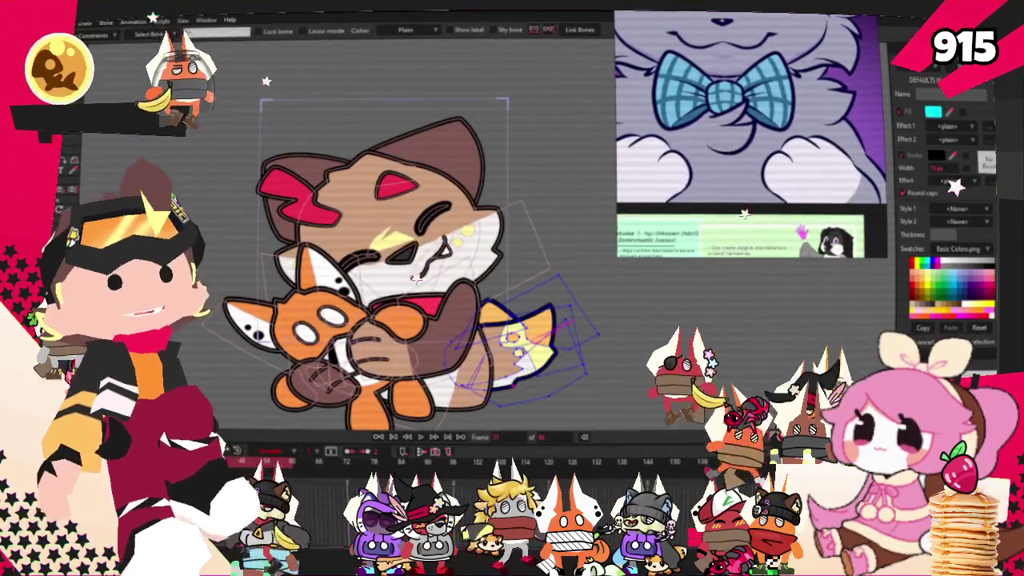
key("g")
scroll(360, 320, "up", 2)
scroll(360, 320, "up", 2)
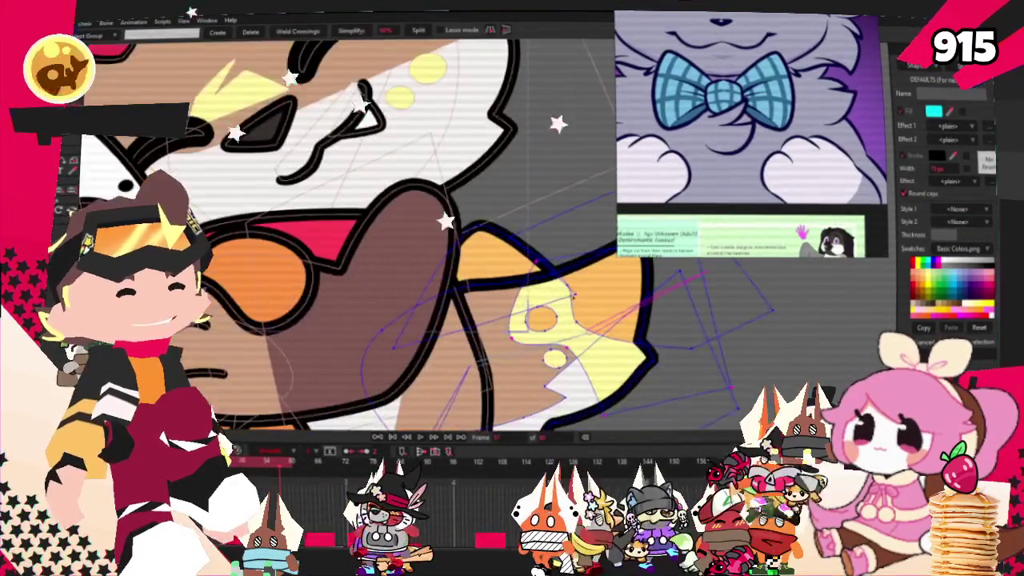
scroll(449, 264, "down", 3)
scroll(448, 265, "up", 3)
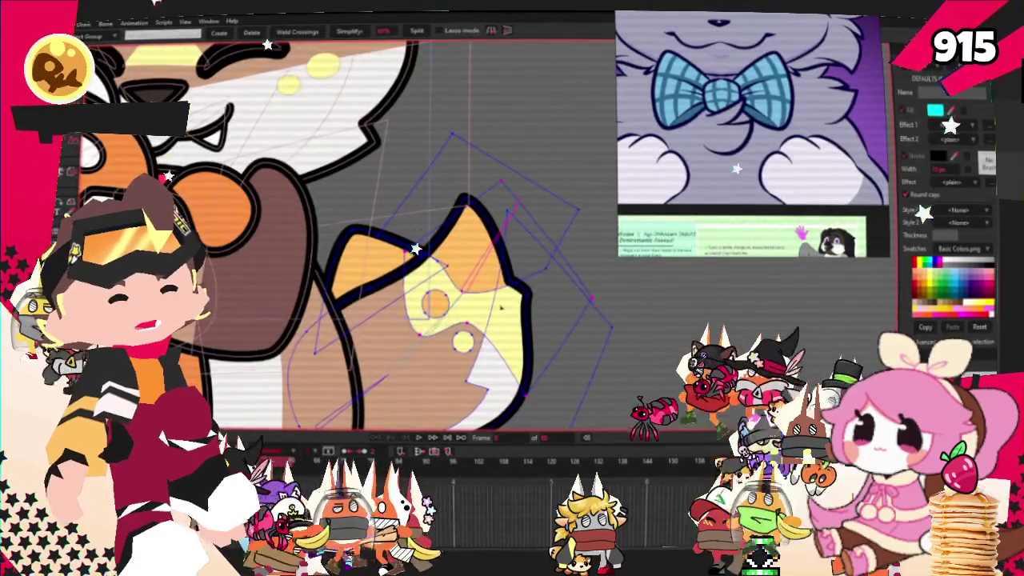
key("Delete")
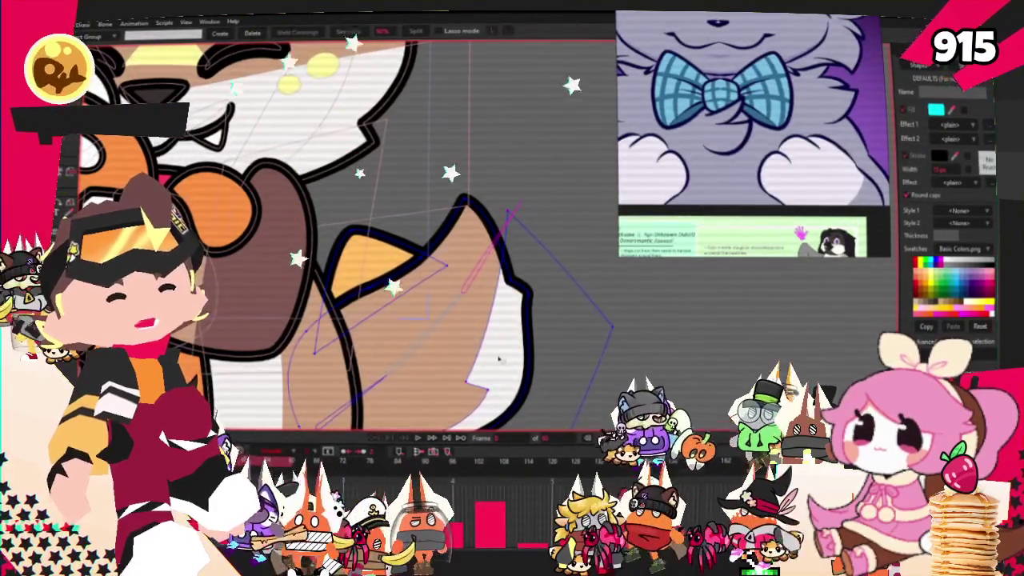
scroll(462, 343, "down", 2)
scroll(463, 342, "down", 2)
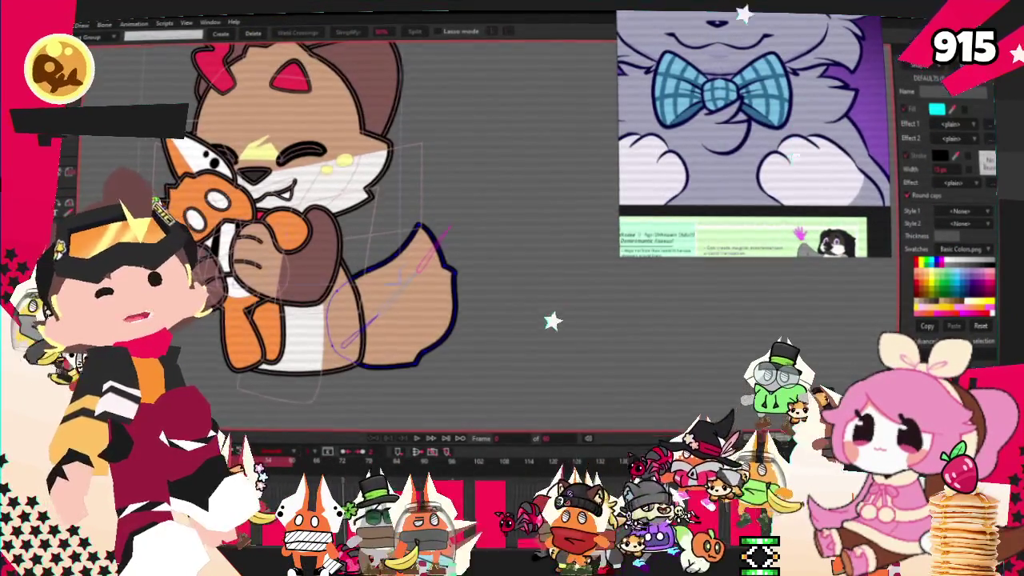
key("d")
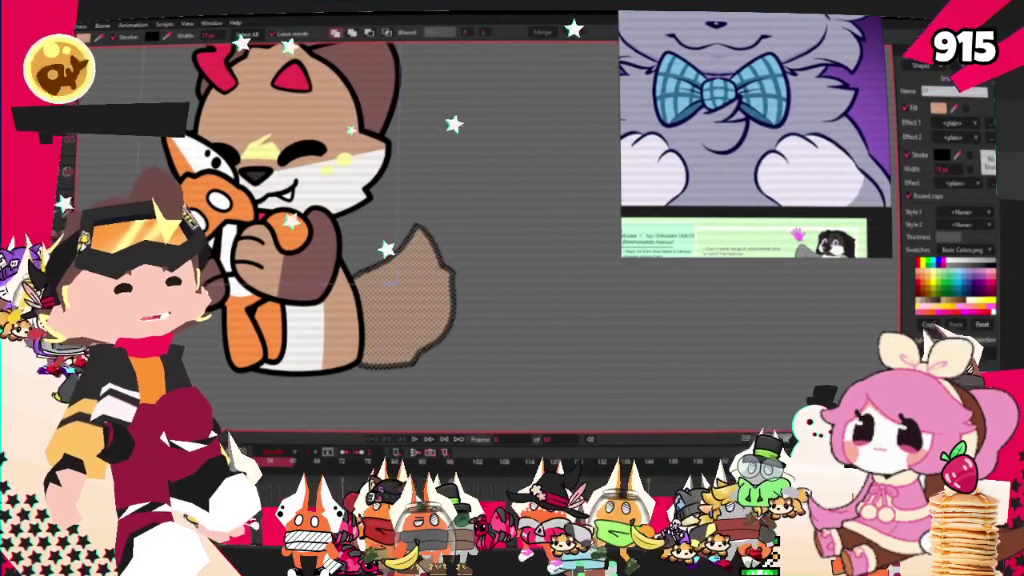
Fill the tail with pale lavender
left_click(388, 278)
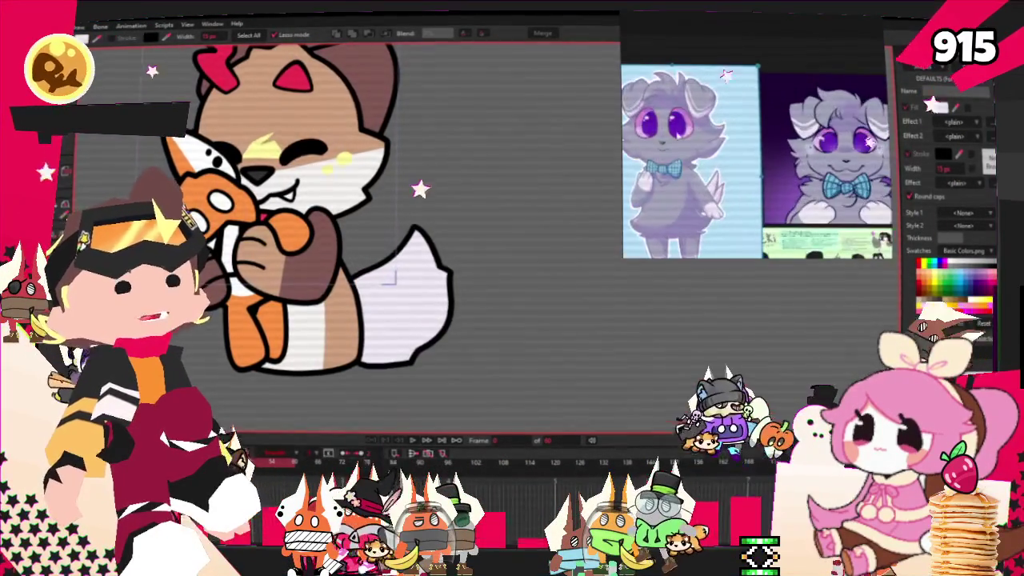
scroll(498, 310, "up", 2)
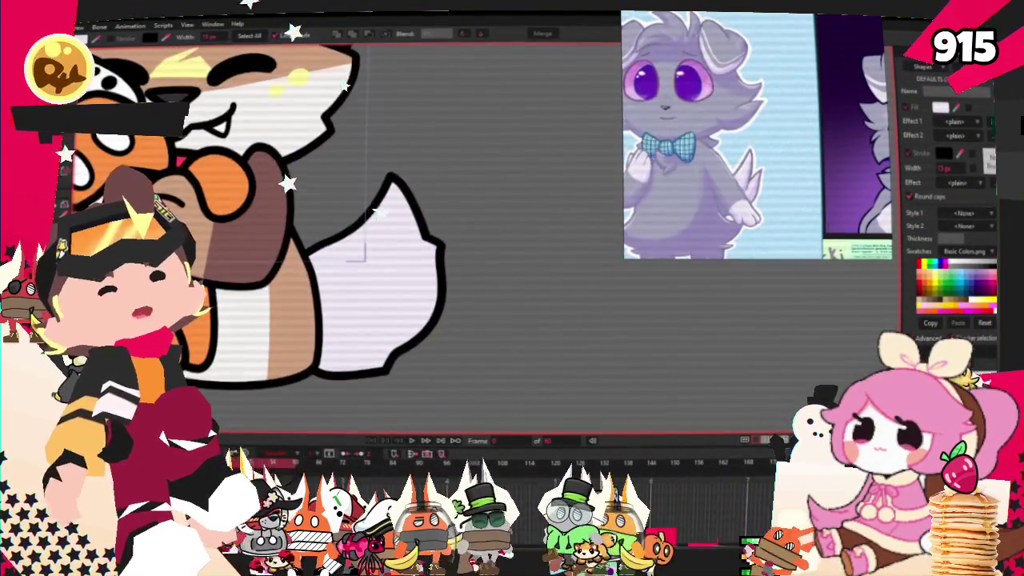
scroll(446, 389, "up", 2)
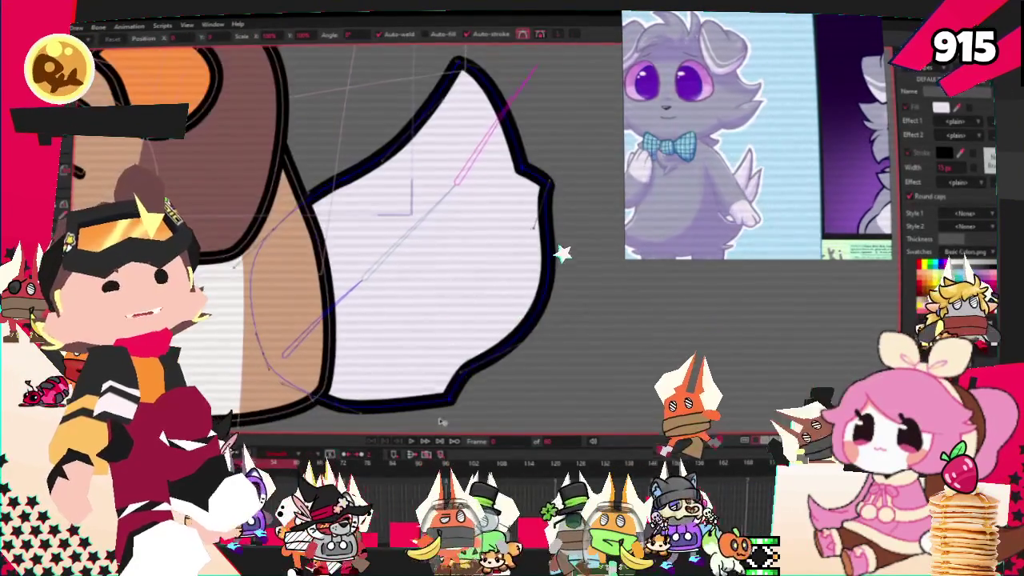
Narrow the tail's outline, pulling its side notch inward and straightening the lower curve
key("t")
mouse_move(445, 388)
left_mouse_down()
mouse_move(467, 218)
mouse_move(480, 254)
mouse_move(410, 282)
left_mouse_up()
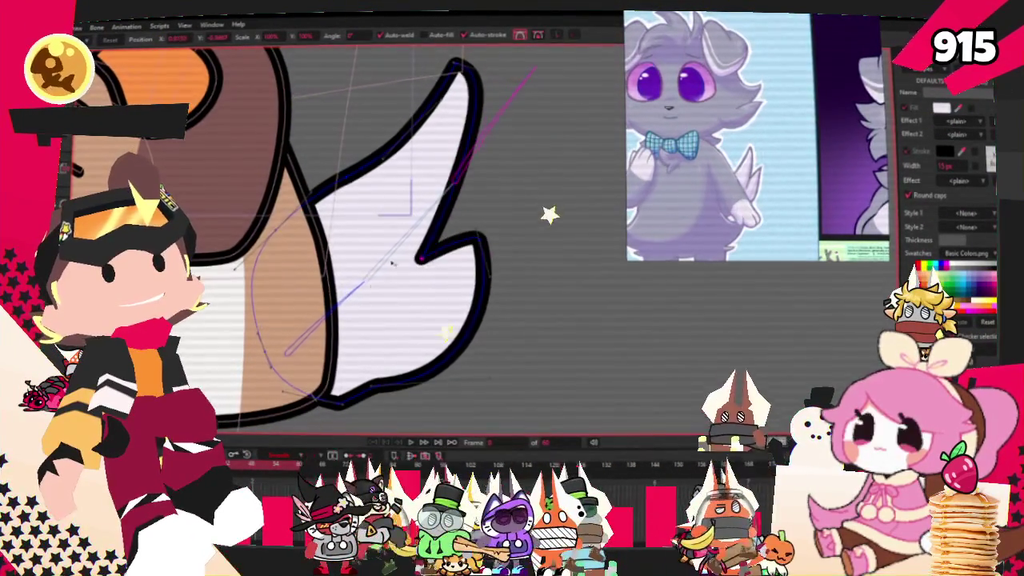
left_click_drag(346, 410, 296, 398)
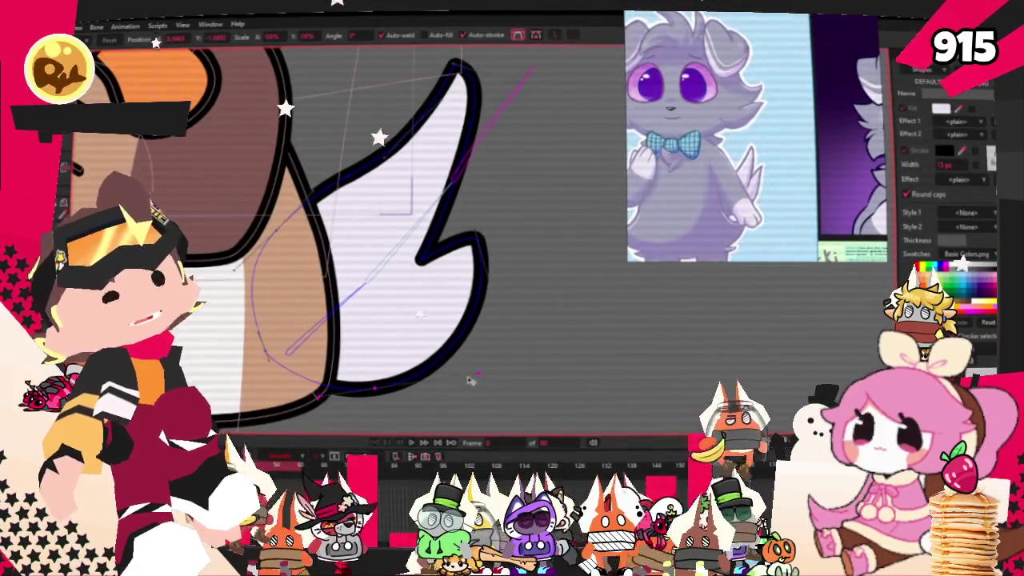
left_click(469, 76)
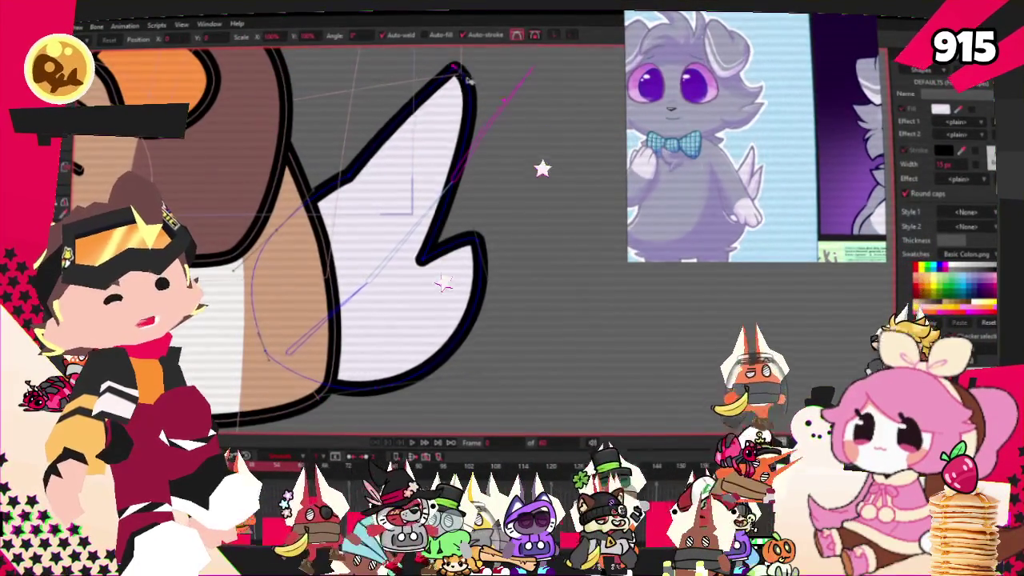
left_click_drag(326, 214, 329, 190)
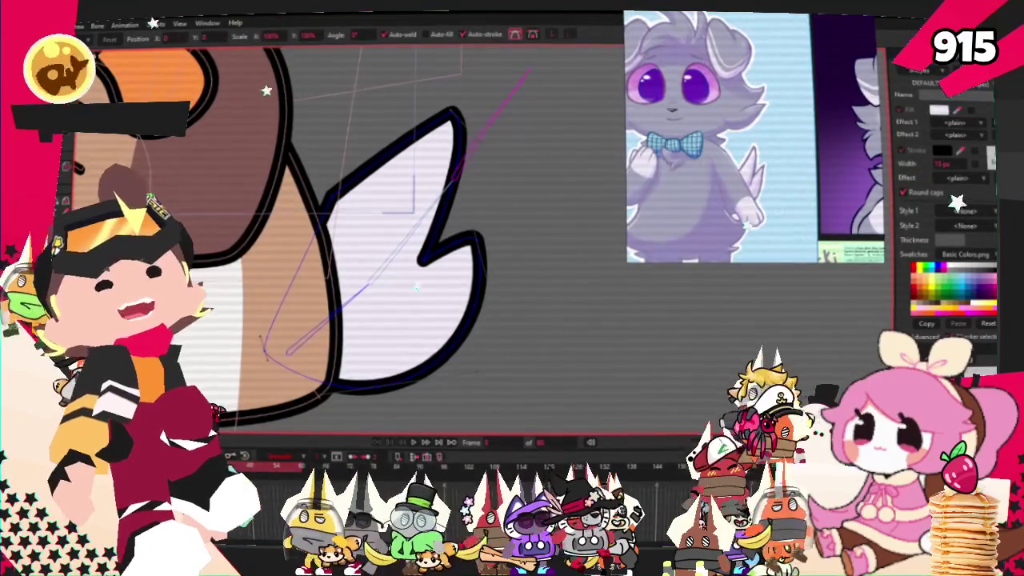
key("c")
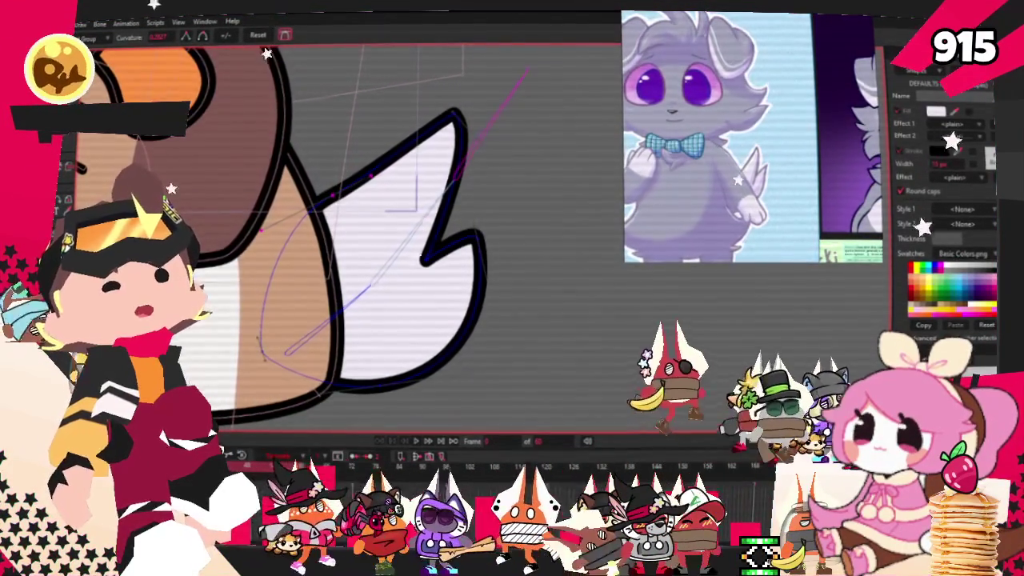
key("a")
scroll(413, 200, "up", 2)
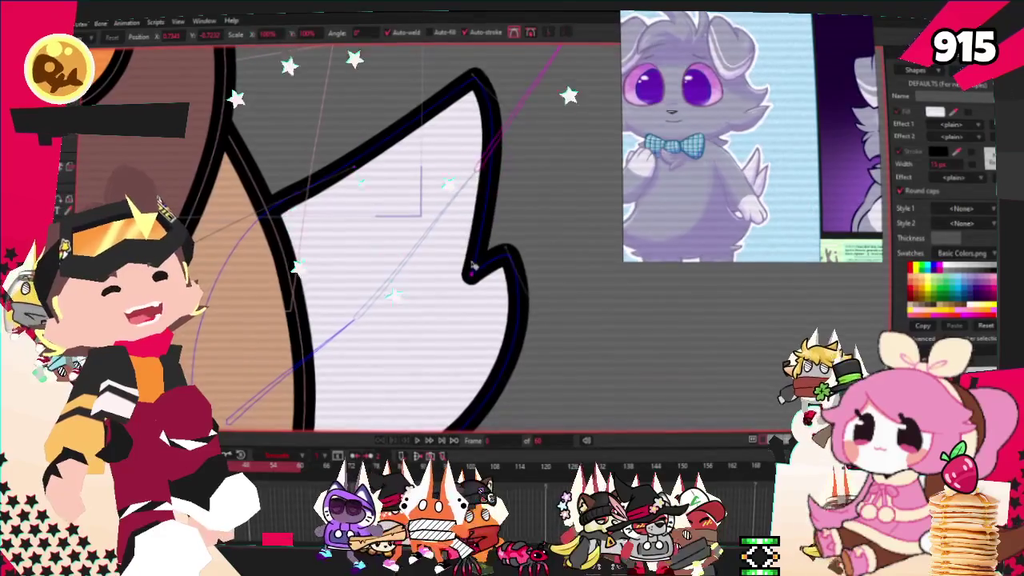
scroll(469, 163, "down", 2)
scroll(469, 162, "down", 2)
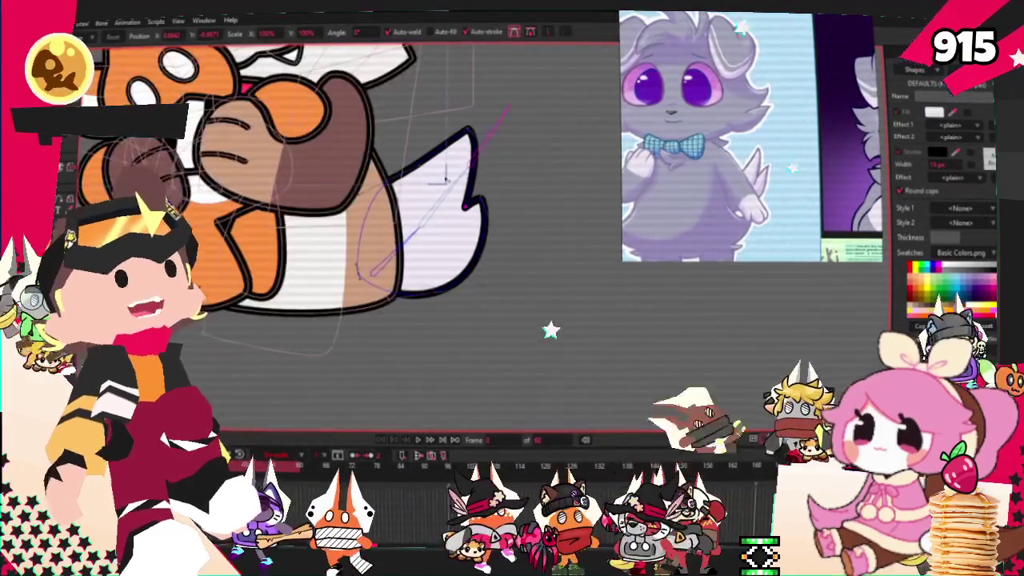
scroll(460, 184, "down", 2)
scroll(452, 204, "down", 2)
scroll(448, 216, "down", 1)
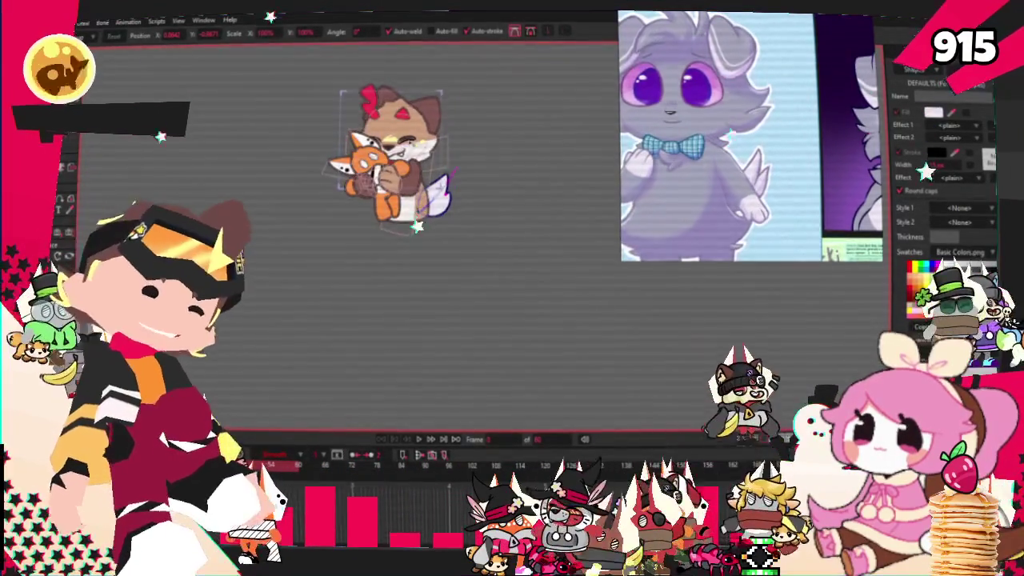
Zoom in on the white lower body and select the belly outline's points
scroll(424, 205, "up", 3)
scroll(416, 192, "up", 1)
scroll(394, 162, "down", 1)
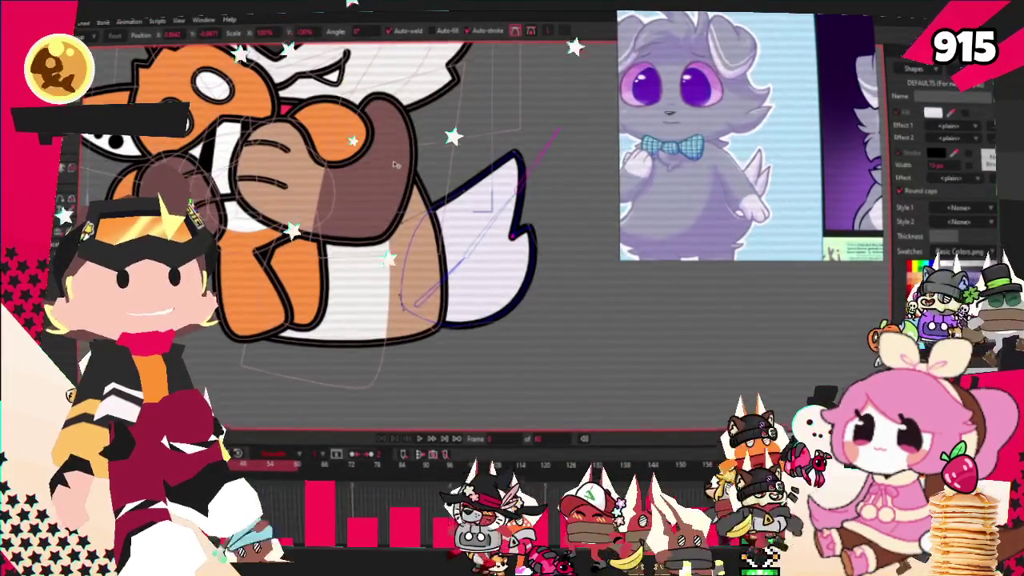
scroll(440, 240, "up", 1)
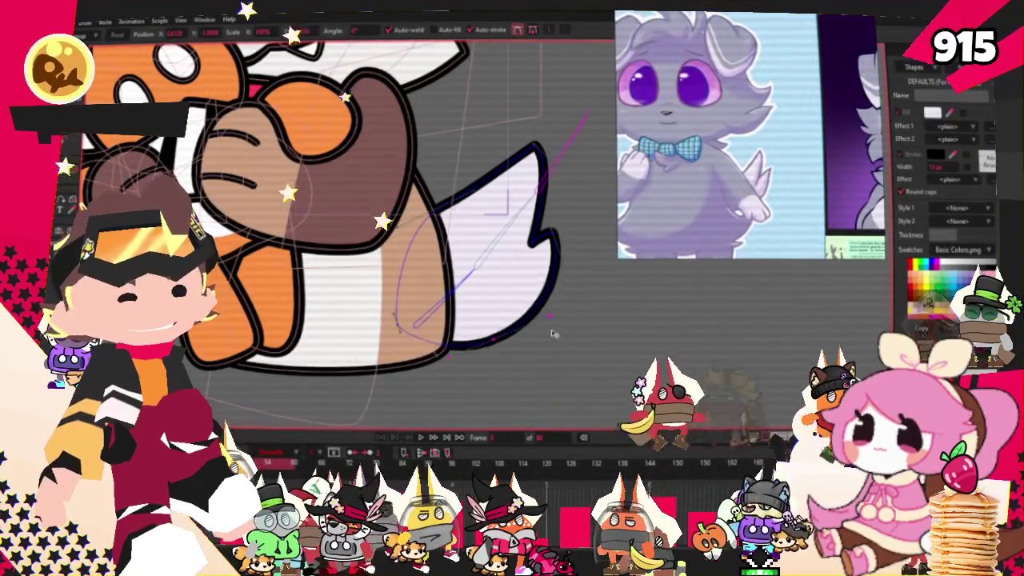
scroll(552, 320, "down", 2)
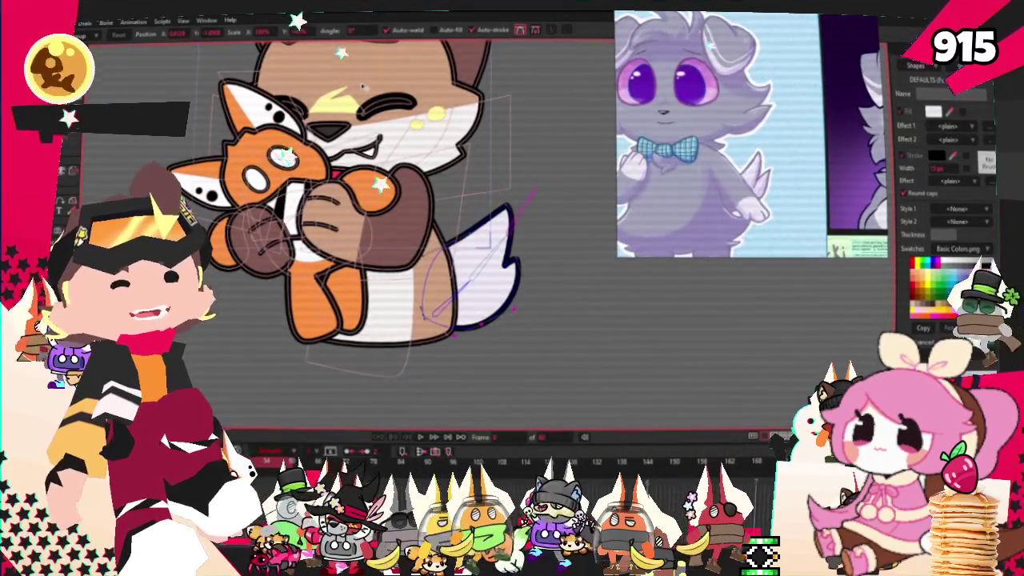
scroll(368, 196, "up", 1)
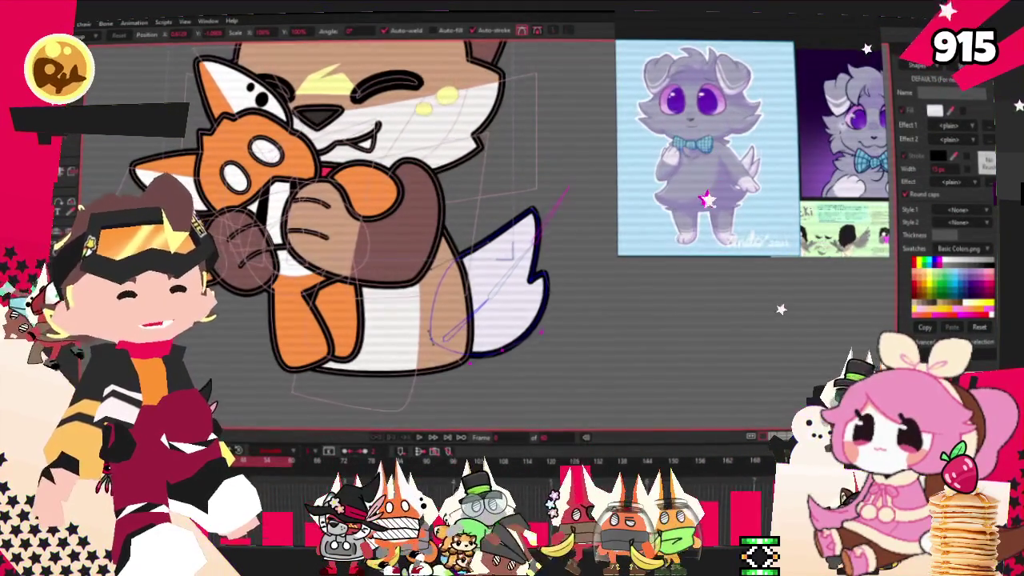
key("g")
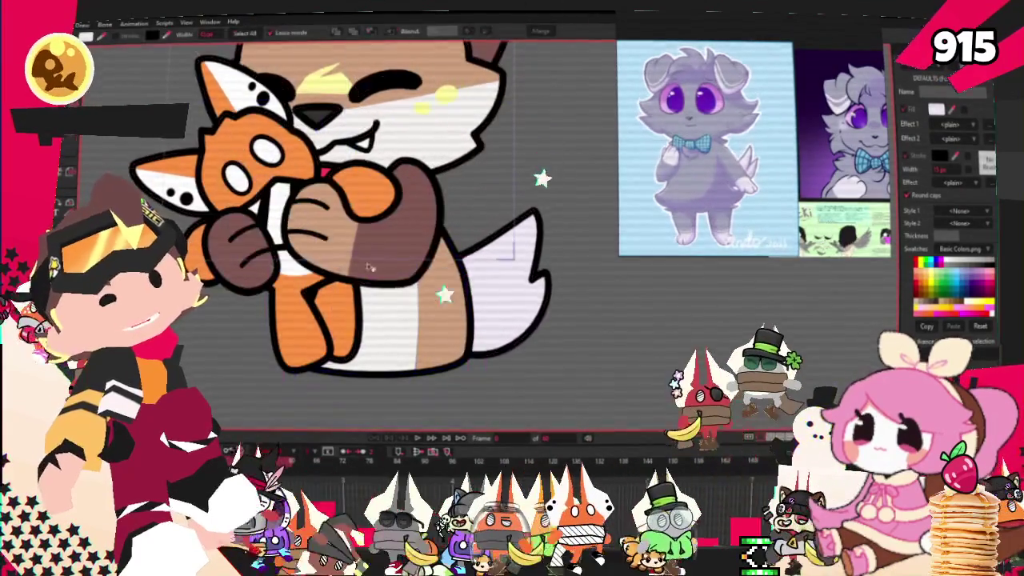
scroll(301, 248, "up", 2)
scroll(697, 184, "up", 2)
scroll(698, 184, "down", 3)
scroll(768, 129, "up", 4)
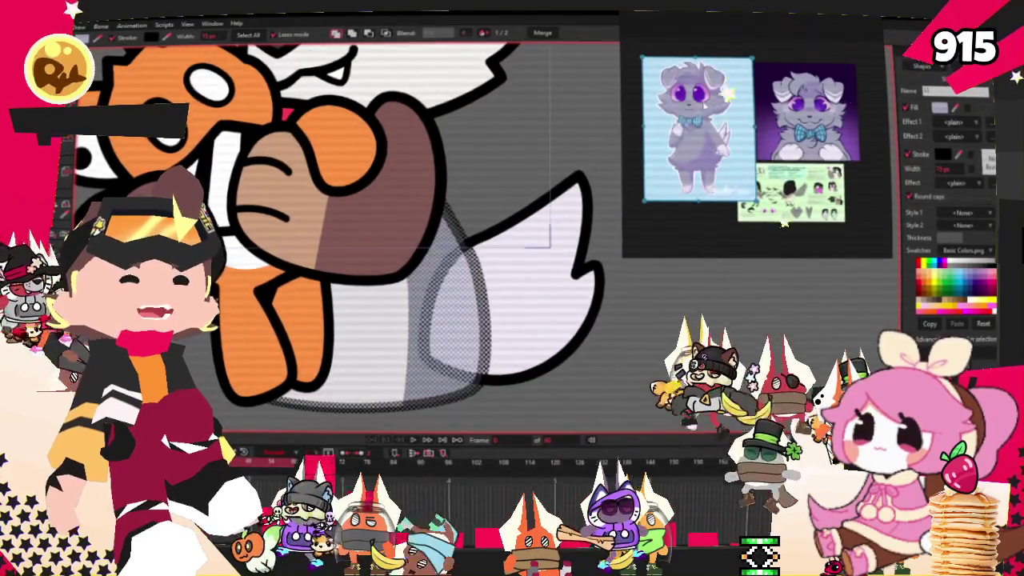
Fill the selected belly outline with the grey-lavender colour
scroll(680, 136, "up", 3)
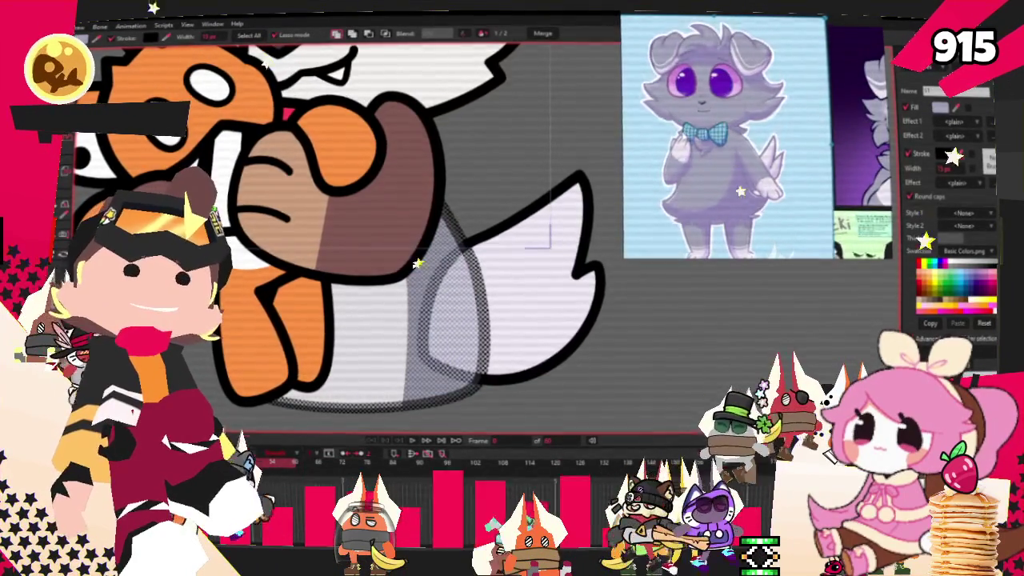
key("space")
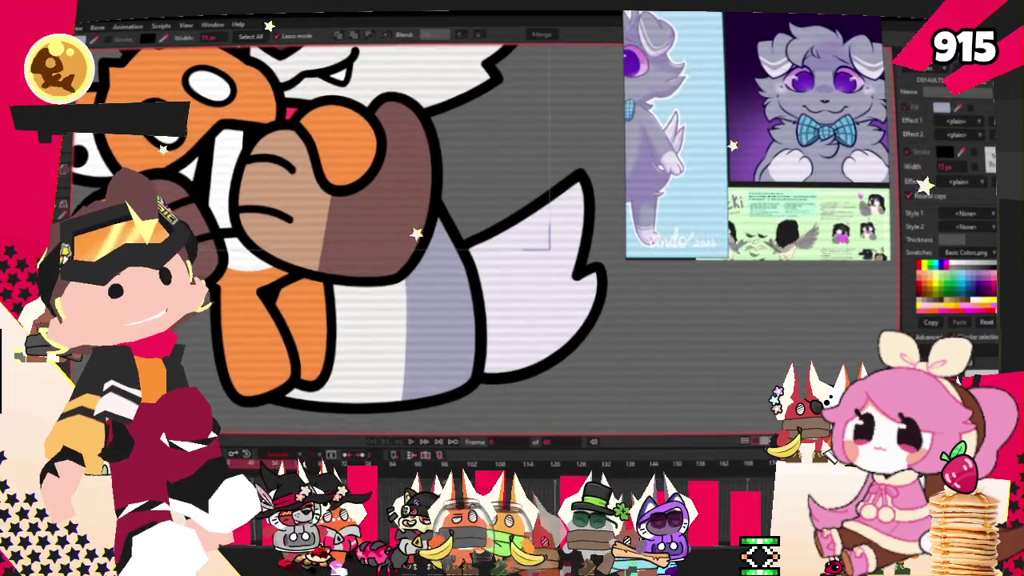
scroll(315, 202, "down", 2)
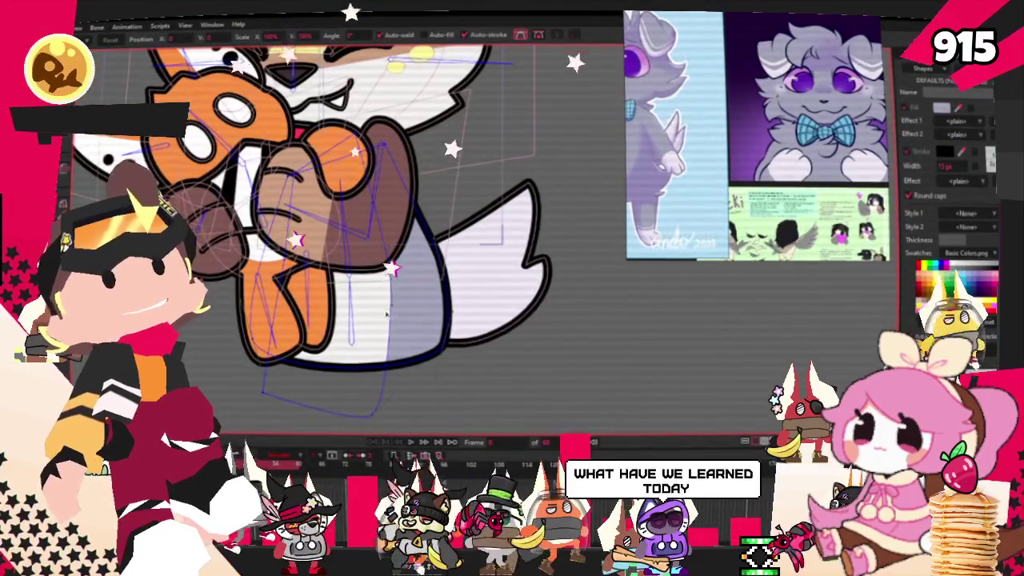
scroll(377, 319, "up", 2)
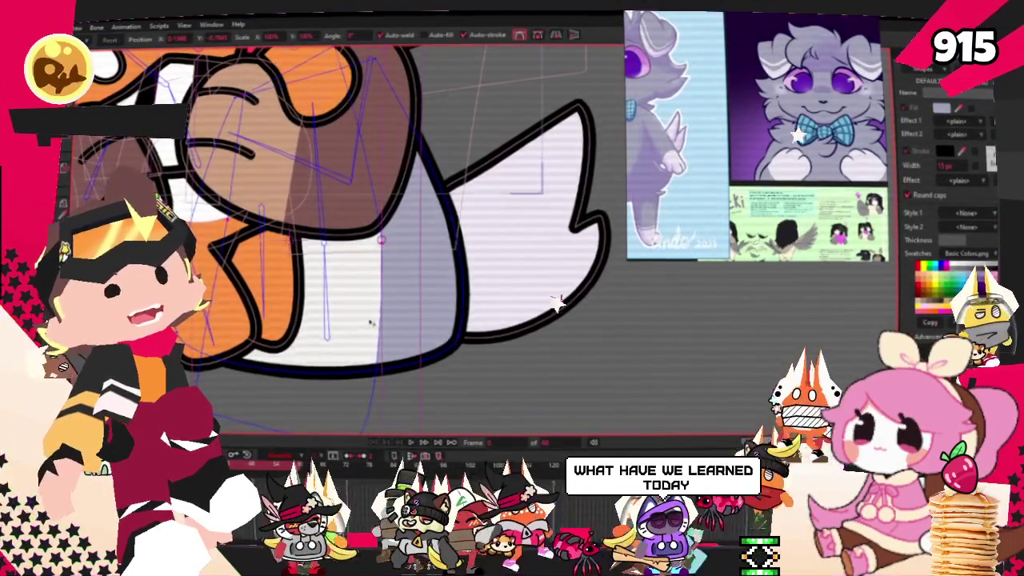
scroll(369, 323, "down", 2)
scroll(395, 327, "up", 2)
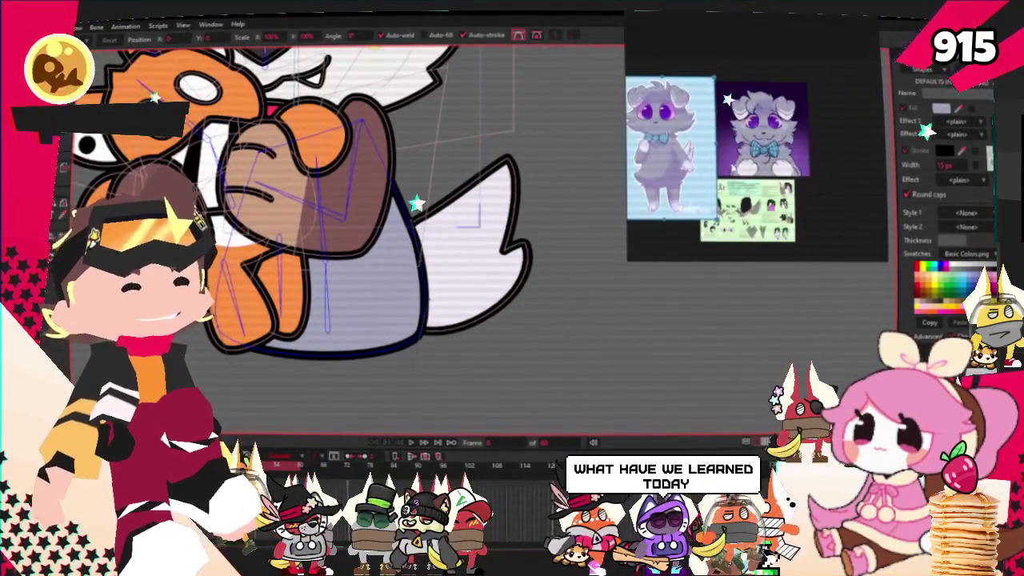
scroll(400, 212, "up", 2)
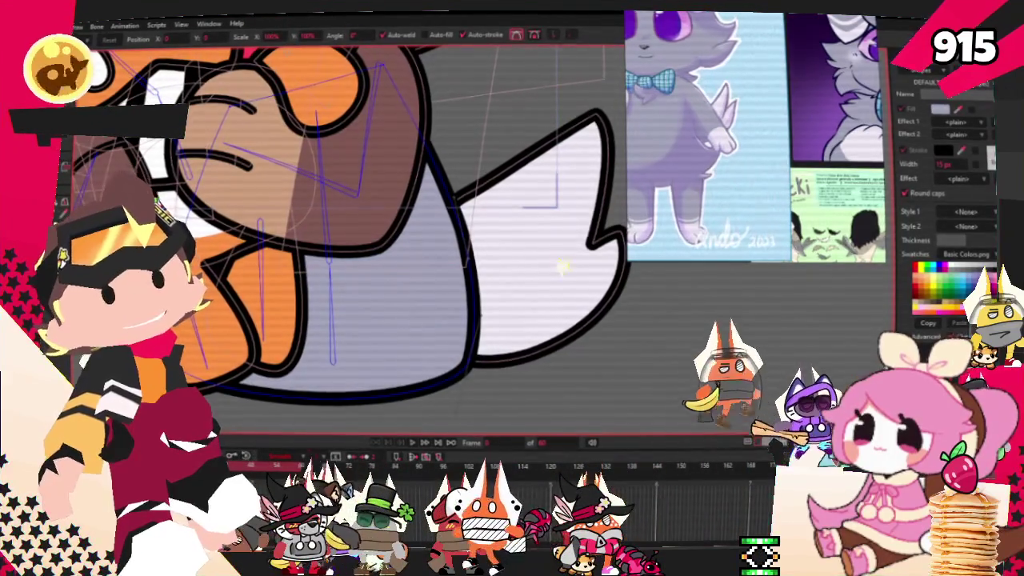
key("a")
scroll(559, 293, "up", 3)
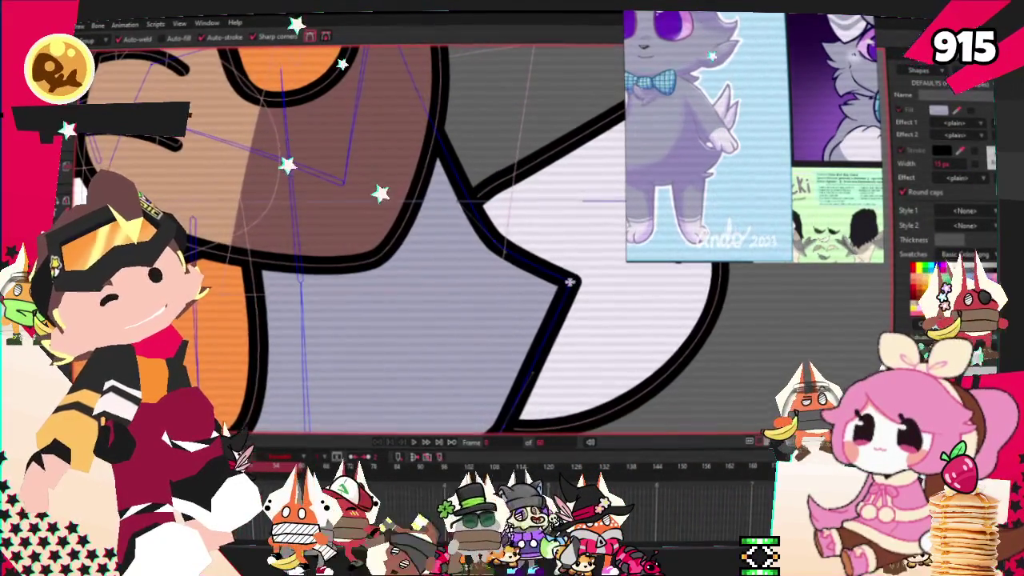
Add a new notch point on the belly outline near the tail and make it peaked
scroll(507, 301, "down", 1)
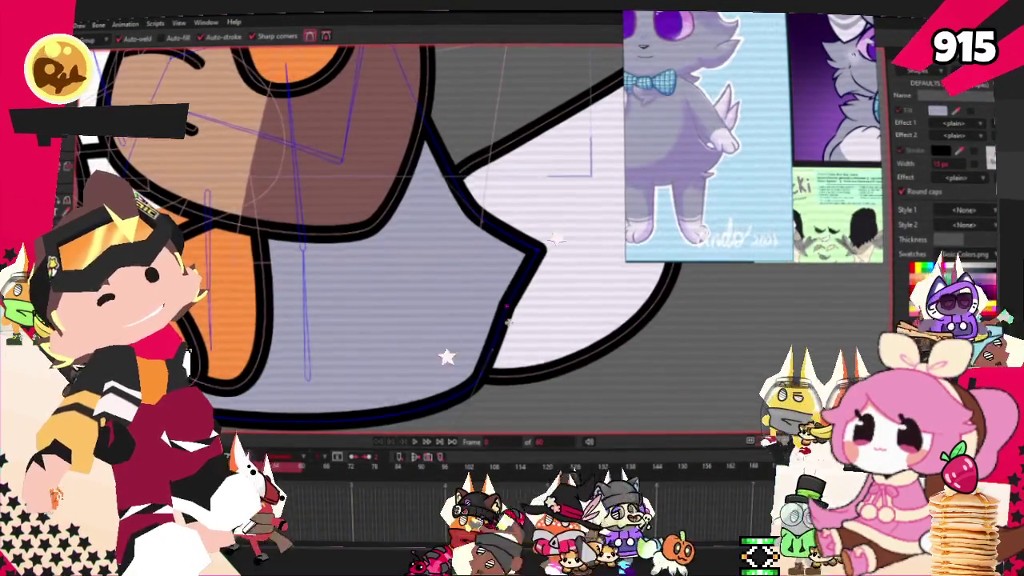
left_click_drag(501, 332, 524, 330)
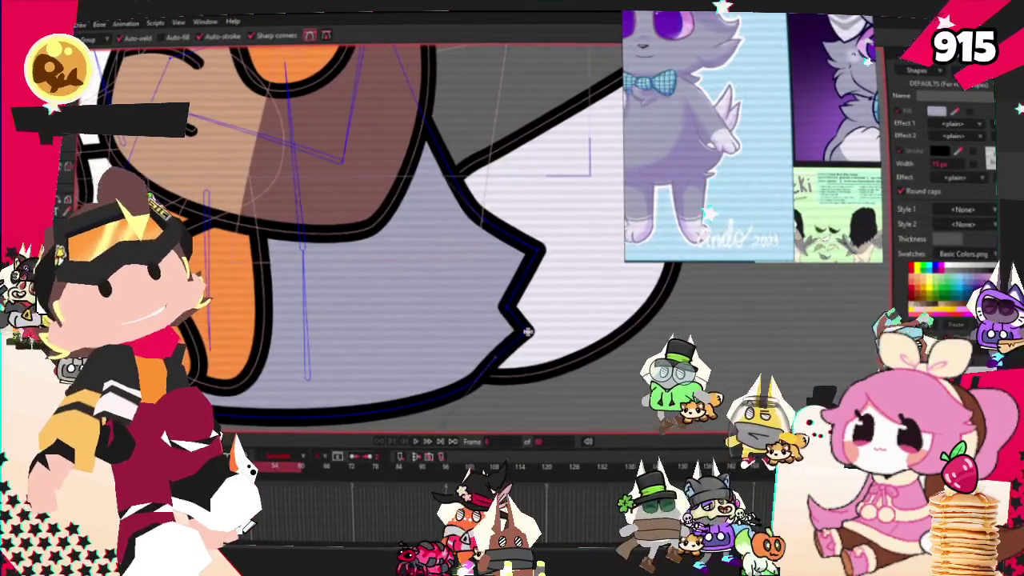
key("c")
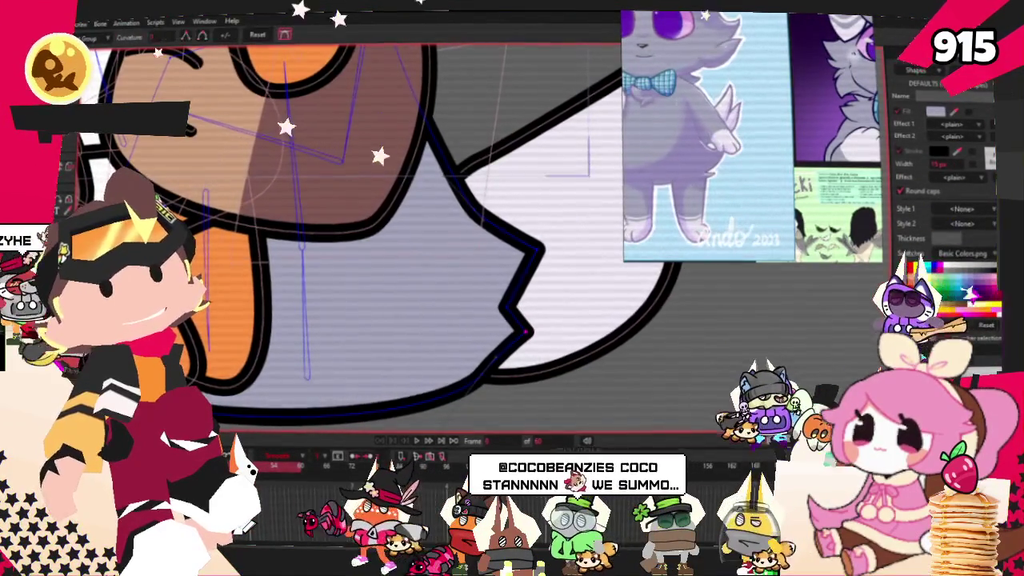
scroll(311, 276, "down", 3)
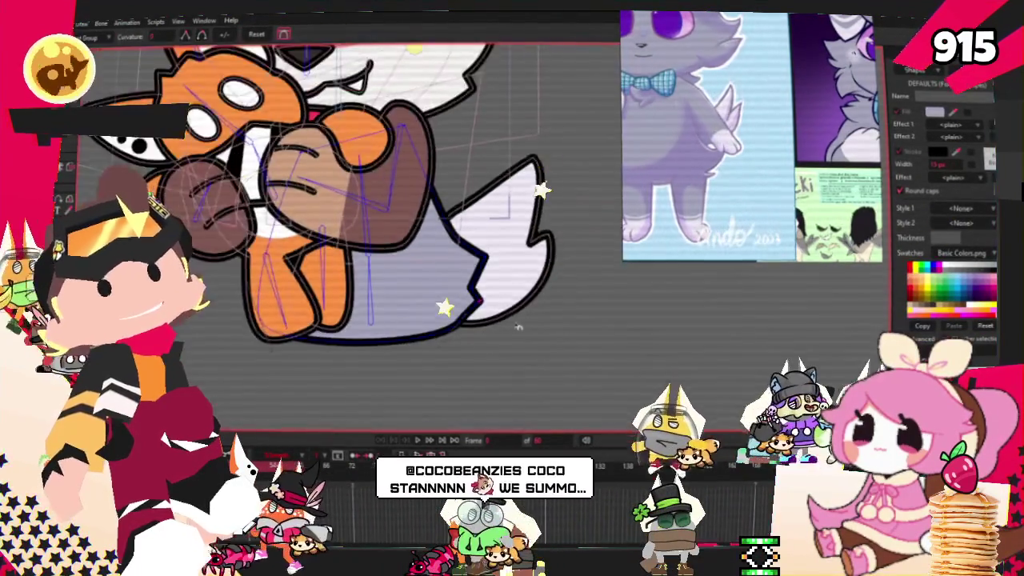
scroll(404, 299, "up", 3)
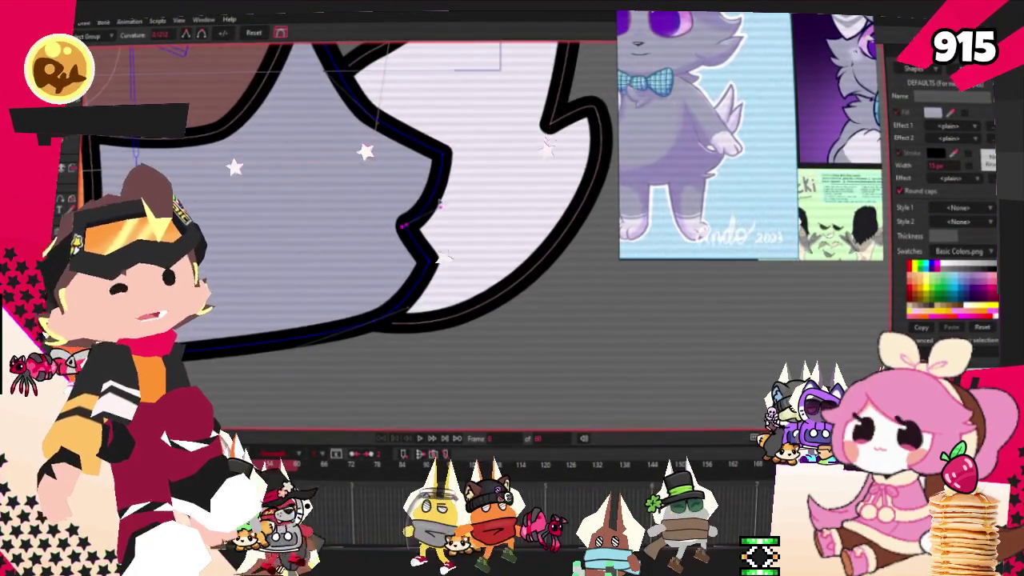
scroll(440, 203, "down", 3)
scroll(490, 229, "down", 2)
scroll(404, 180, "up", 3)
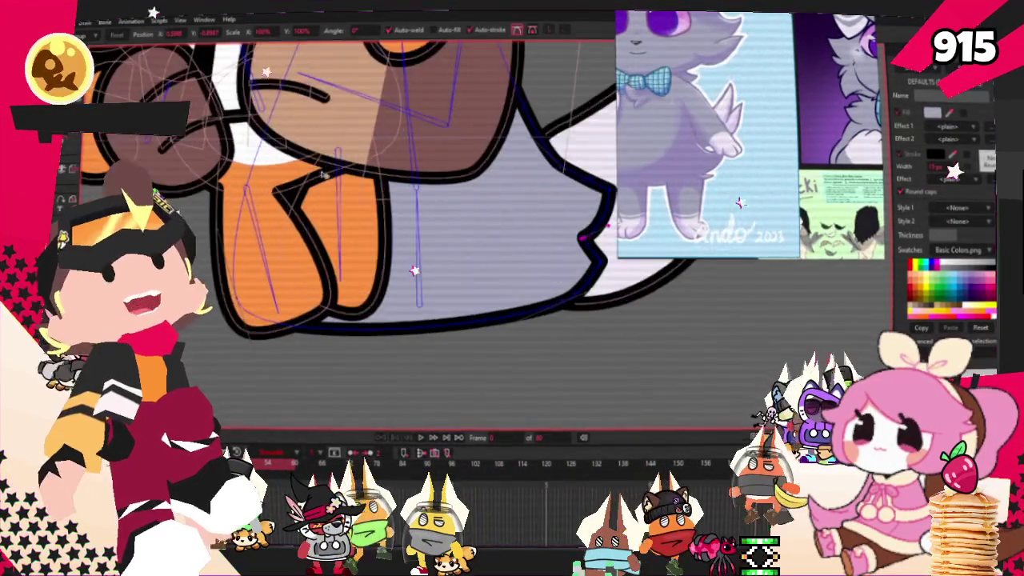
scroll(466, 231, "up", 2)
scroll(466, 232, "up", 2)
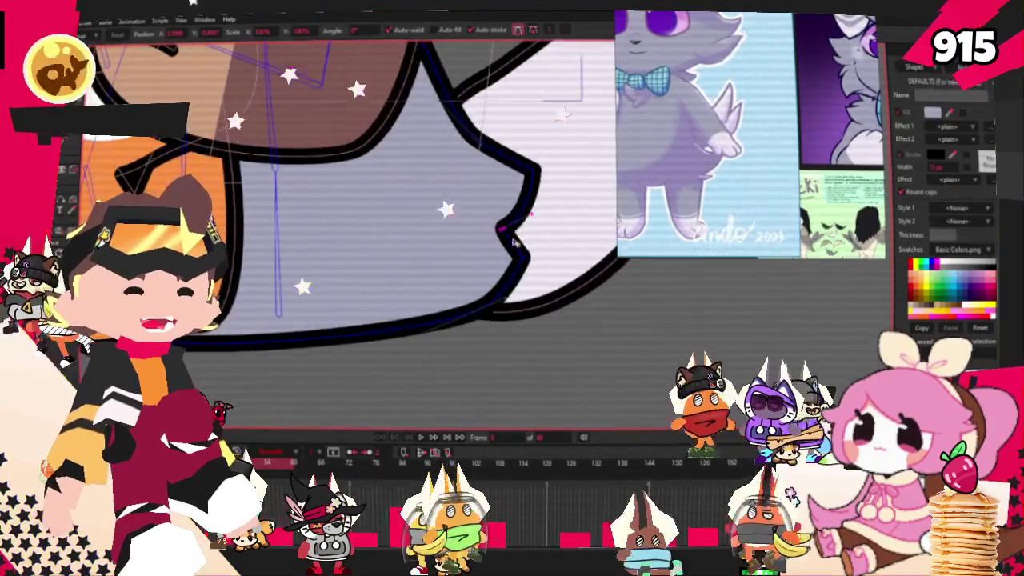
scroll(496, 234, "up", 2)
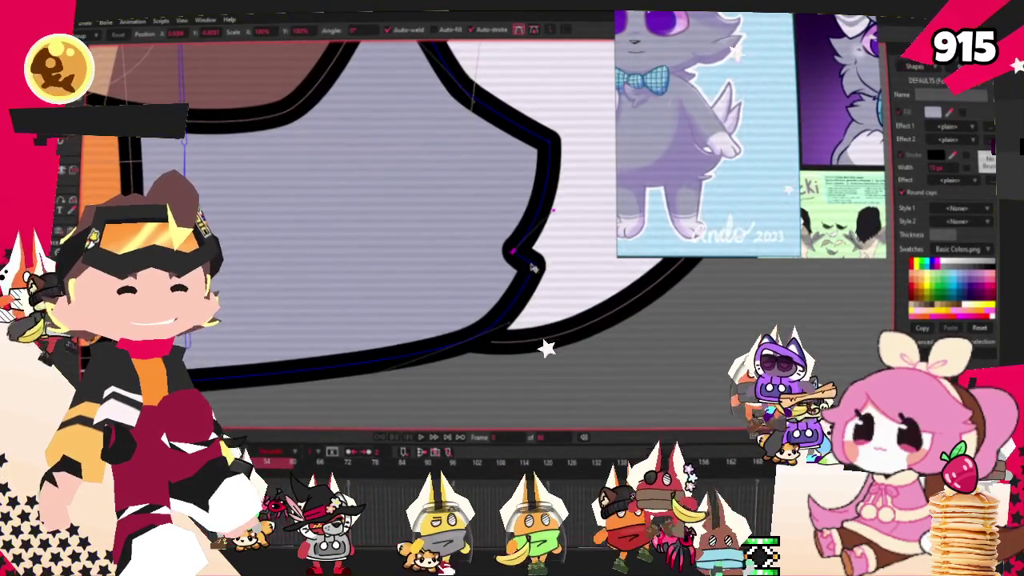
Drag the notch point down and left, fine-tuning it into a stepped zigzag fur edge
left_click_drag(517, 238, 537, 296)
left_click_drag(534, 235, 525, 246)
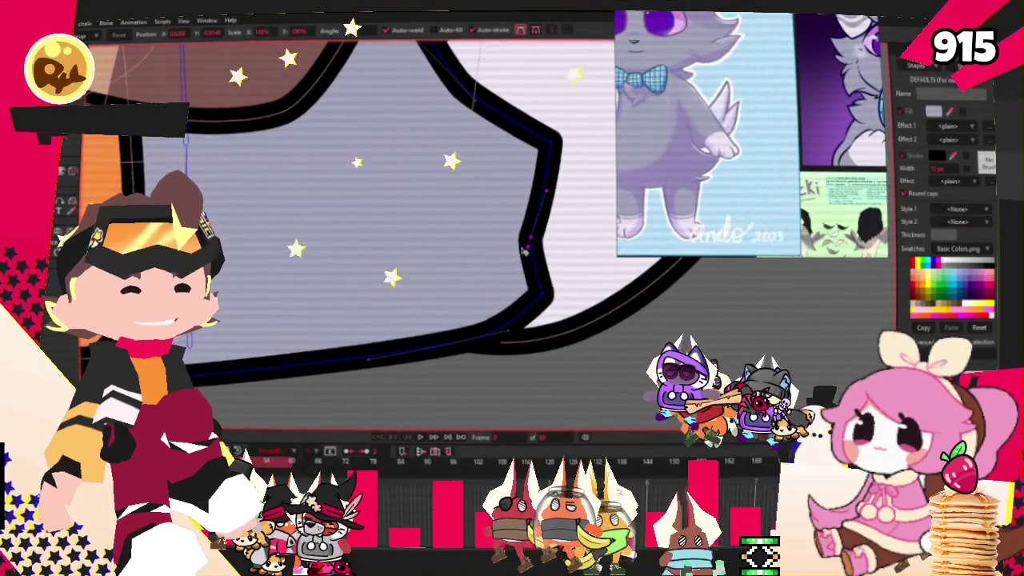
scroll(432, 201, "down", 1)
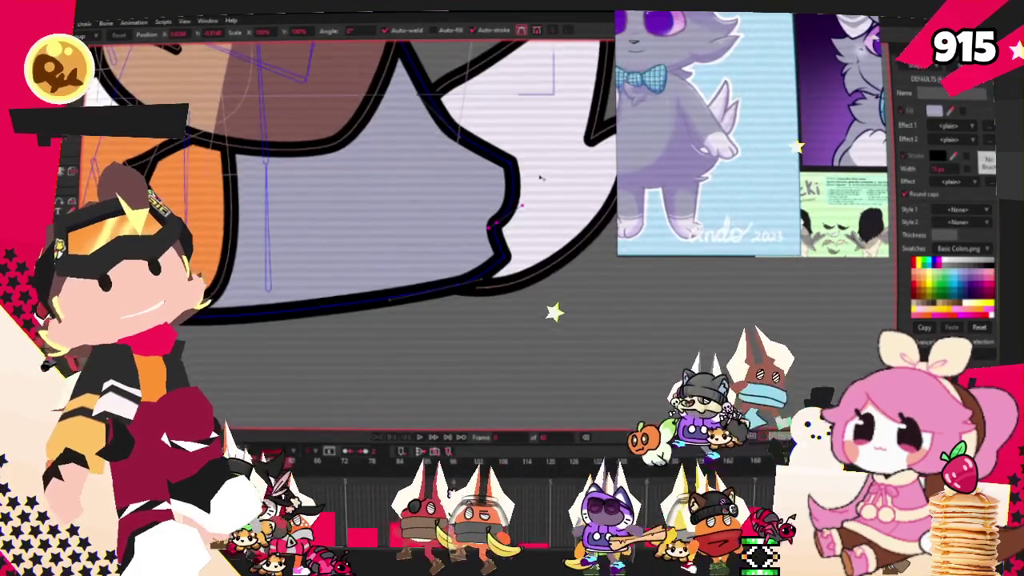
scroll(540, 178, "up", 2)
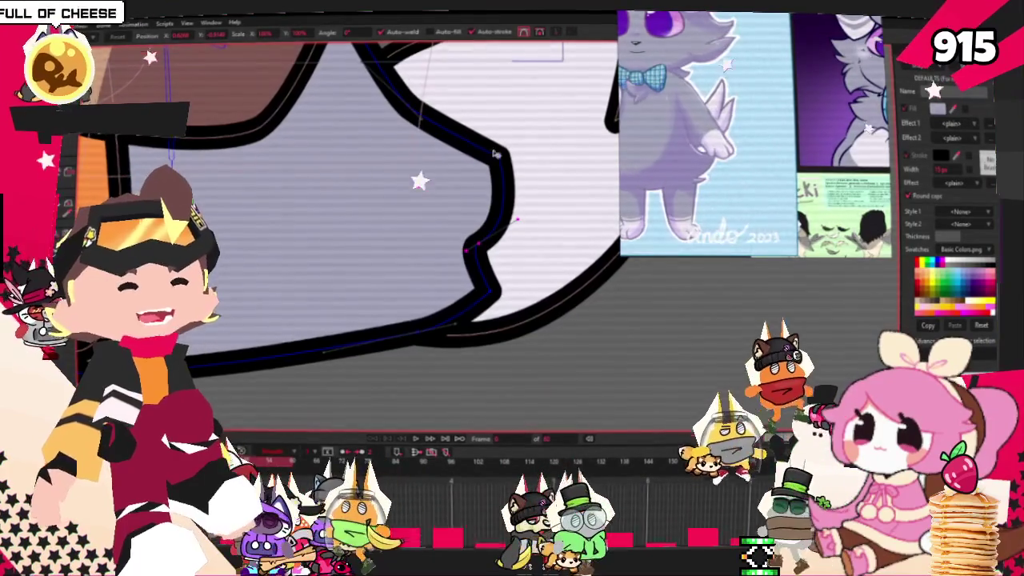
scroll(500, 180, "up", 2)
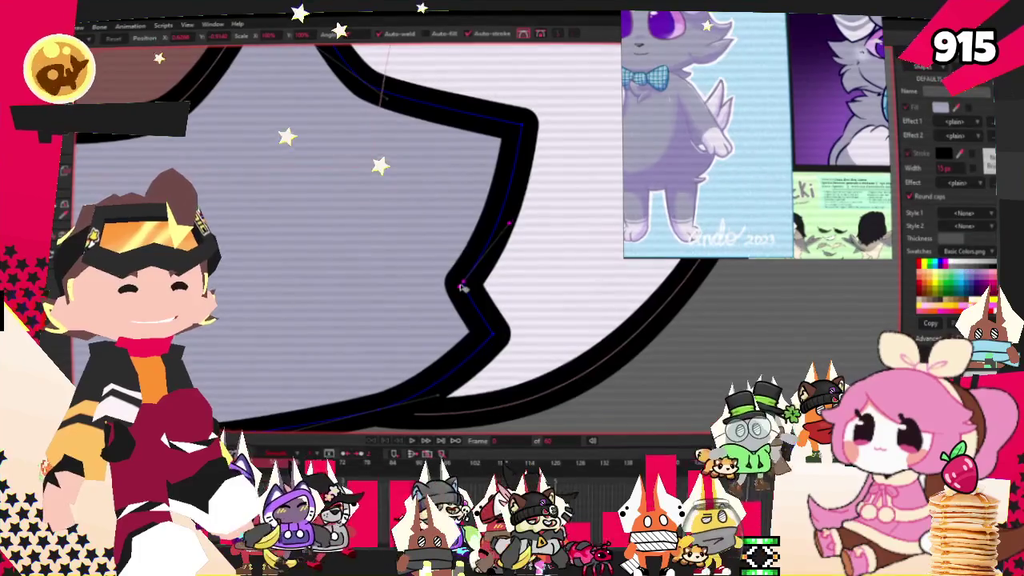
scroll(460, 288, "down", 1)
scroll(456, 272, "down", 2)
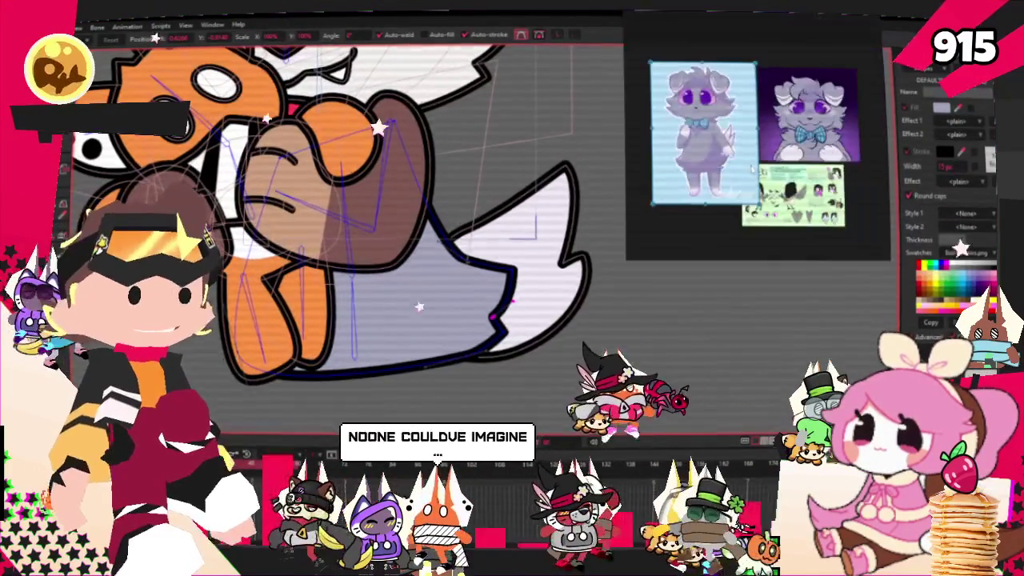
Look over the jagged belly edge and get ready to pick fill shapes with Select Shape
scroll(390, 253, "down", 1)
scroll(503, 357, "up", 2)
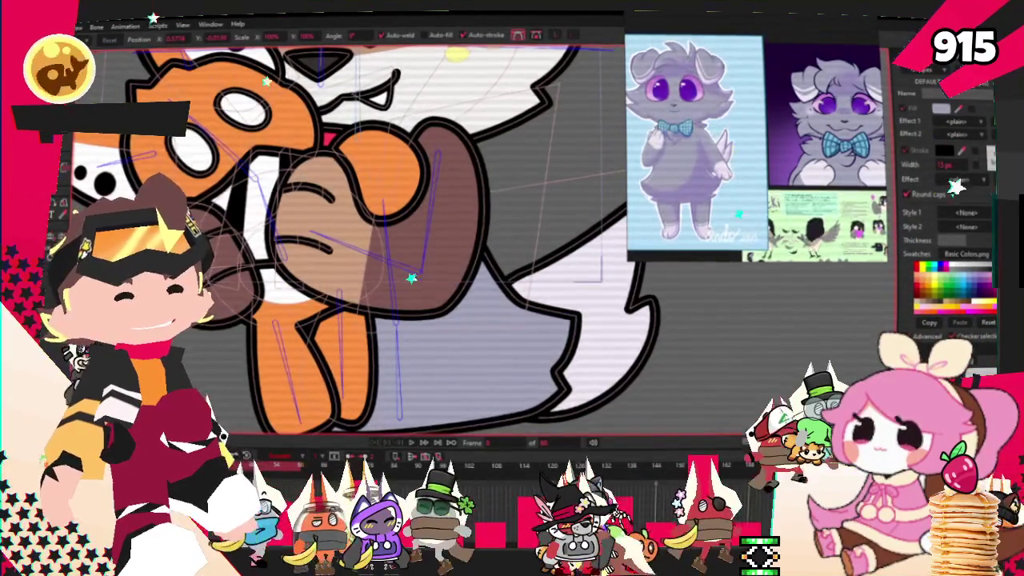
scroll(524, 374, "down", 2)
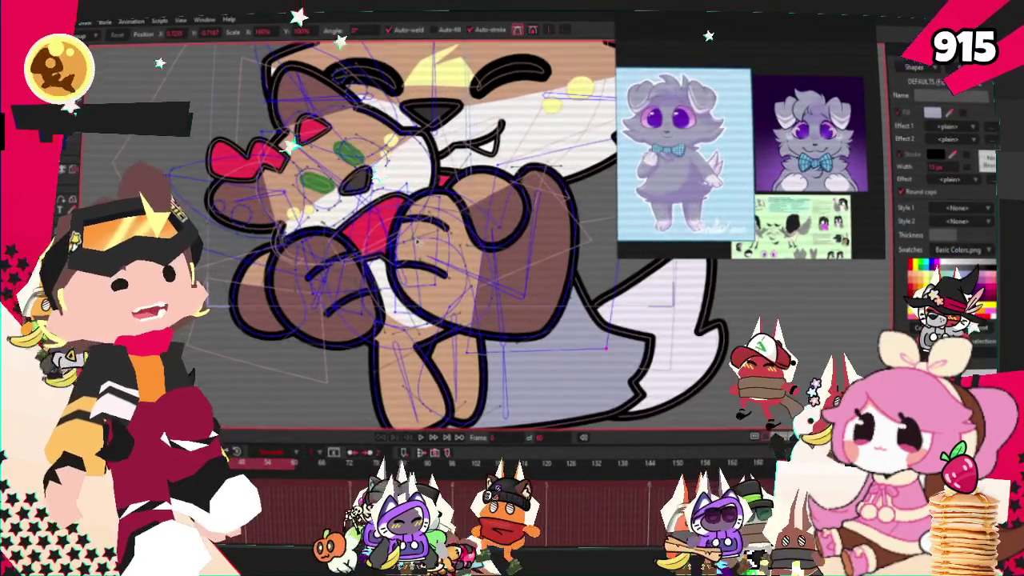
key("q")
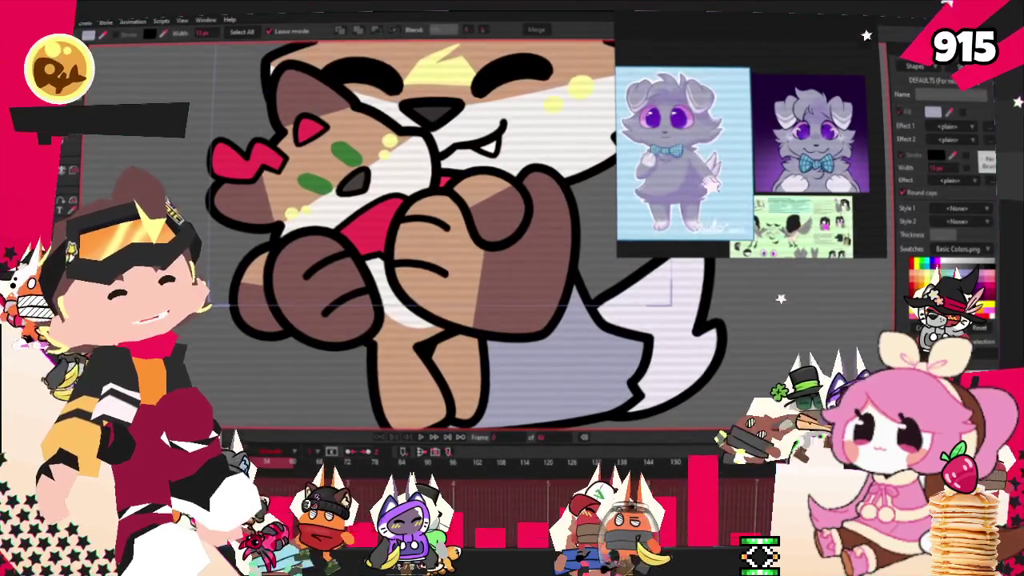
Select the paw's small pad, then the whole paw shape instead
left_click(498, 214)
left_click(453, 267)
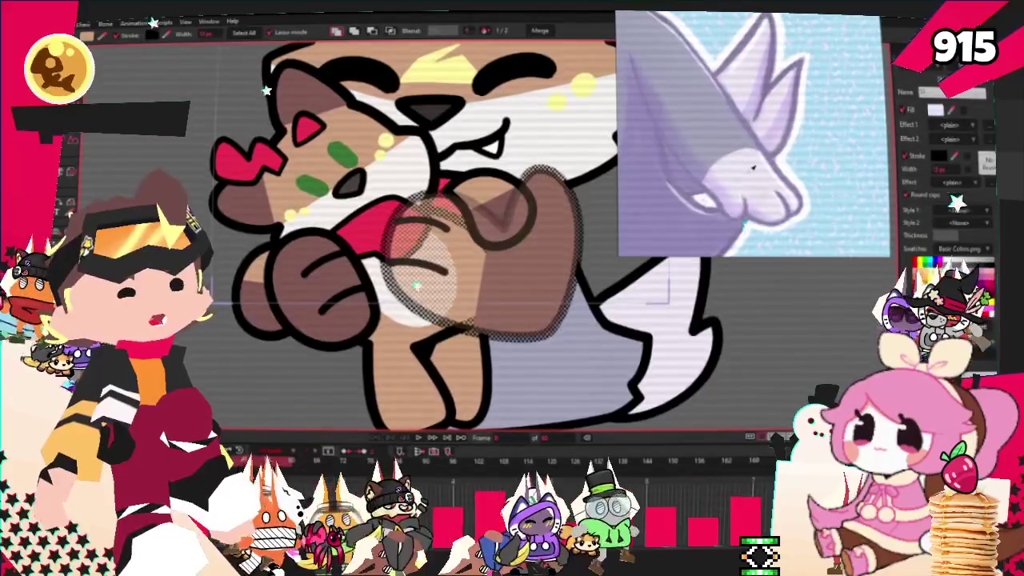
scroll(416, 282, "down", 3)
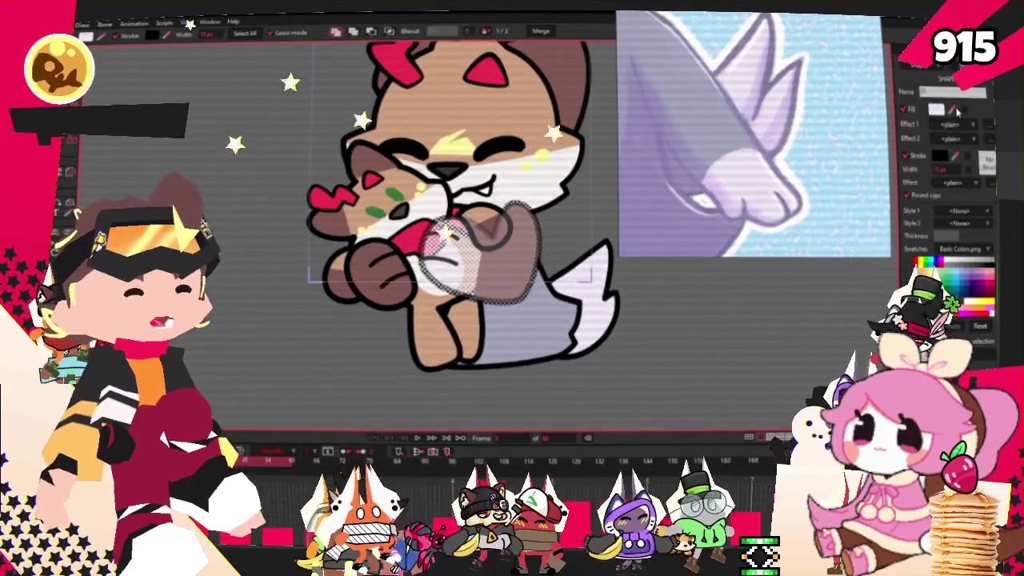
scroll(598, 264, "down", 2)
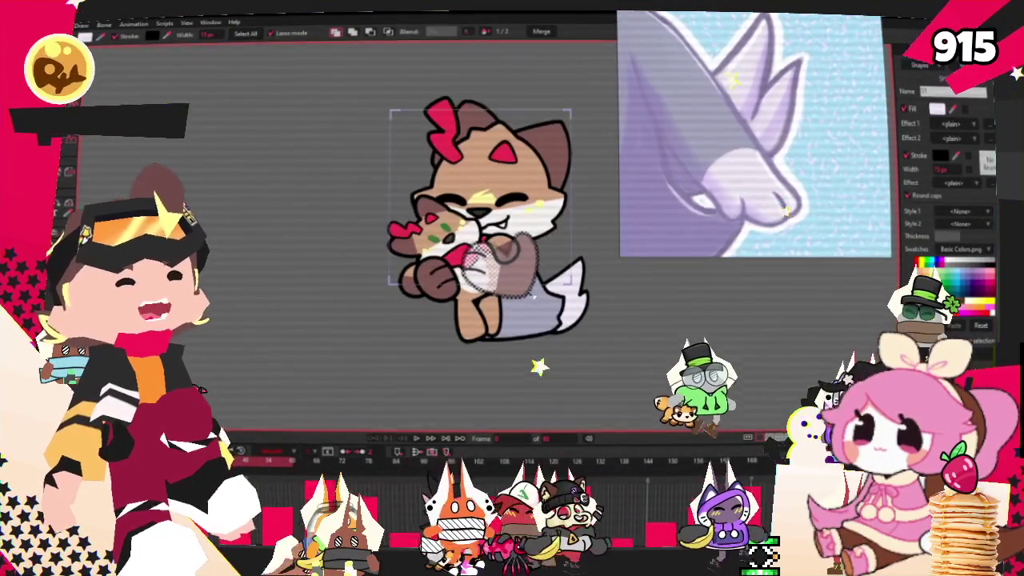
scroll(536, 344, "up", 2)
scroll(330, 240, "up", 3)
scroll(330, 240, "up", 2)
Select the brown paw shape and zoom in on the cat's neck area
left_click(330, 241)
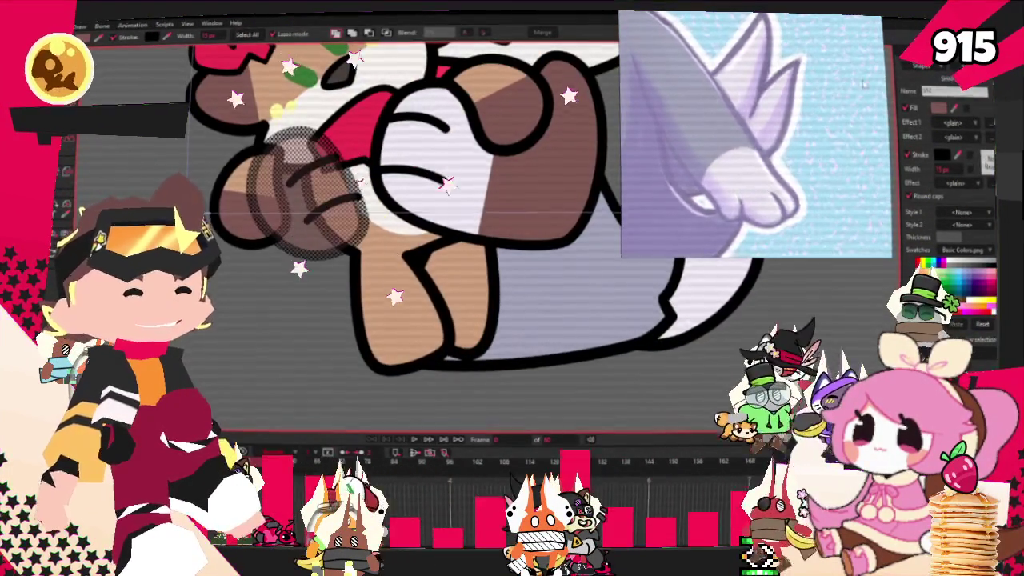
scroll(448, 240, "down", 1)
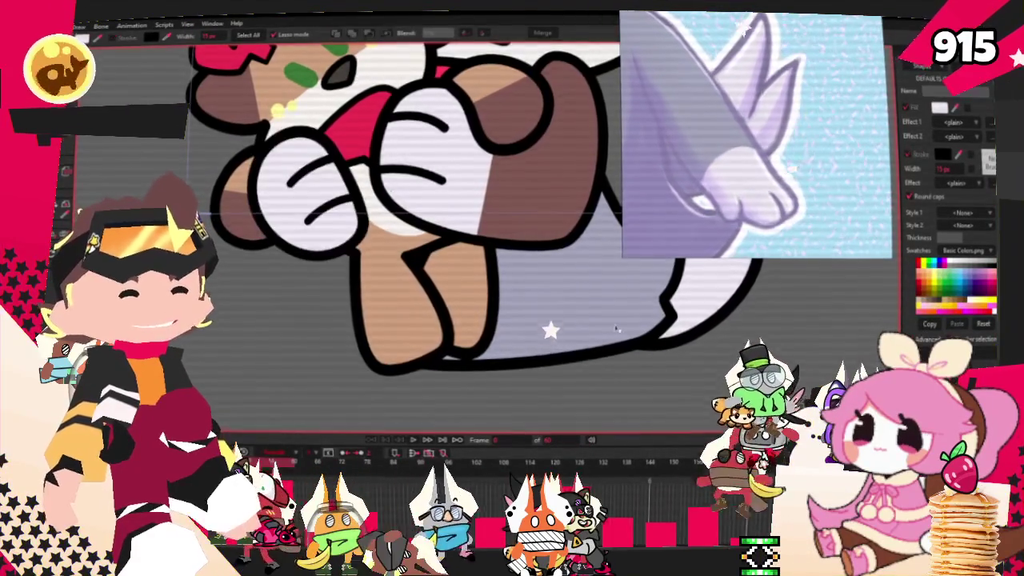
scroll(448, 240, "down", 2)
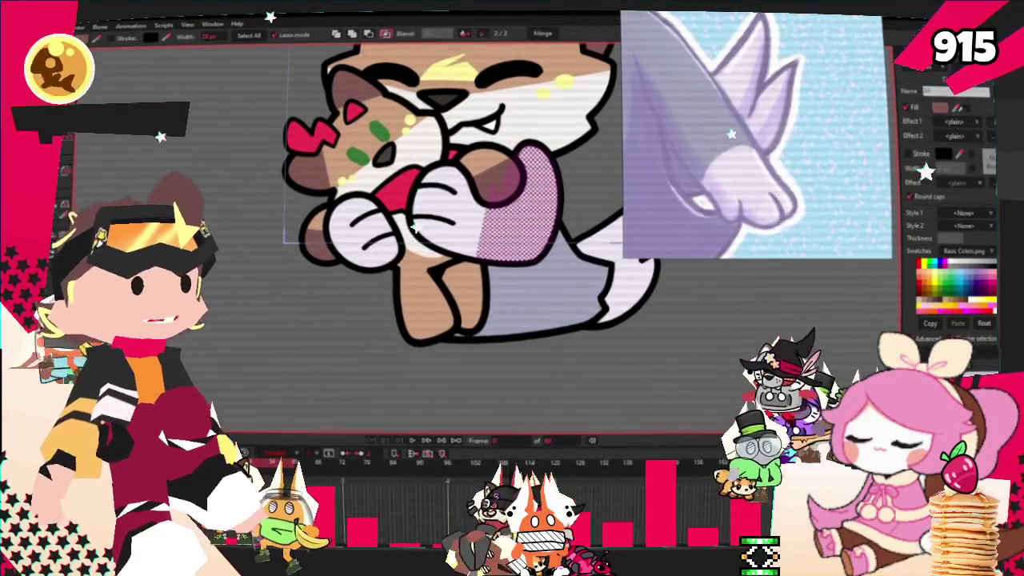
scroll(473, 180, "down", 2)
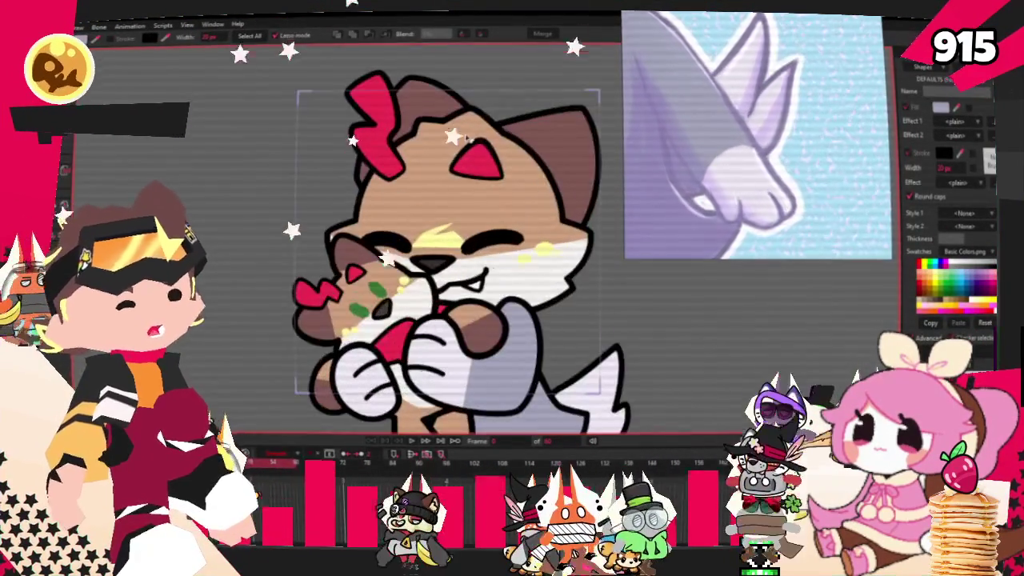
scroll(473, 180, "down", 1)
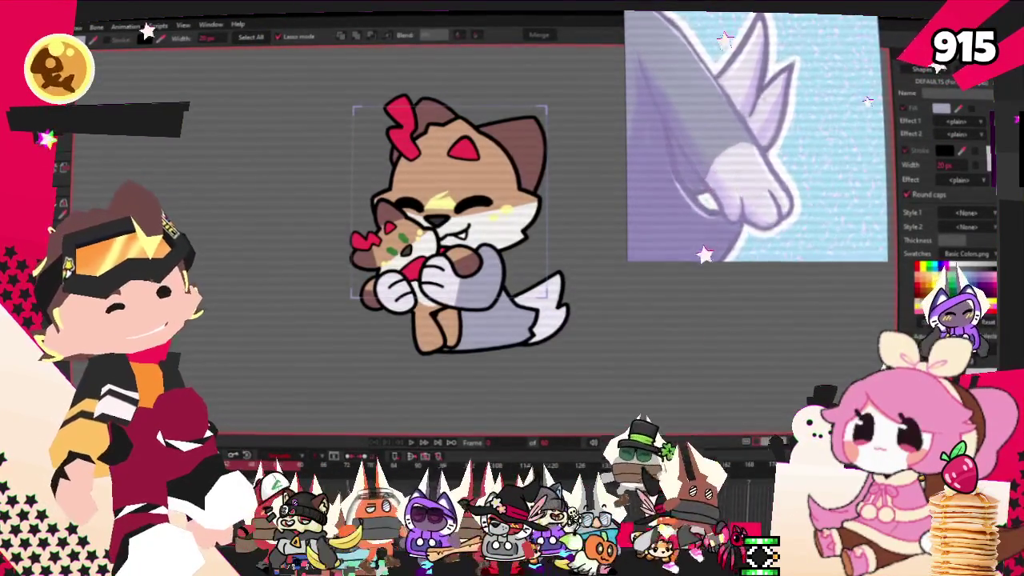
scroll(762, 28, "down", 3)
scroll(762, 28, "up", 3)
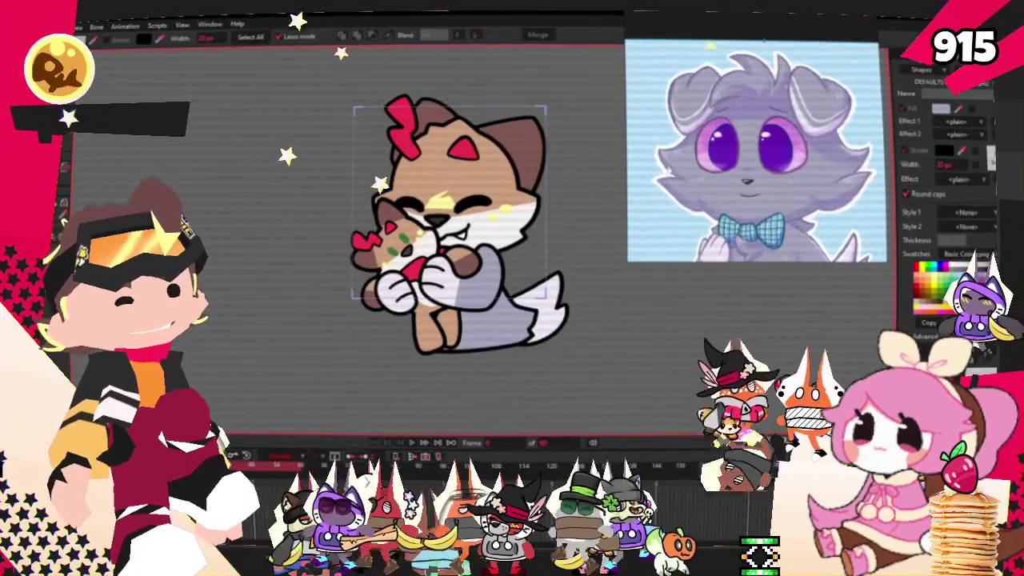
scroll(521, 312, "up", 1)
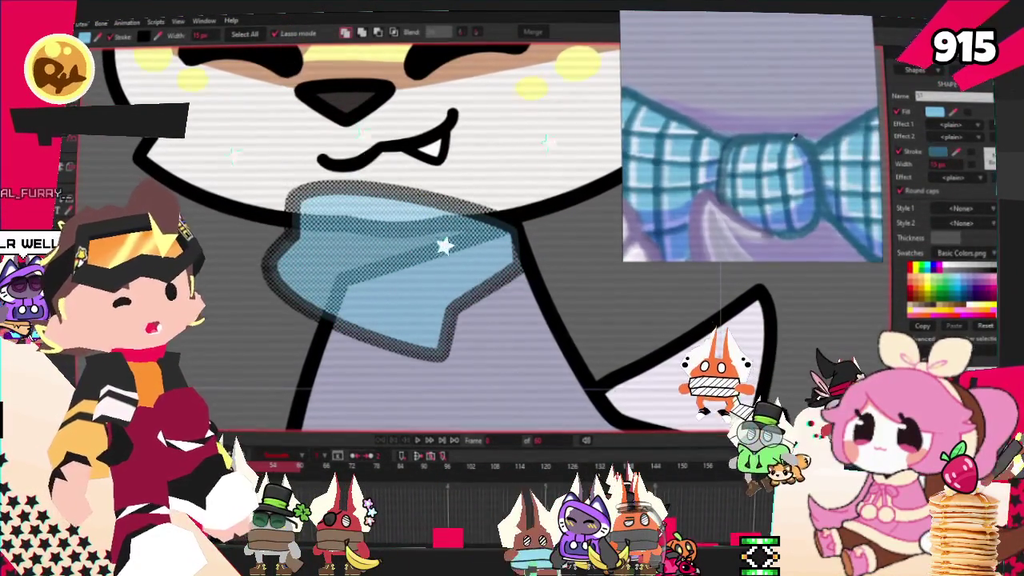
Give the blue neck shape a dark teal-blue outline and pull its bottom point up into a V
left_click(934, 112)
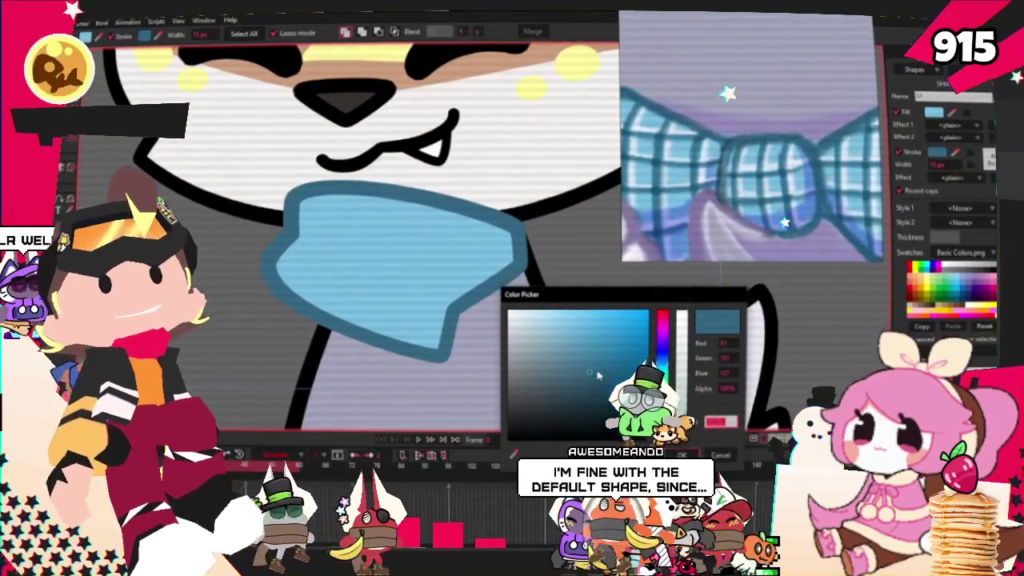
left_click(681, 455)
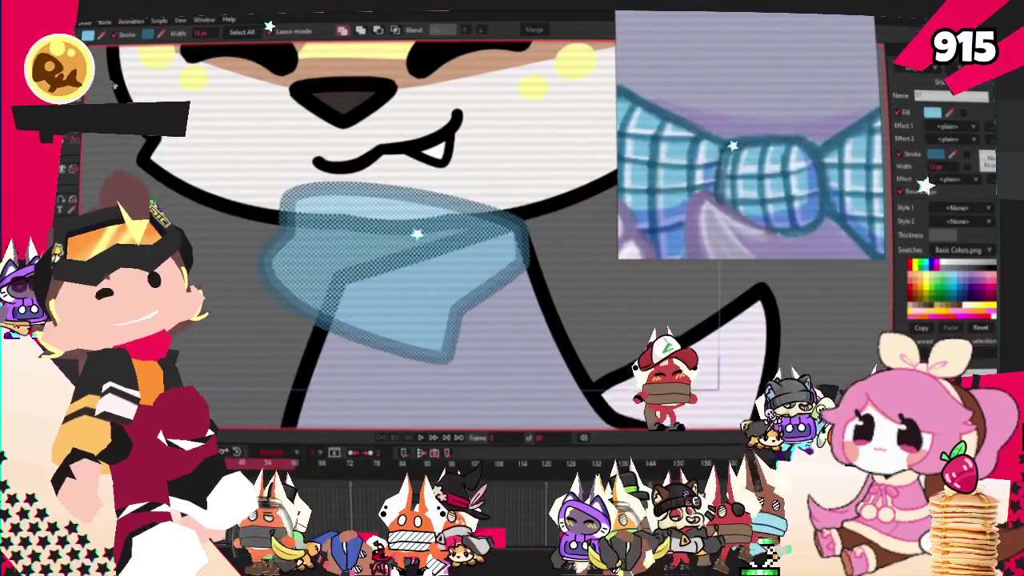
key("t")
scroll(430, 383, "up", 2)
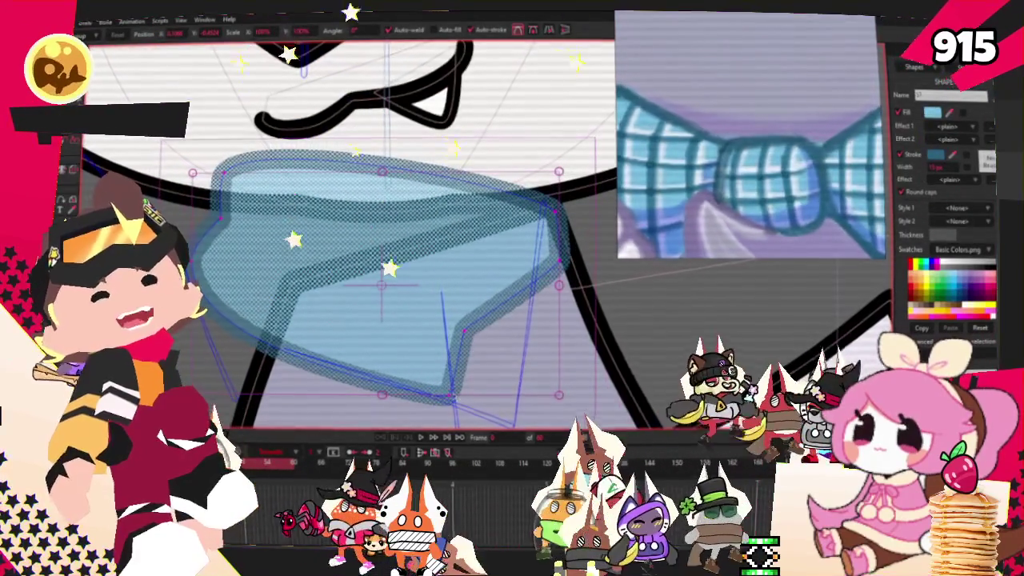
left_click_drag(452, 396, 374, 289)
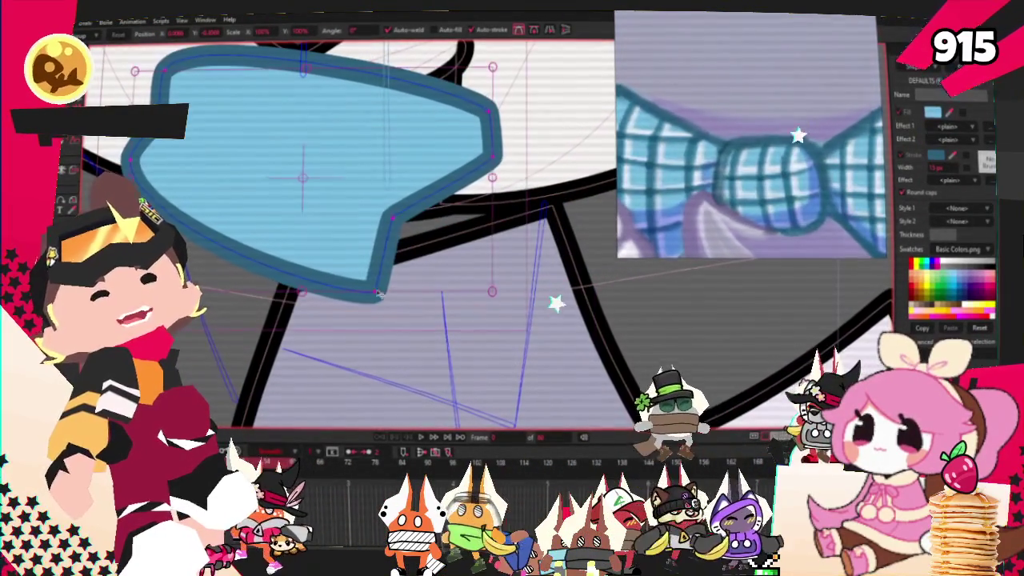
key("ctrl+z")
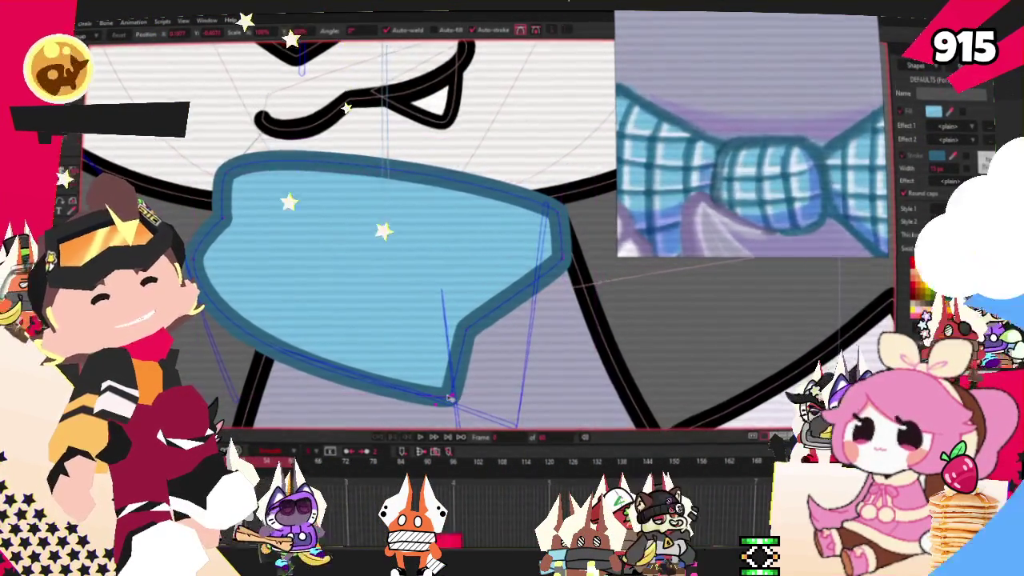
left_click_drag(450, 398, 446, 327)
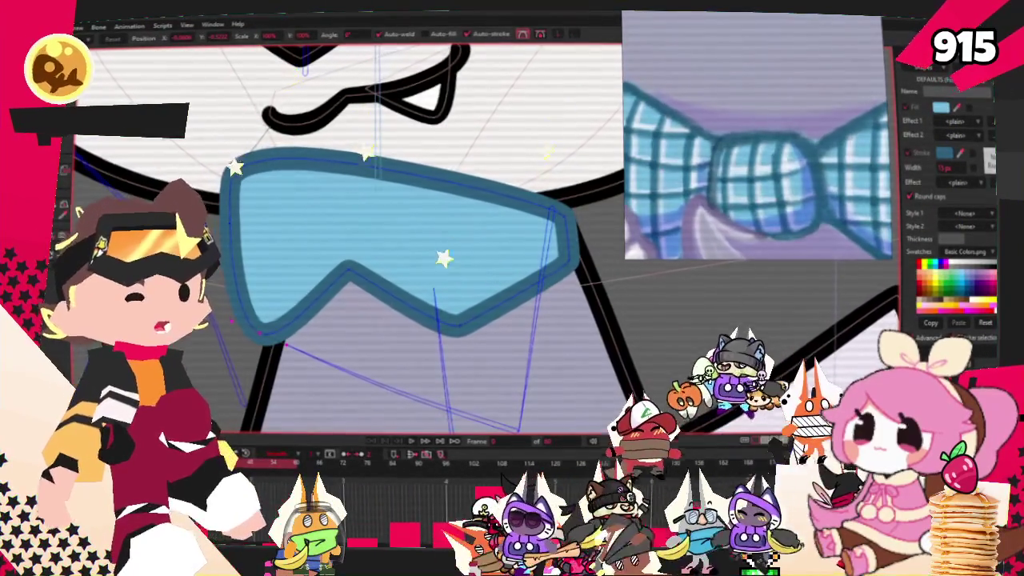
Pull the neck shape's right tip up to form a bow loop
scroll(360, 240, "up", 1)
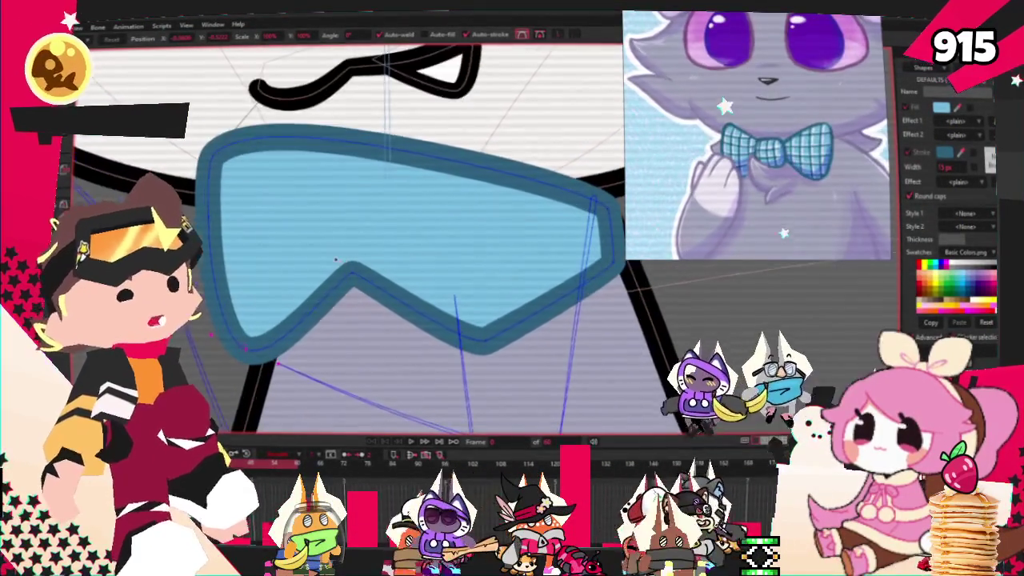
scroll(361, 240, "down", 1)
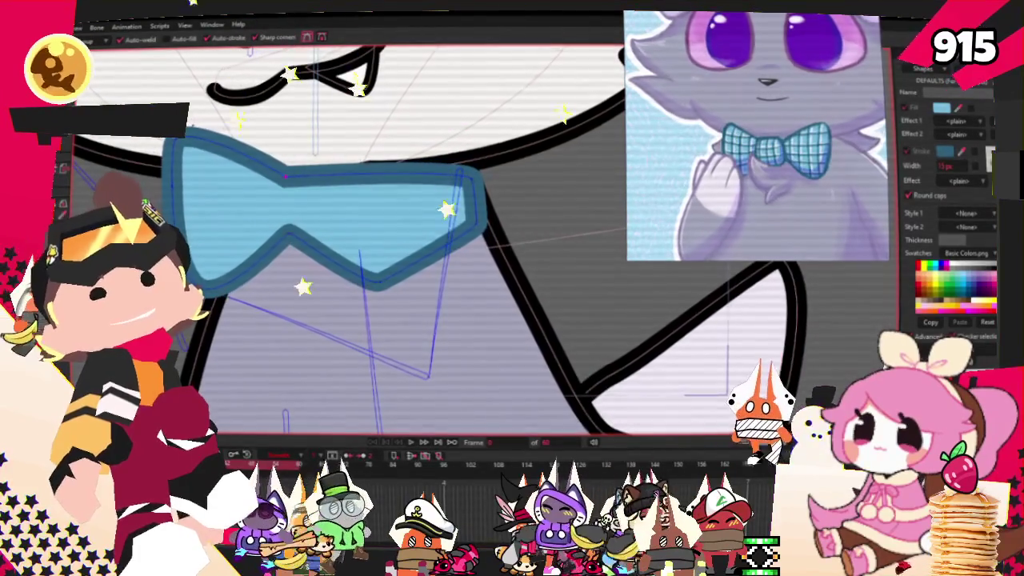
scroll(496, 184, "up", 1)
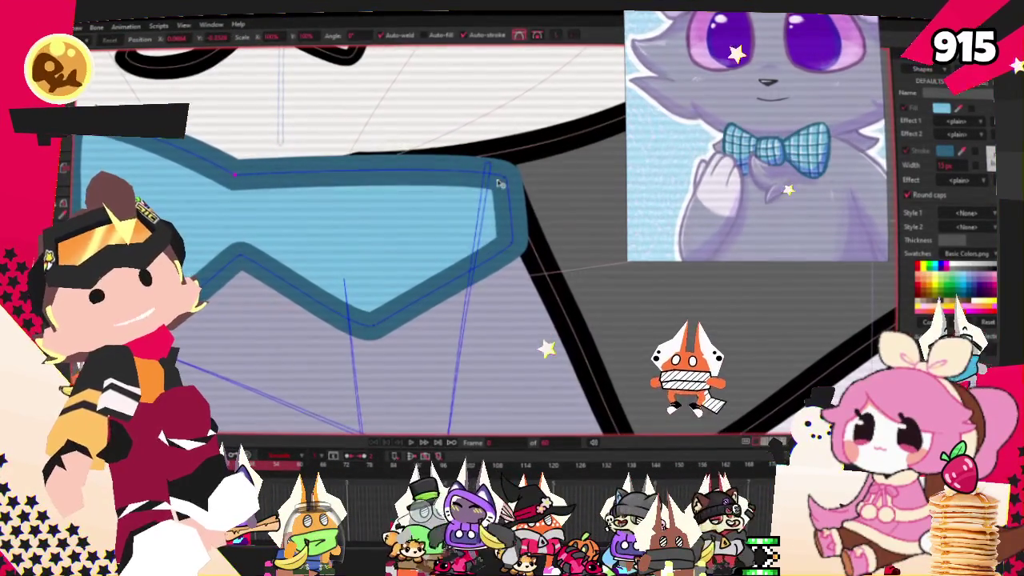
left_click_drag(512, 253, 408, 77)
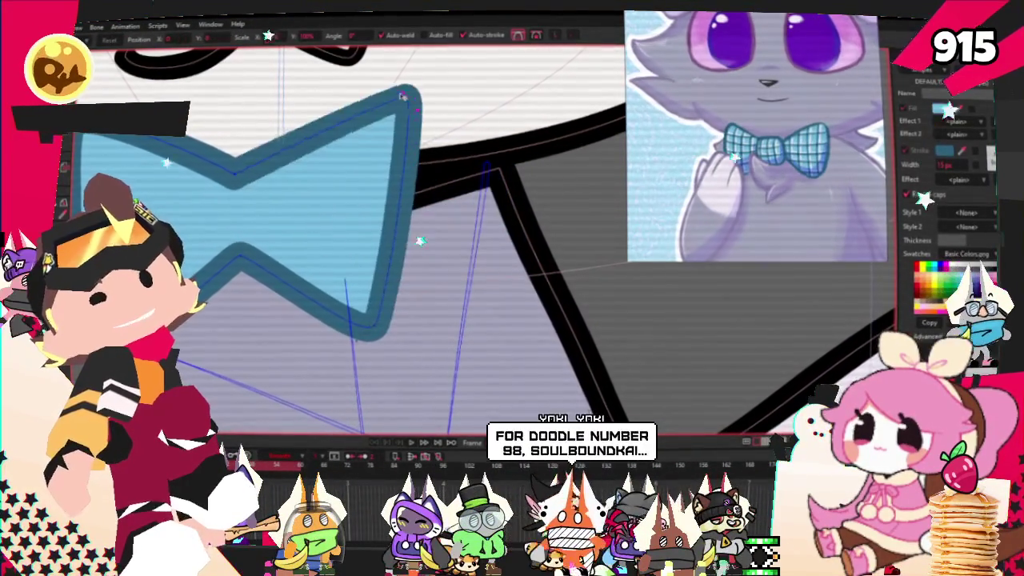
Round out the right loop of the bow with the Curvature tool
key("c")
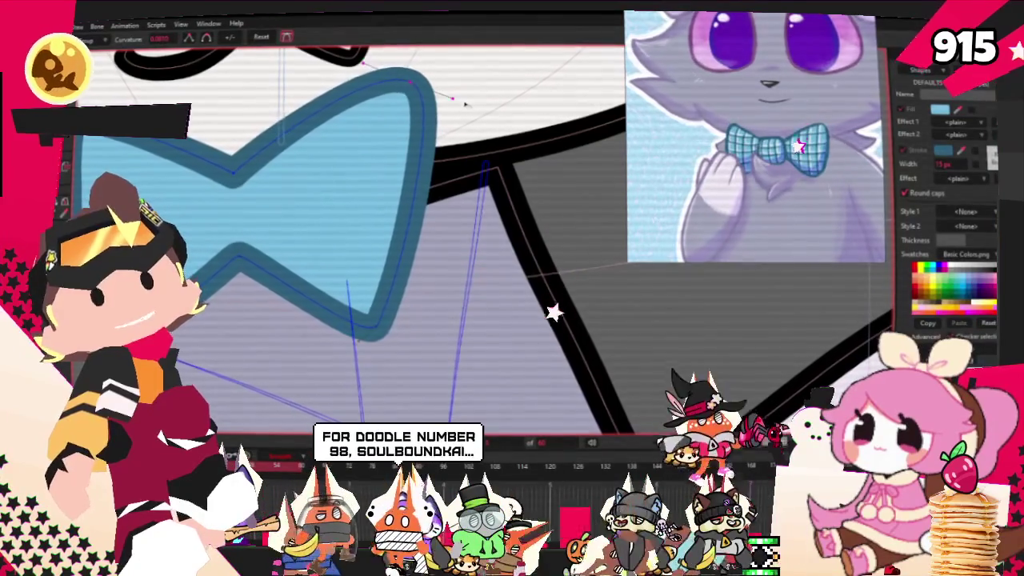
left_click_drag(418, 82, 452, 98)
scroll(386, 235, "down", 5)
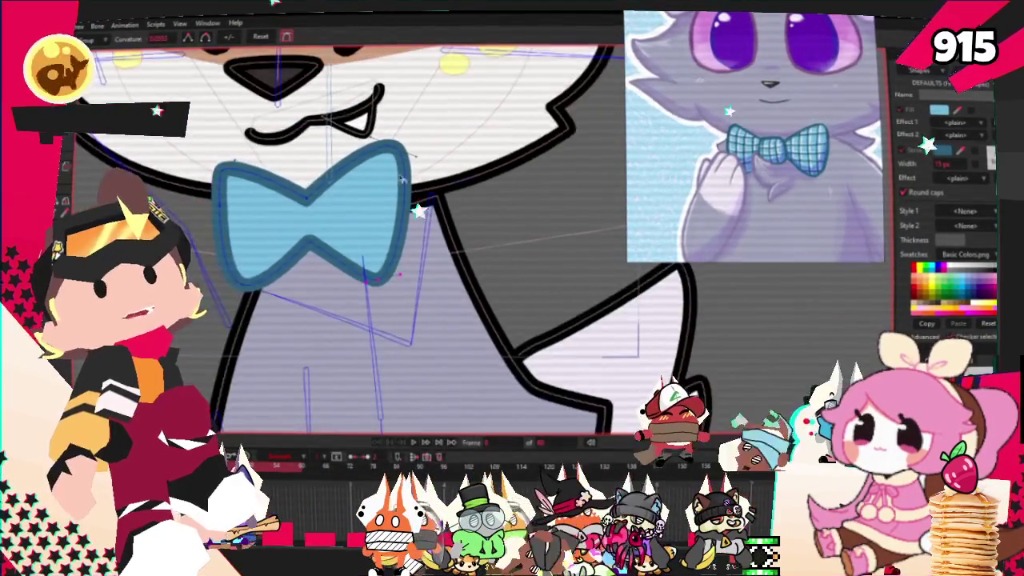
scroll(365, 155, "up", 4)
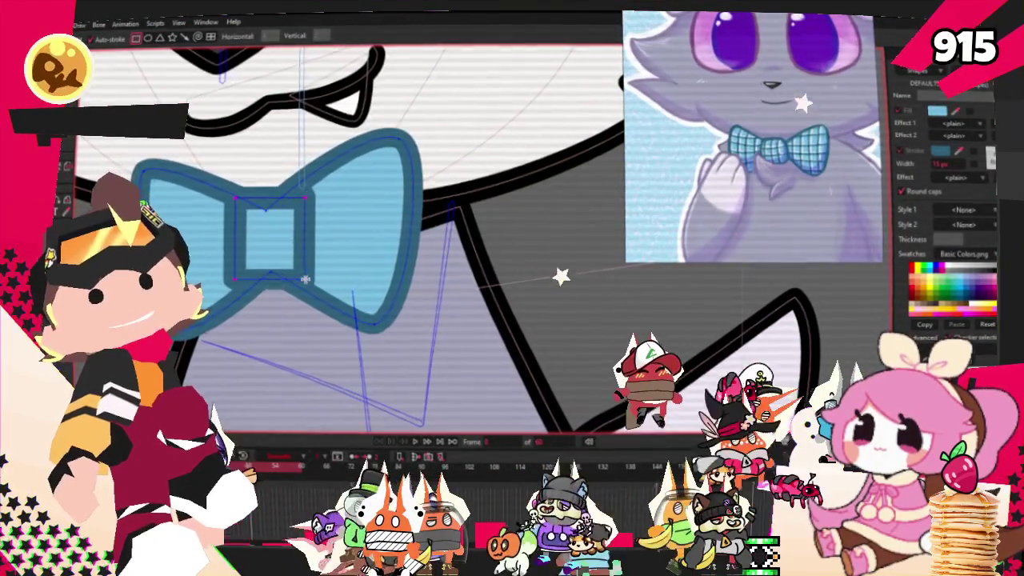
Check the bow tie's rounded loops and square centre knot at different zoom levels
key("c")
scroll(318, 251, "up", 2)
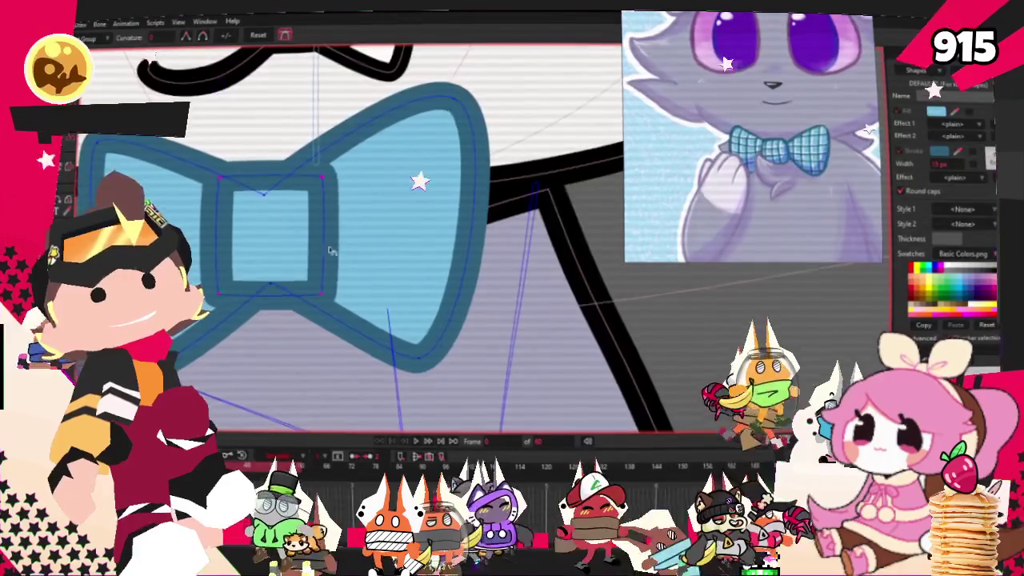
scroll(286, 236, "up", 2)
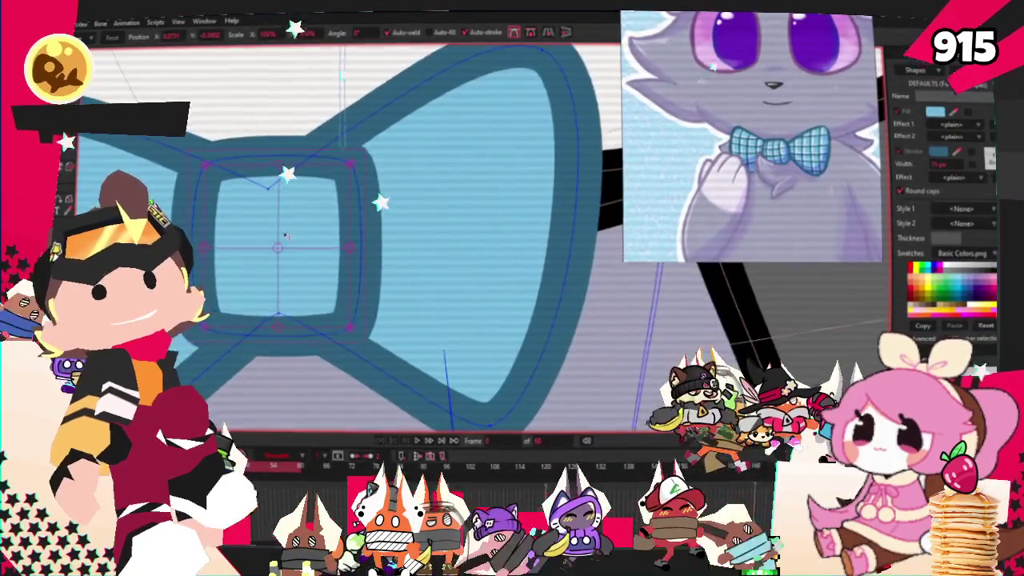
scroll(335, 238, "down", 3)
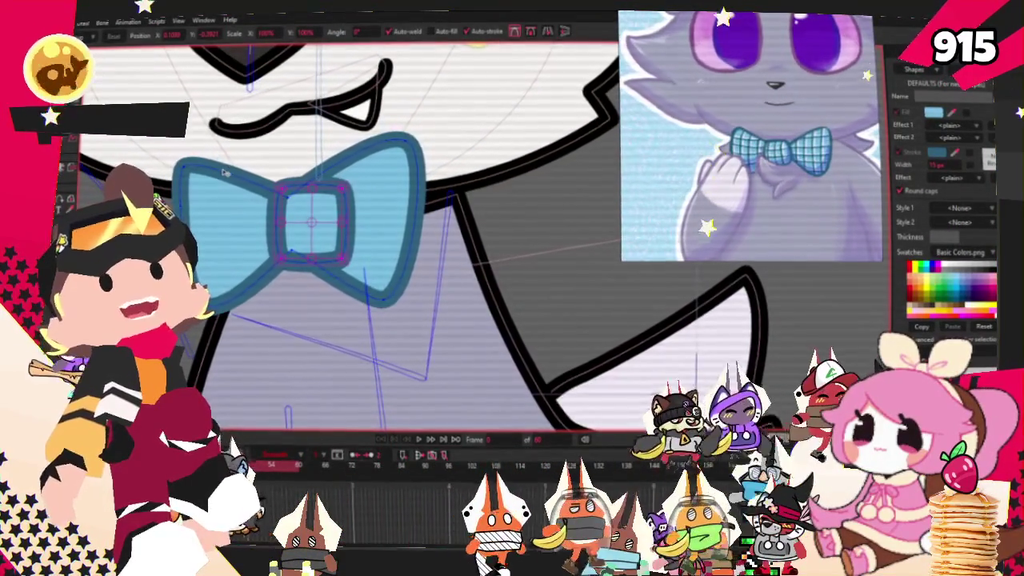
scroll(286, 93, "up", 2)
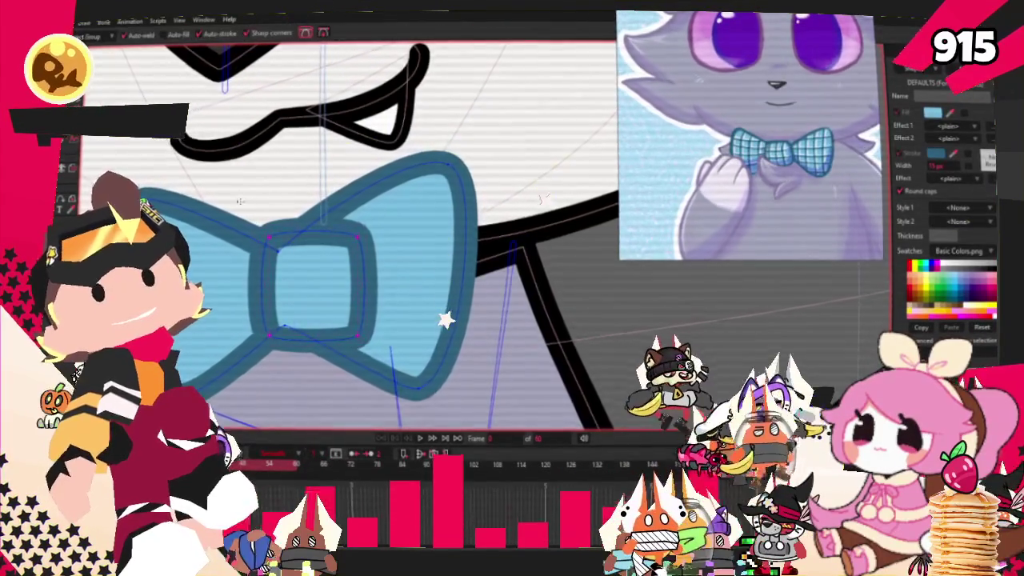
scroll(225, 194, "up", 1)
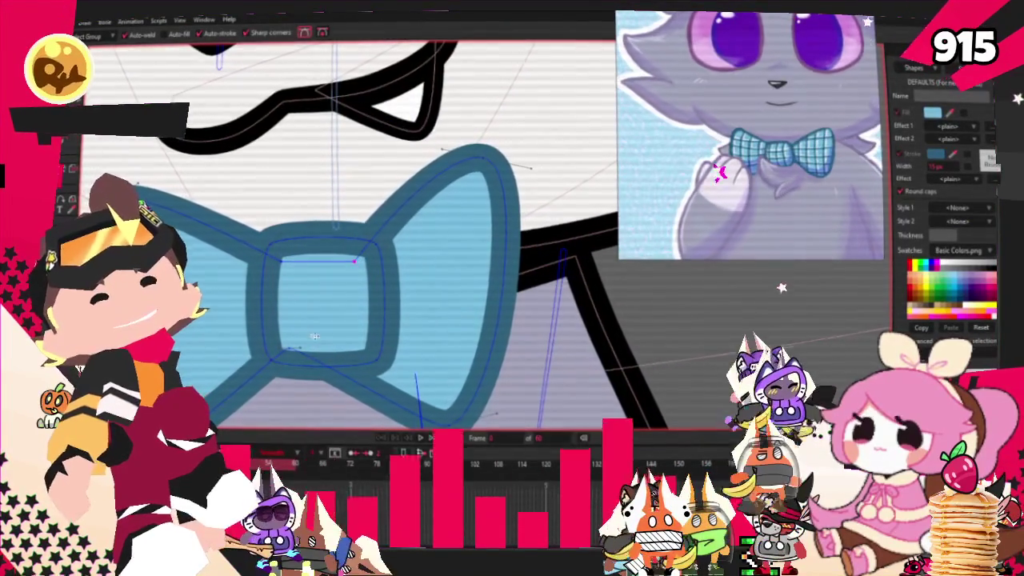
scroll(360, 352, "down", 3)
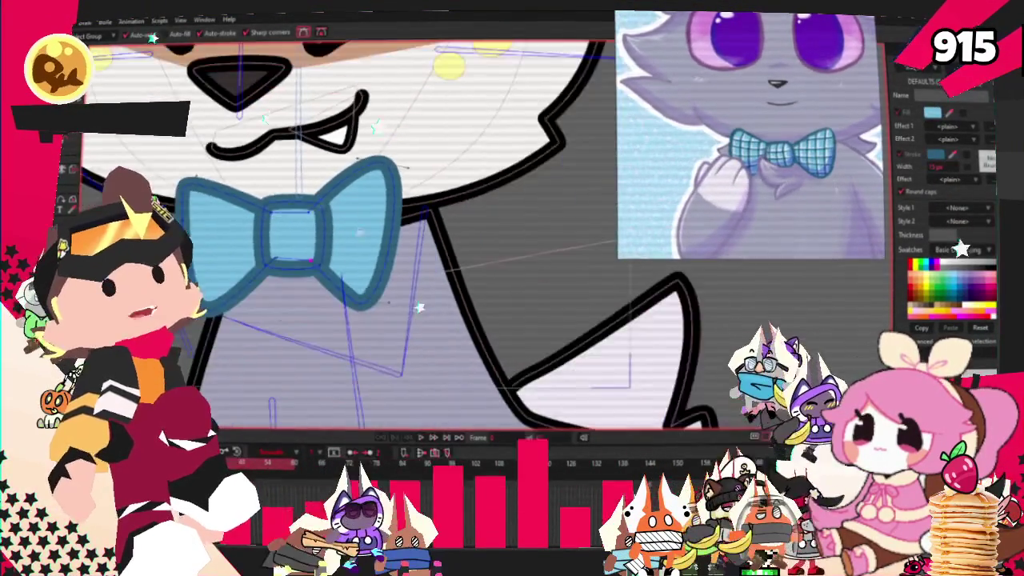
scroll(404, 262, "up", 2)
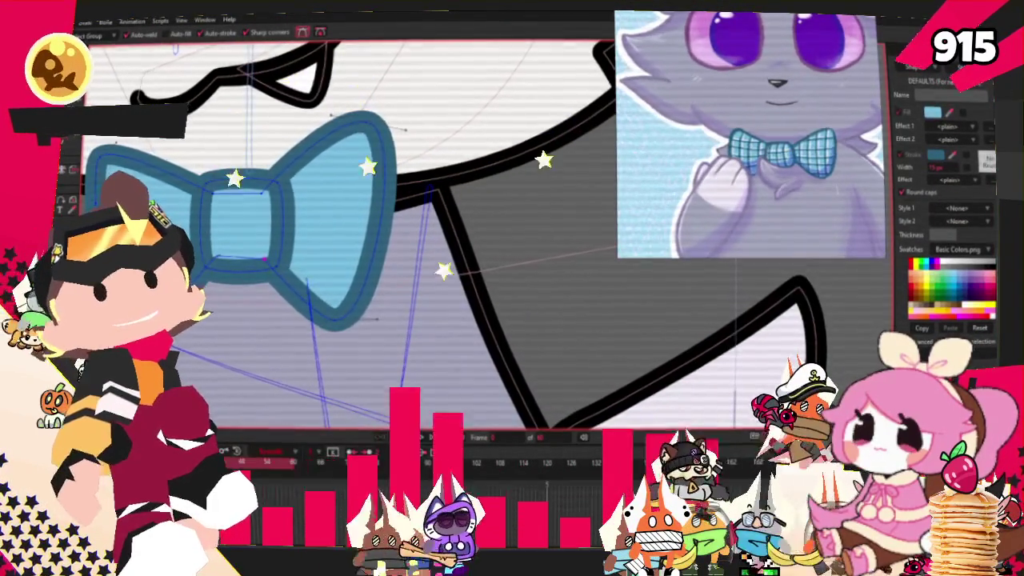
scroll(370, 350, "up", 1)
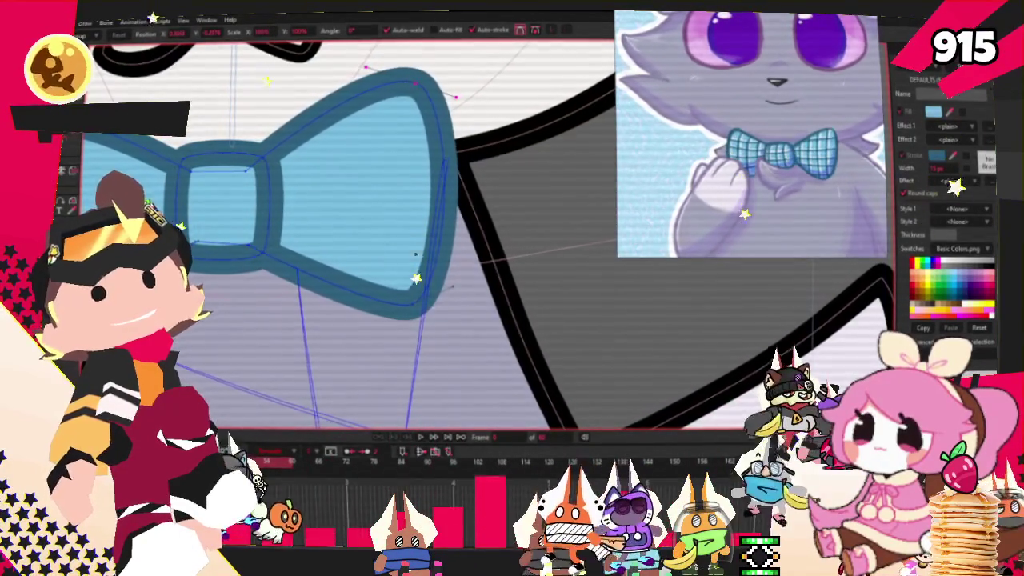
scroll(406, 314, "down", 1)
scroll(376, 240, "down", 1)
scroll(345, 181, "up", 1)
scroll(560, 248, "down", 2)
scroll(555, 297, "up", 3)
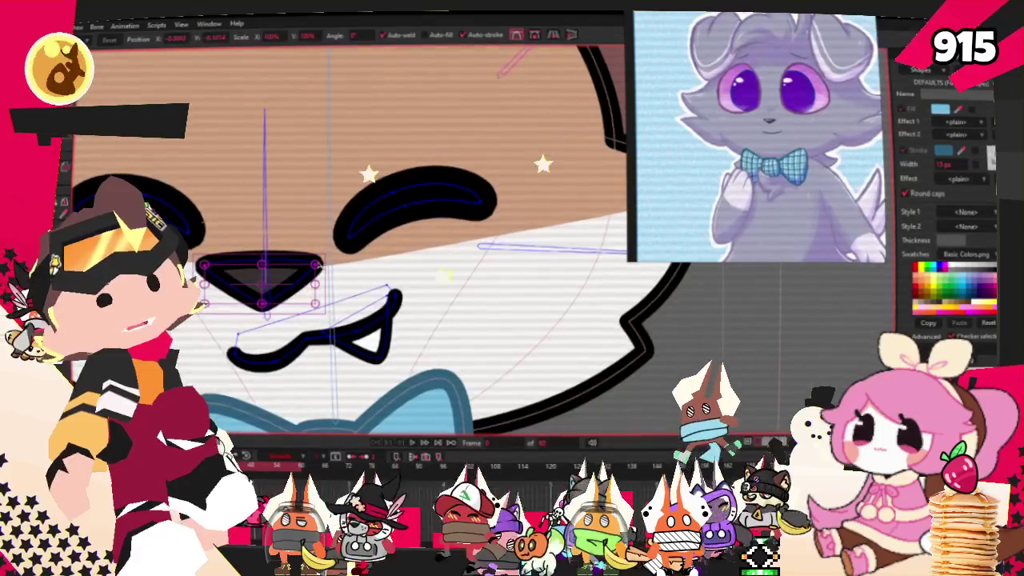
Undo to bring back the full black nose shape
key("ctrl+z")
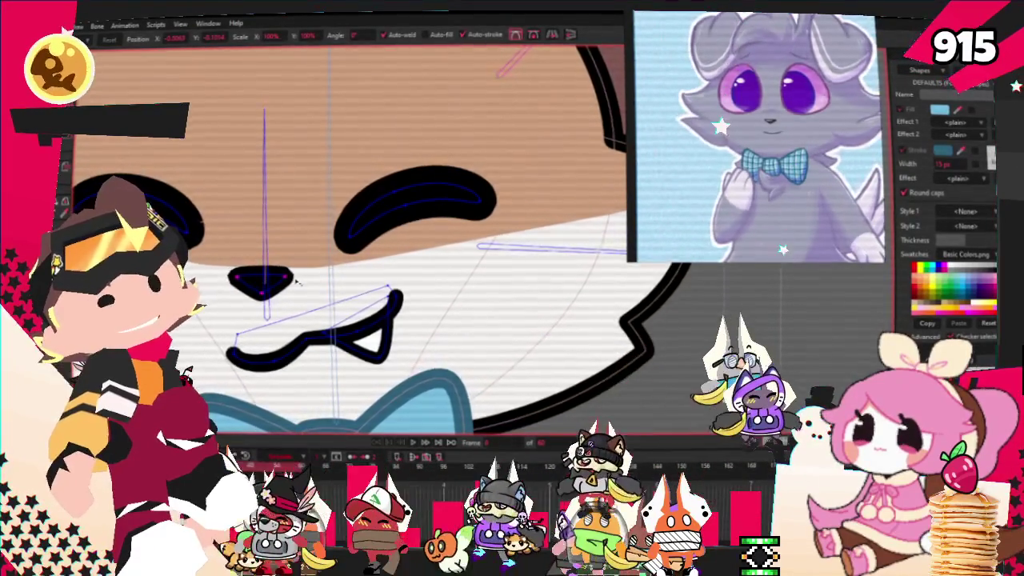
scroll(290, 282, "up", 1)
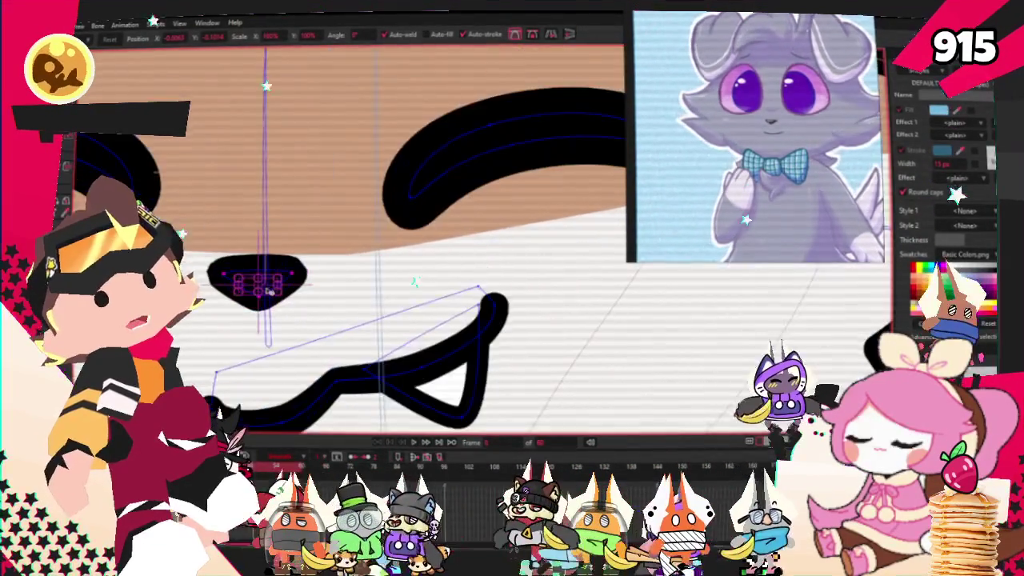
scroll(269, 278, "down", 1)
scroll(557, 256, "down", 2)
scroll(558, 256, "up", 1)
scroll(321, 230, "down", 3)
Select the nose points and stretch the nose larger toward the upper right, then zoom out
key("g")
scroll(322, 229, "up", 2)
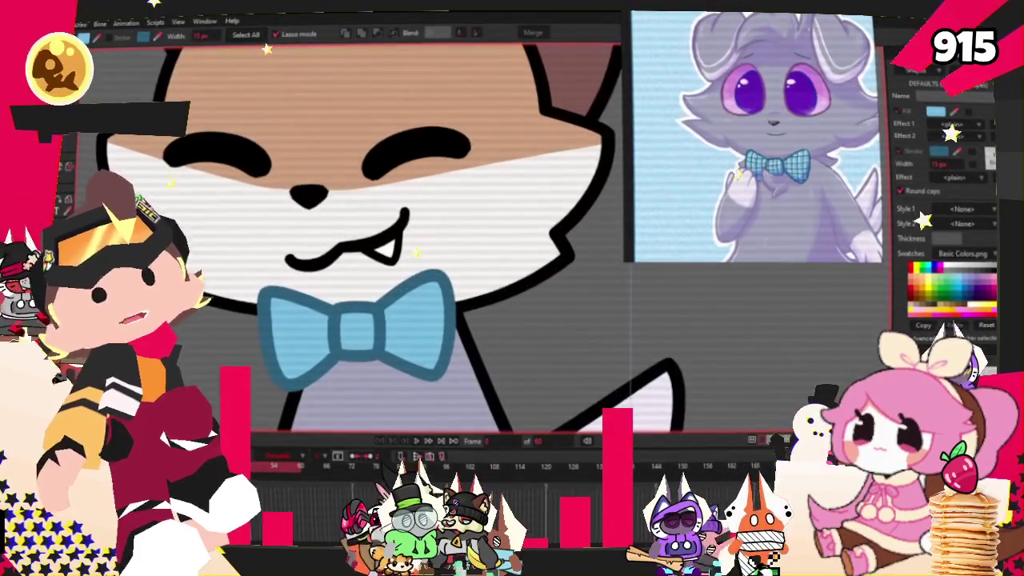
key("t")
scroll(320, 184, "up", 1)
scroll(320, 184, "up", 2)
scroll(320, 184, "up", 1)
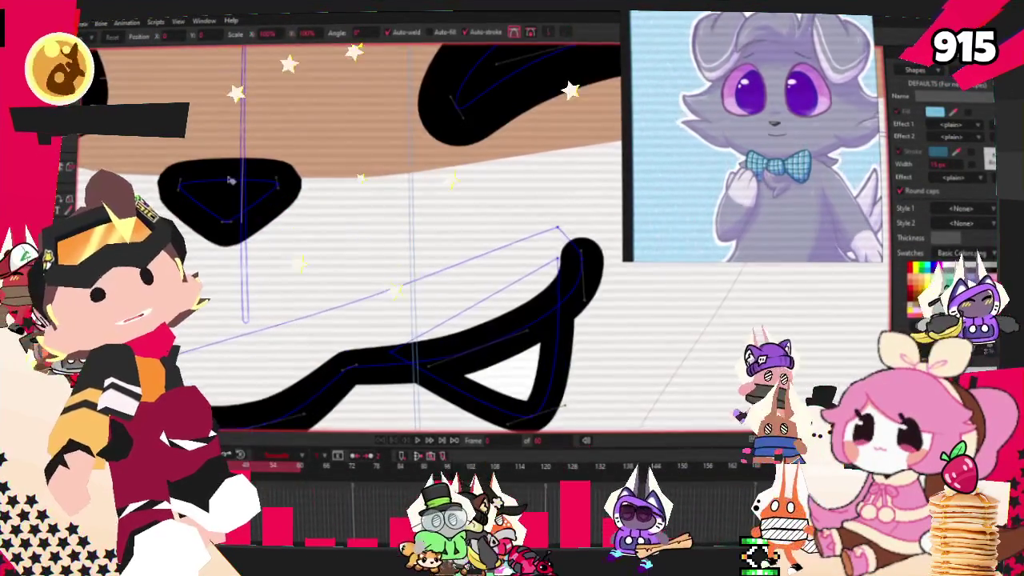
scroll(272, 186, "up", 1)
left_click_drag(272, 186, 332, 176)
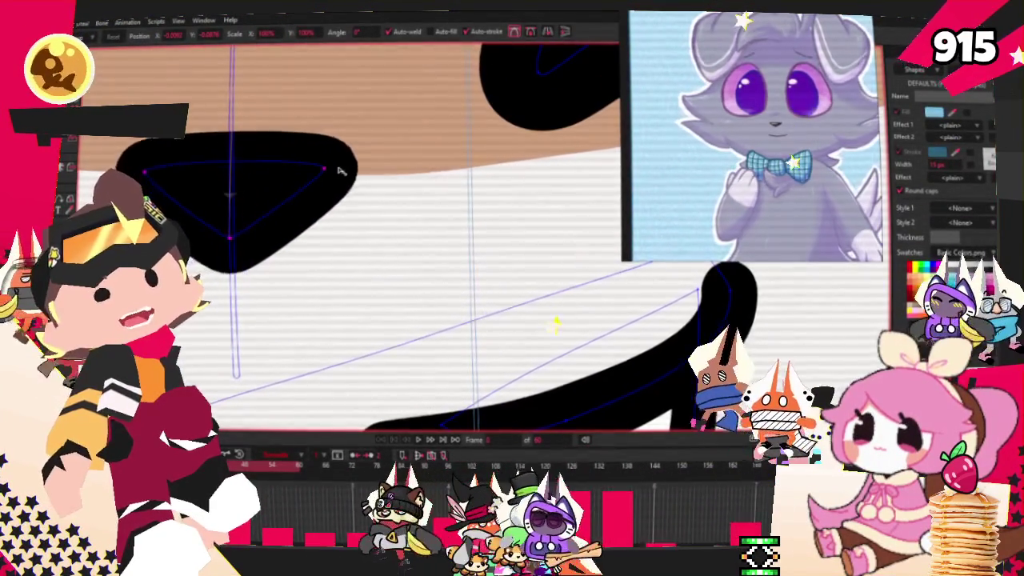
left_click(258, 200)
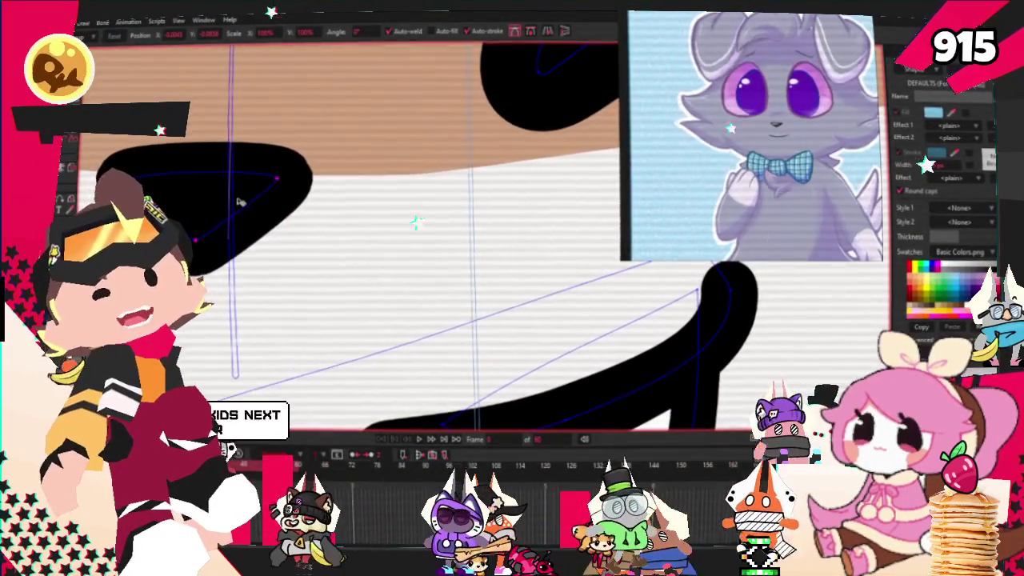
scroll(403, 198, "down", 2)
scroll(403, 198, "down", 3)
scroll(393, 194, "down", 1)
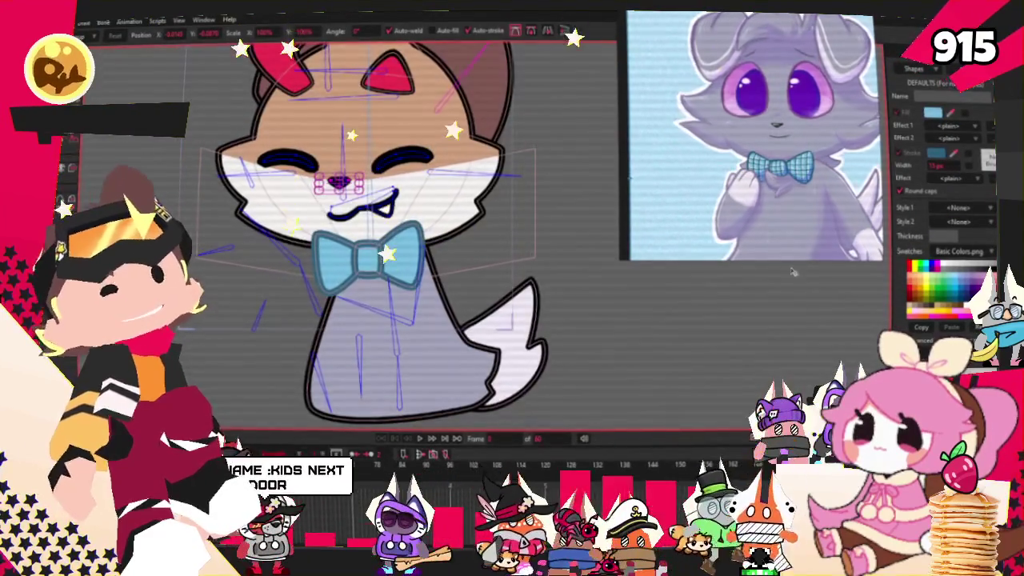
Delete the white lower-face fill from the cat's head
left_click(224, 172)
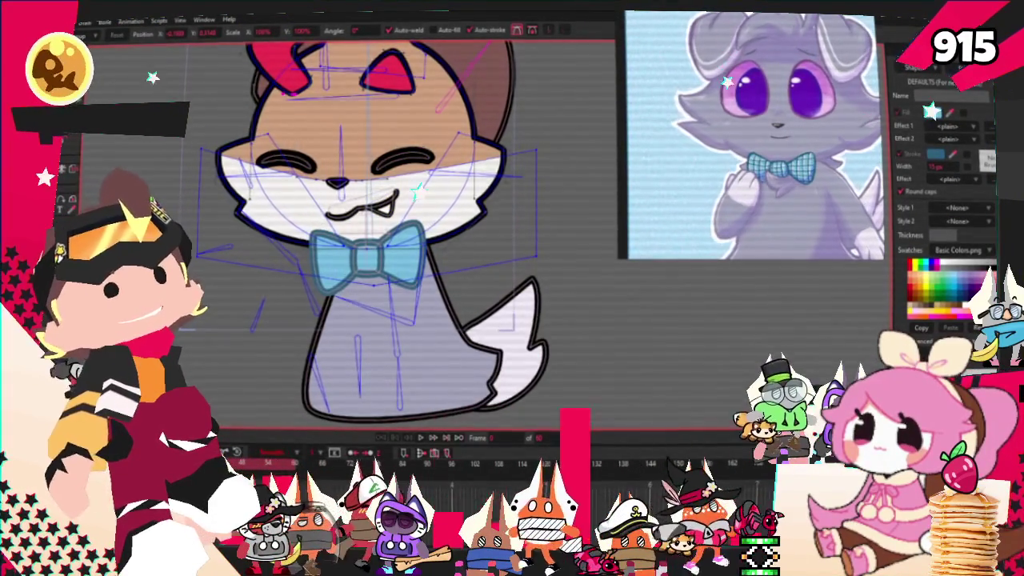
key("g")
key("Delete")
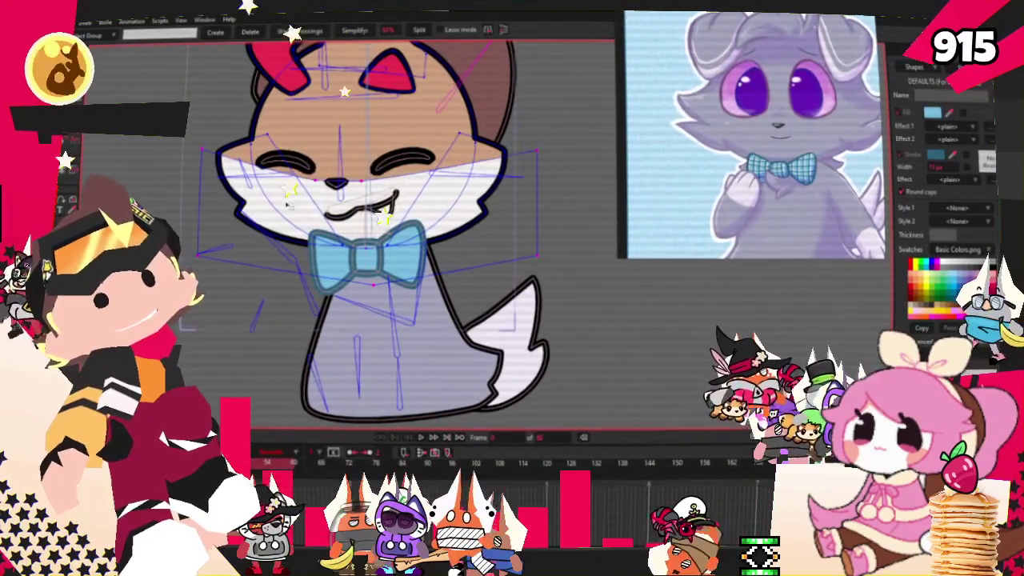
scroll(277, 202, "down", 2)
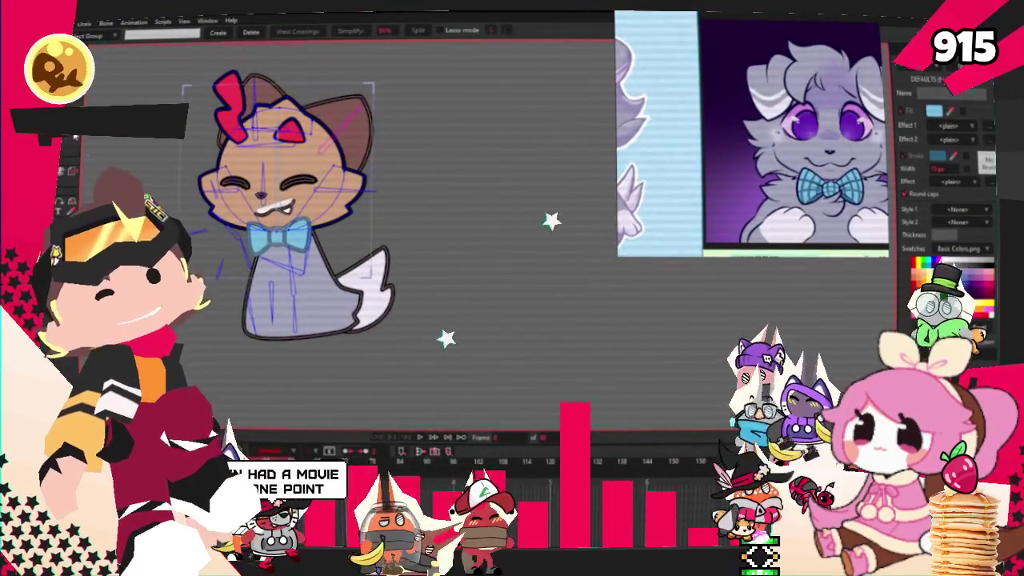
scroll(272, 251, "up", 3)
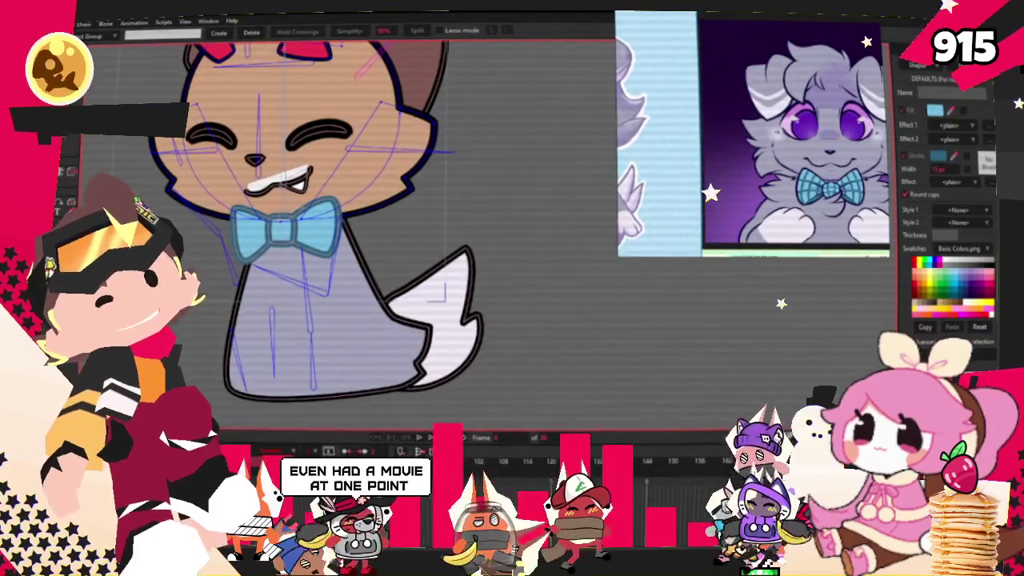
Pull the cheek corner point down into a pointed fur tuft
key("t")
scroll(204, 172, "up", 3)
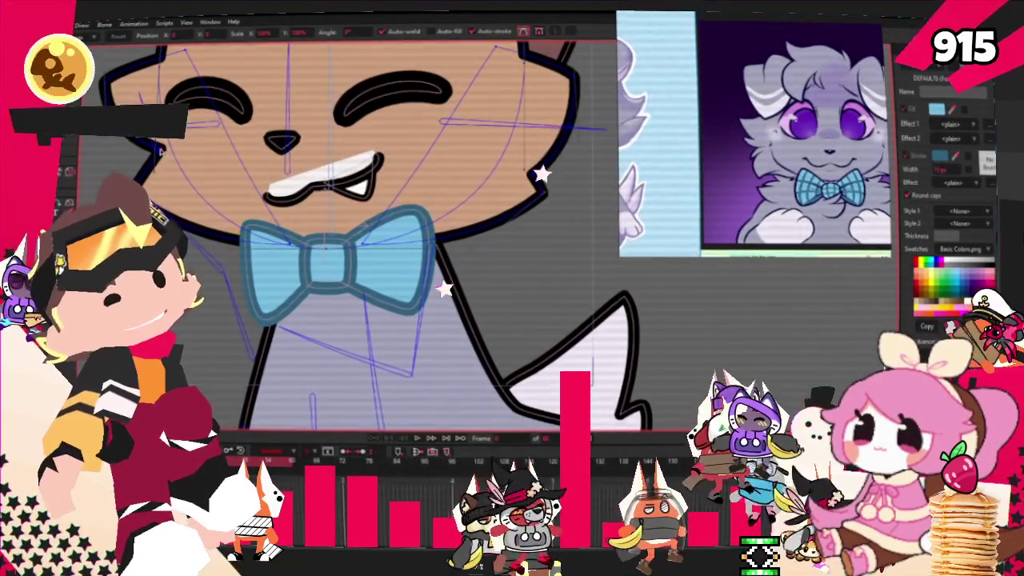
scroll(359, 164, "down", 3)
scroll(358, 164, "up", 5)
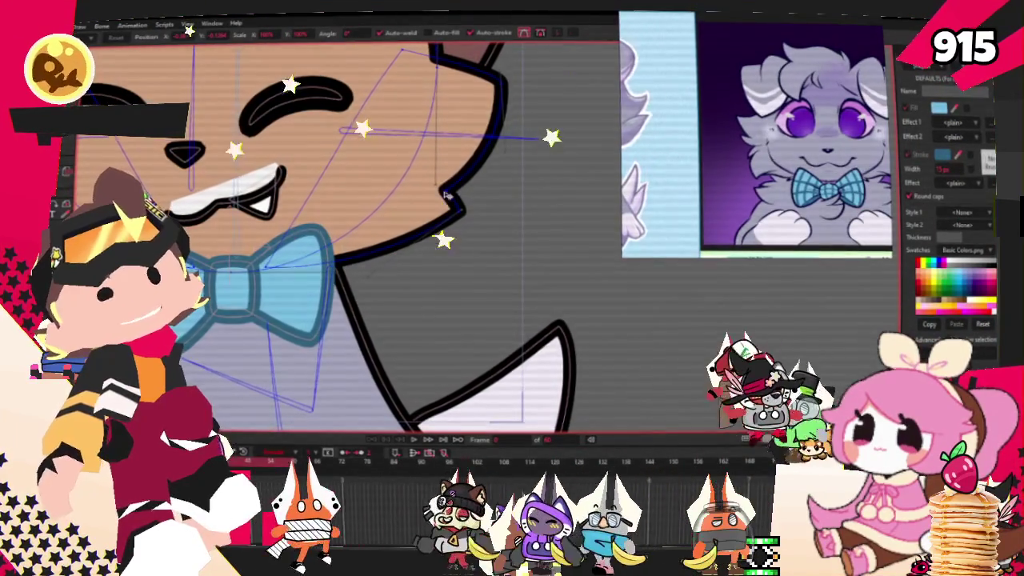
scroll(432, 167, "down", 3)
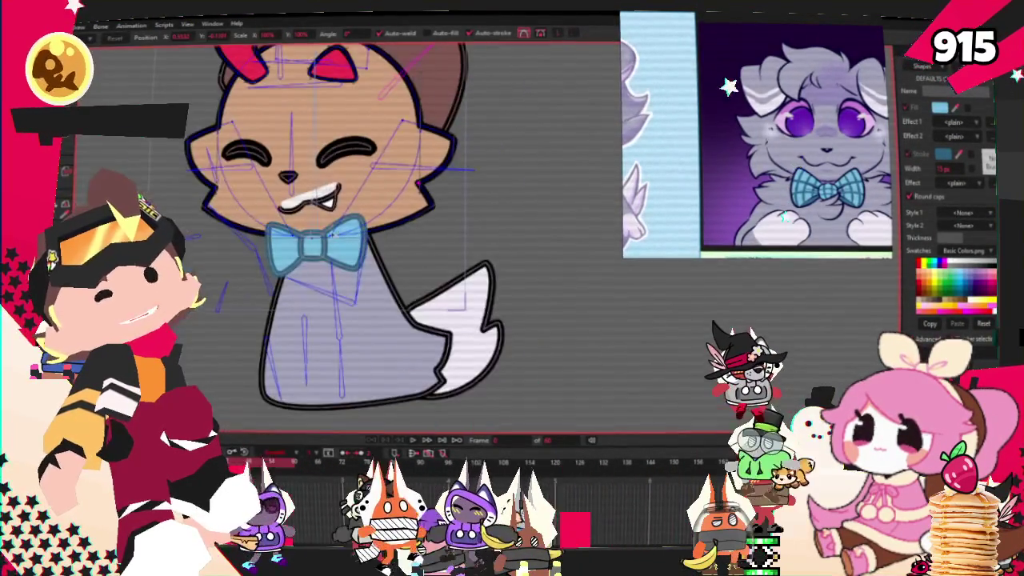
scroll(497, 181, "up", 3)
scroll(178, 217, "up", 2)
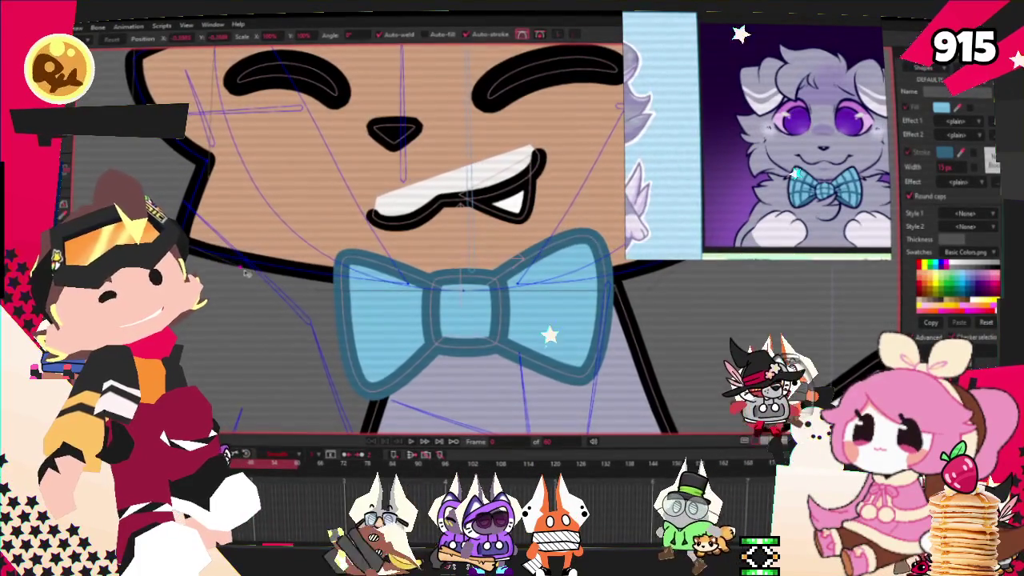
scroll(254, 280, "down", 3)
scroll(373, 280, "up", 2)
scroll(480, 274, "up", 2)
left_click_drag(490, 274, 497, 298)
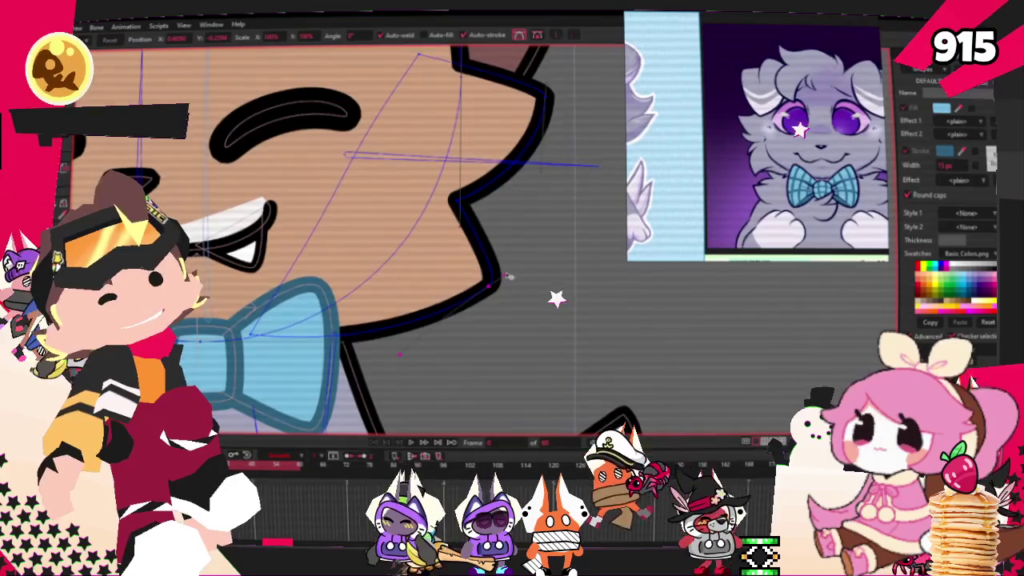
scroll(376, 256, "down", 3)
scroll(334, 197, "up", 2)
scroll(272, 240, "up", 3)
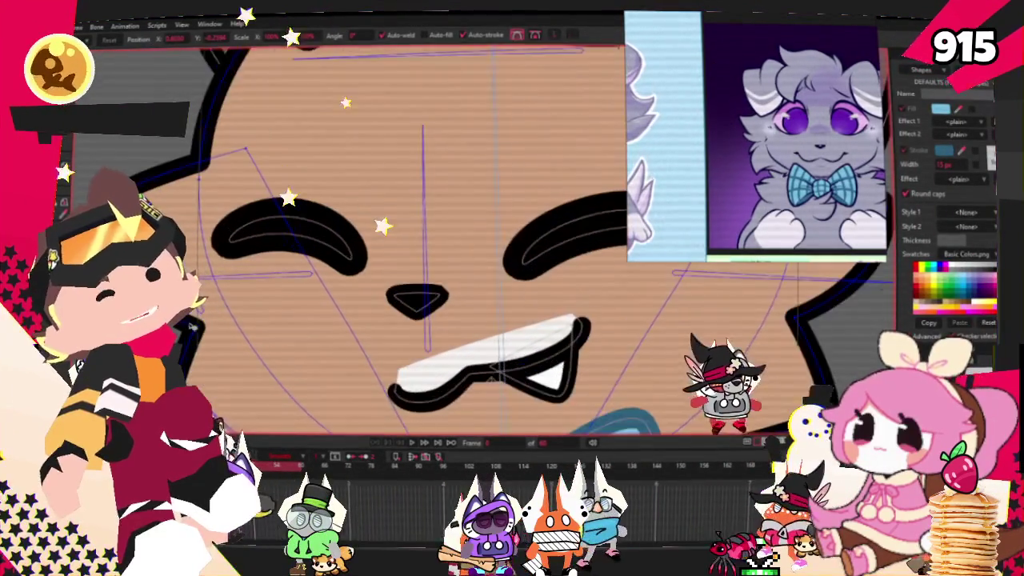
scroll(523, 301, "down", 2)
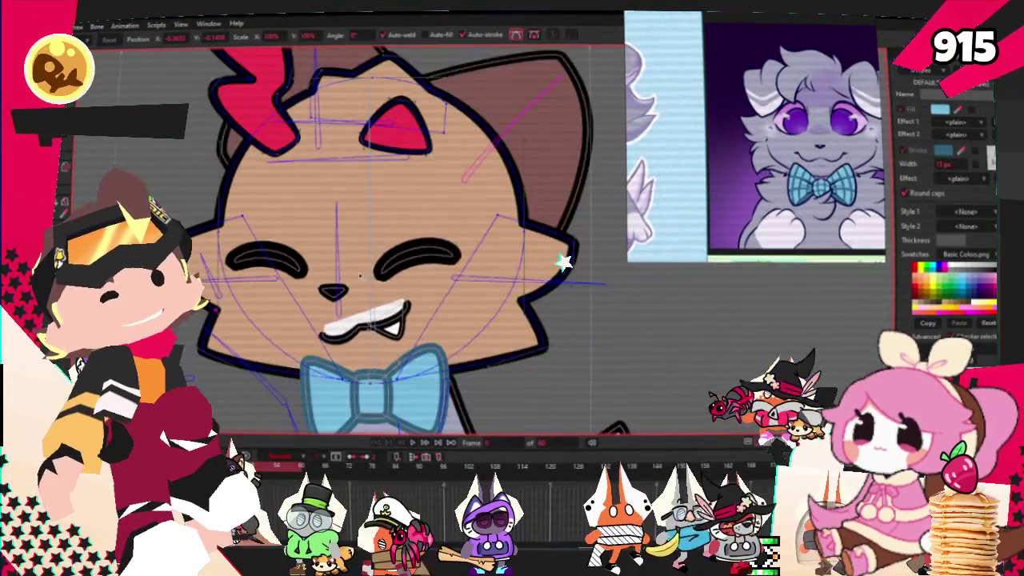
scroll(523, 301, "up", 3)
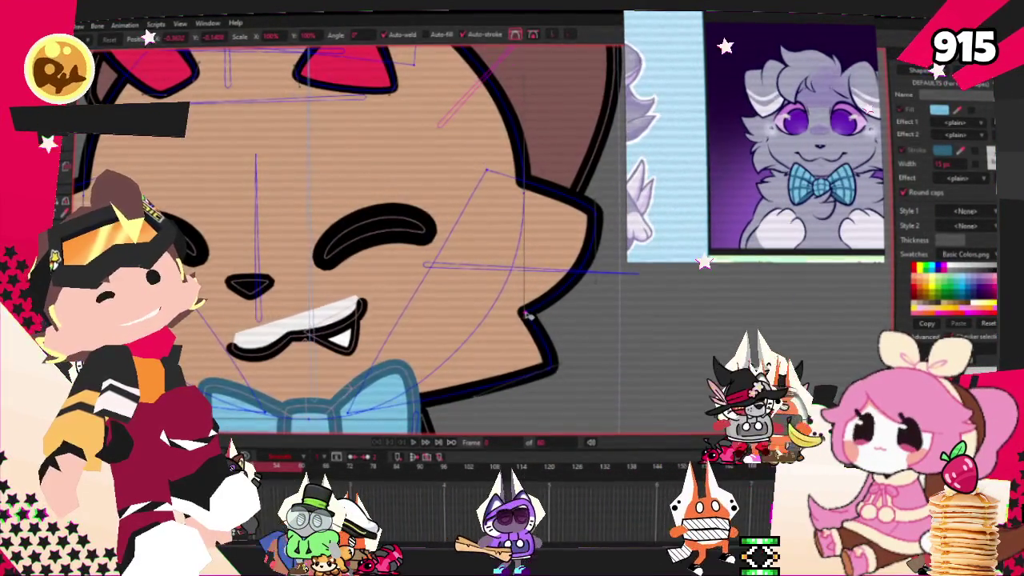
scroll(525, 321, "down", 3)
key("q")
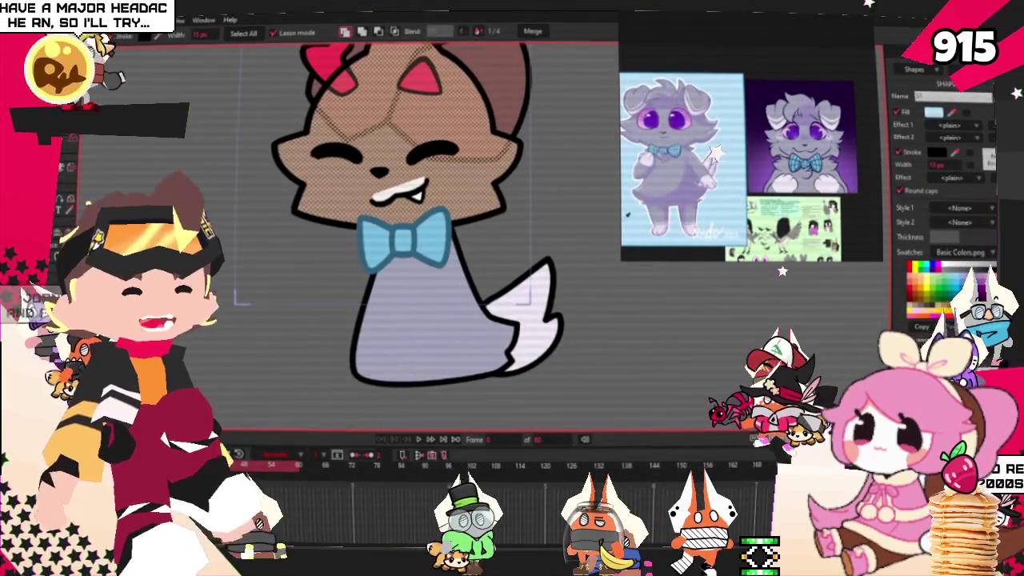
Recolour the cat's head with the same grey-lavender fill as its body
key("ctrl+z")
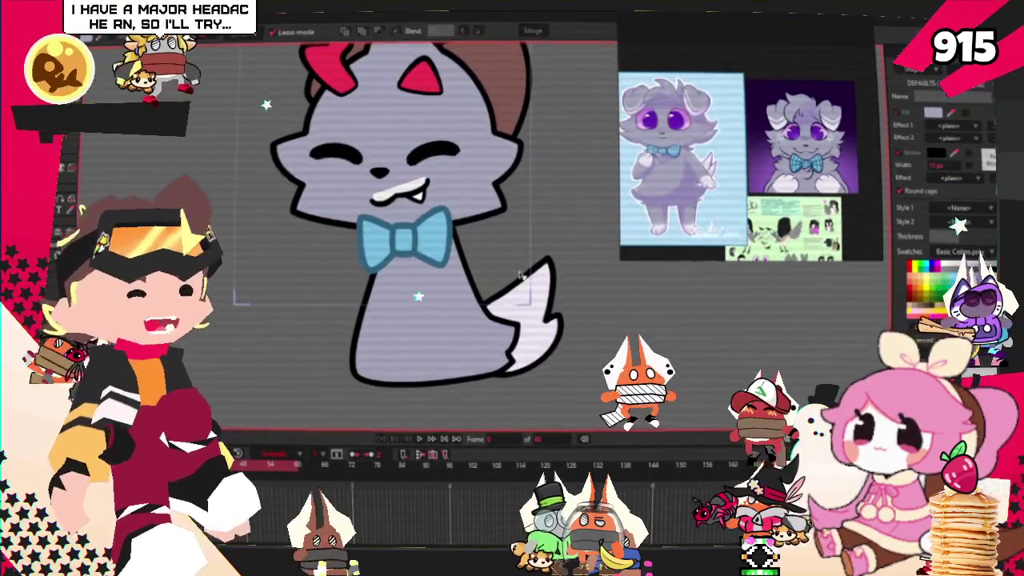
scroll(496, 260, "down", 2)
scroll(432, 296, "up", 2)
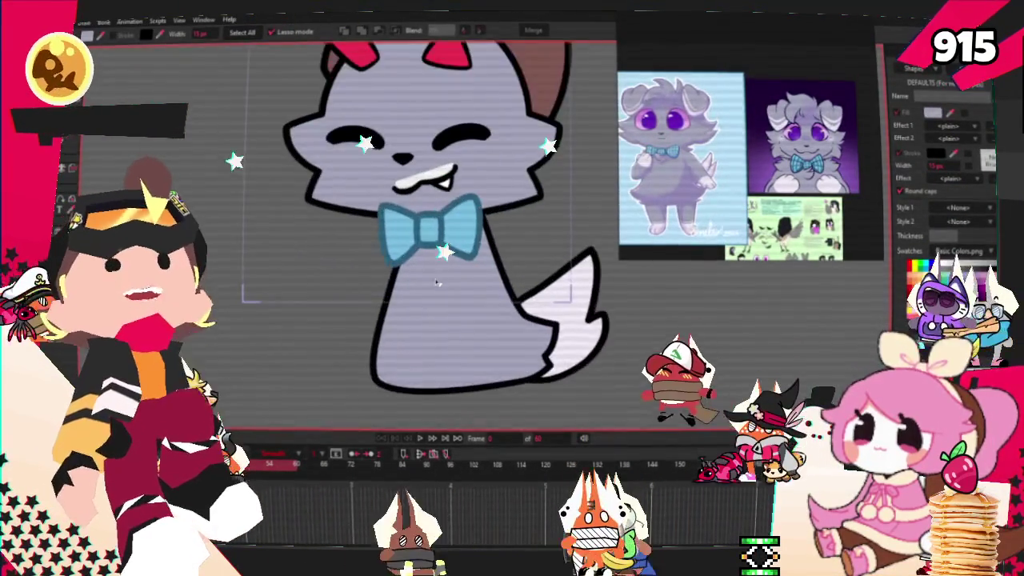
scroll(397, 282, "up", 1)
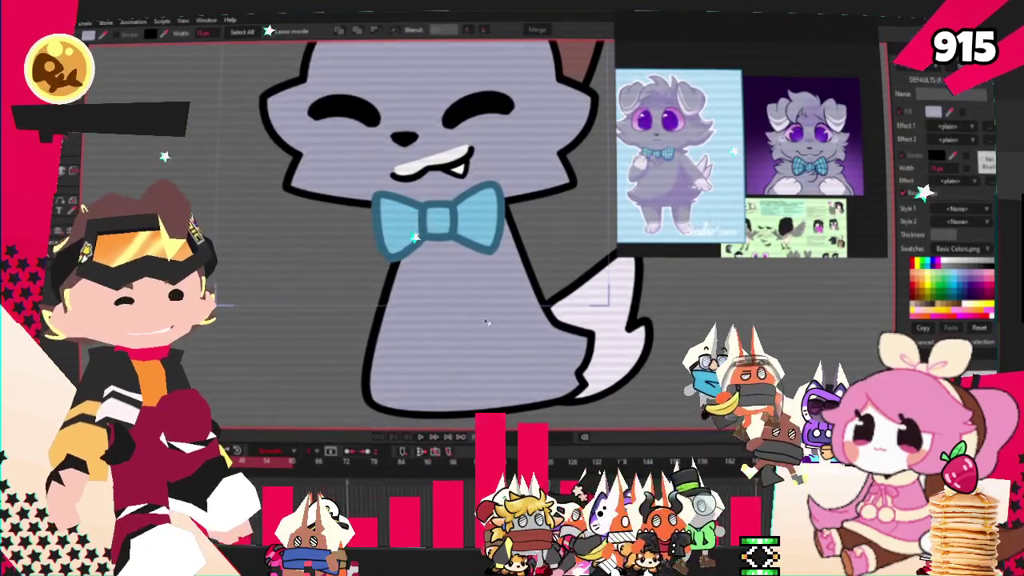
scroll(475, 338, "up", 2)
scroll(424, 280, "up", 2)
scroll(425, 240, "down", 1)
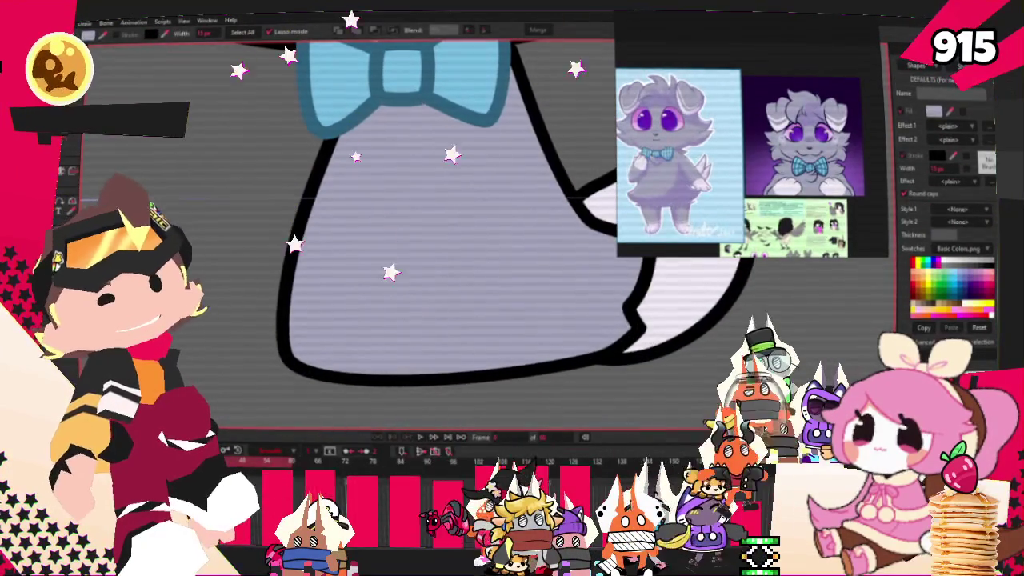
key("a")
scroll(393, 284, "down", 1)
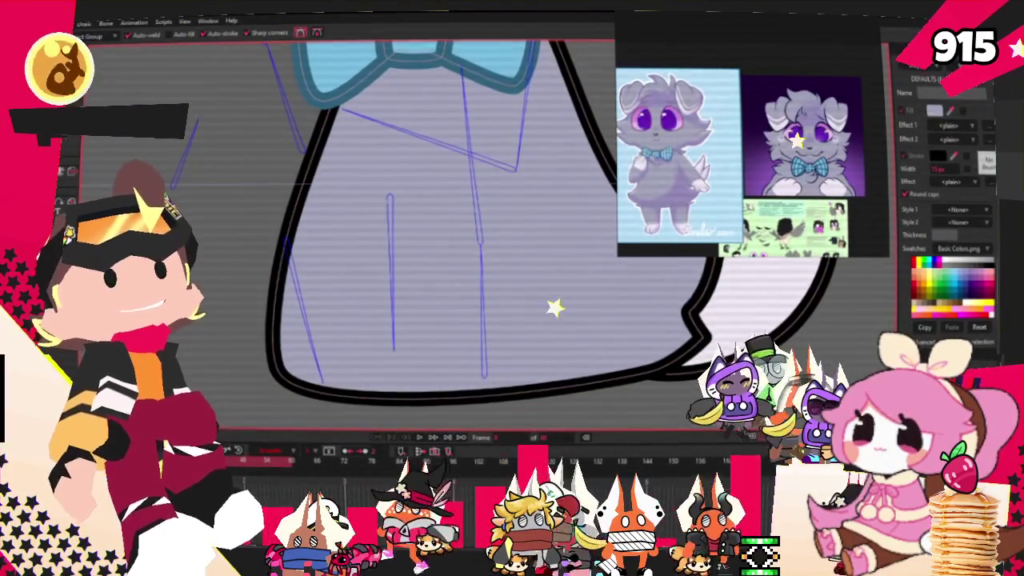
Add a point on the body's lower-left outline and pull it out into a fur tuft
left_click(286, 222)
left_click_drag(286, 222, 291, 240)
scroll(461, 315, "up", 1)
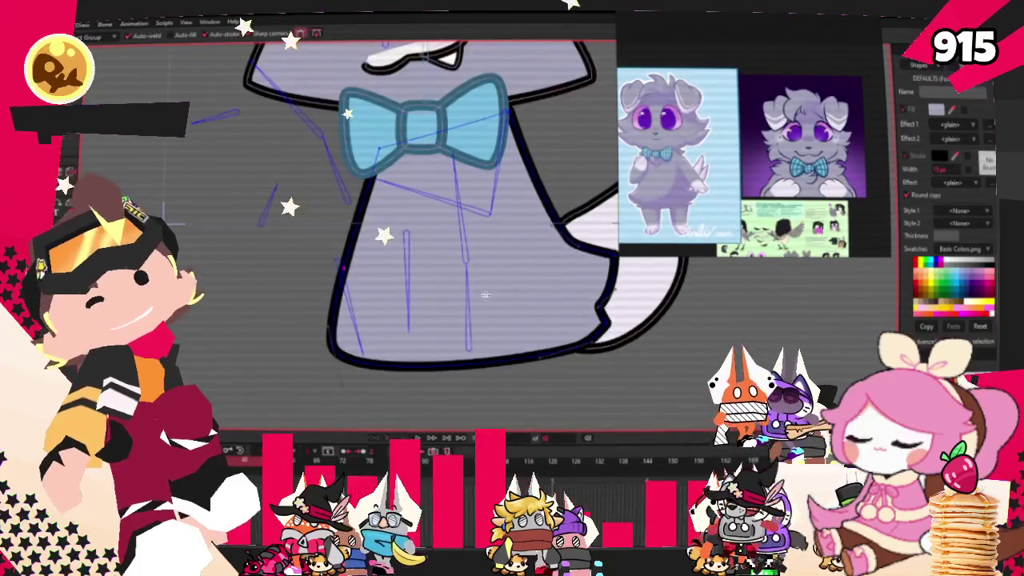
left_click_drag(309, 299, 269, 268)
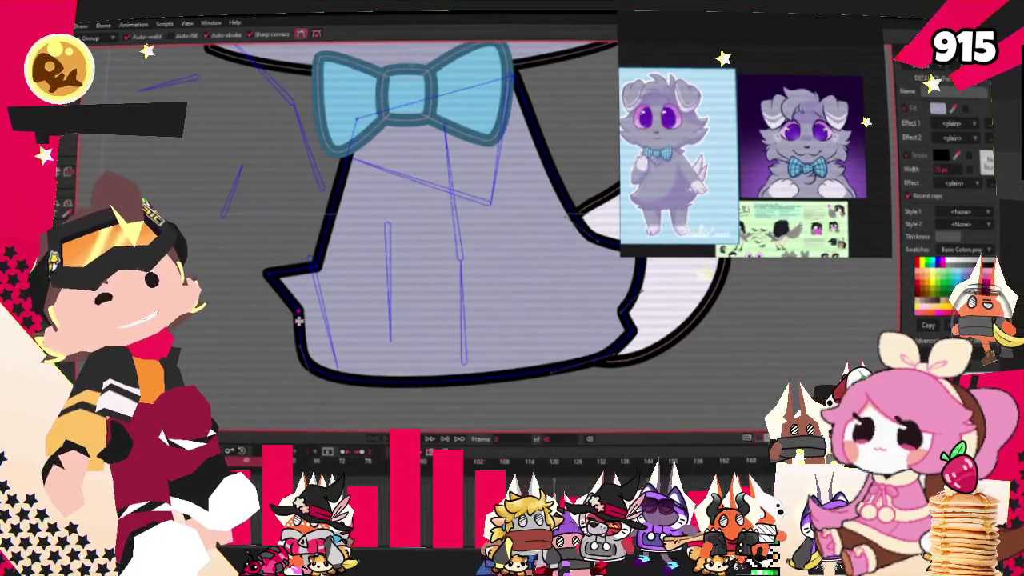
scroll(281, 328, "down", 3)
scroll(375, 300, "up", 3)
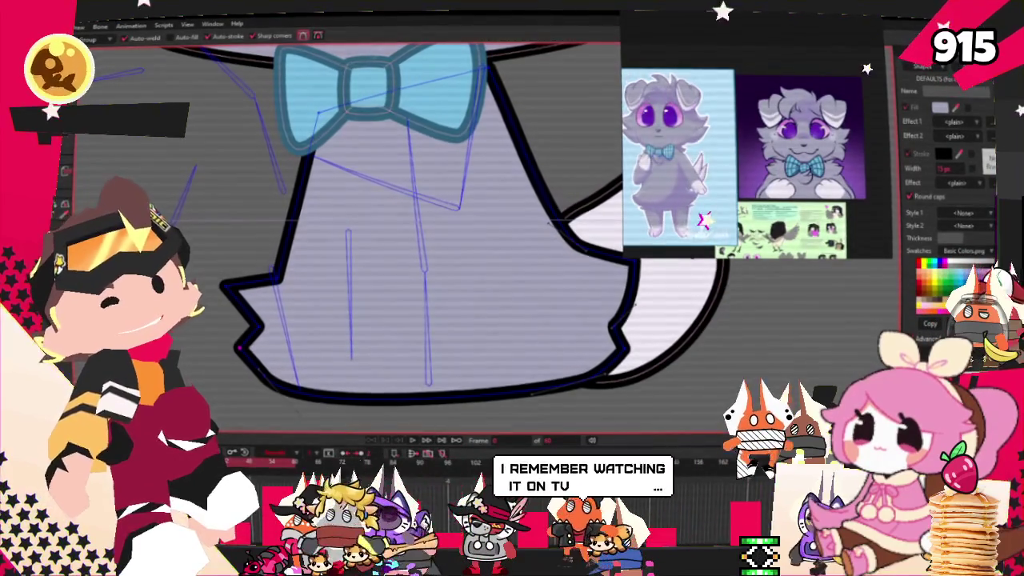
Make the tuft's corner point sharp with the Curvature tool
key("c")
scroll(277, 384, "up", 2)
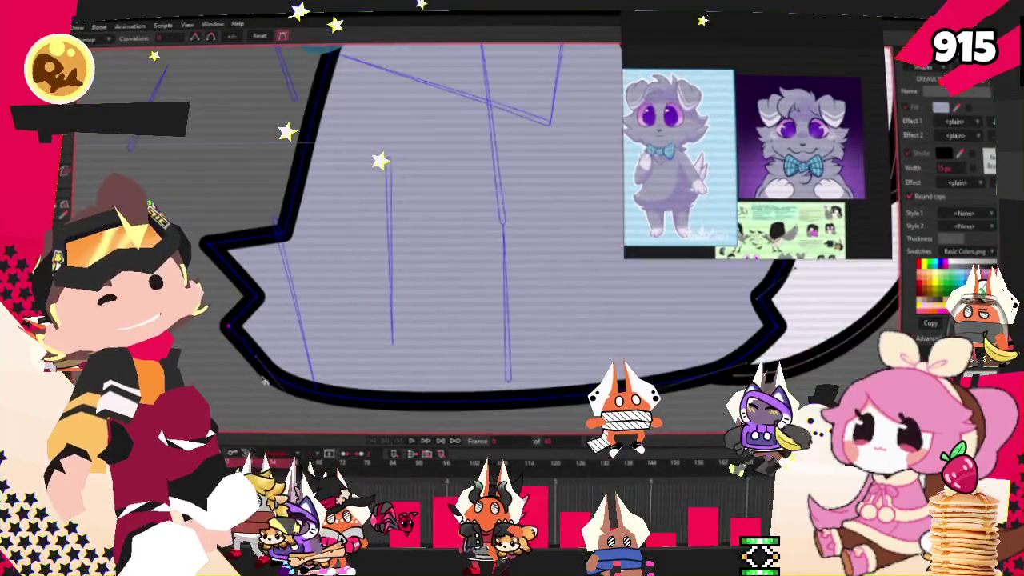
left_click(207, 243)
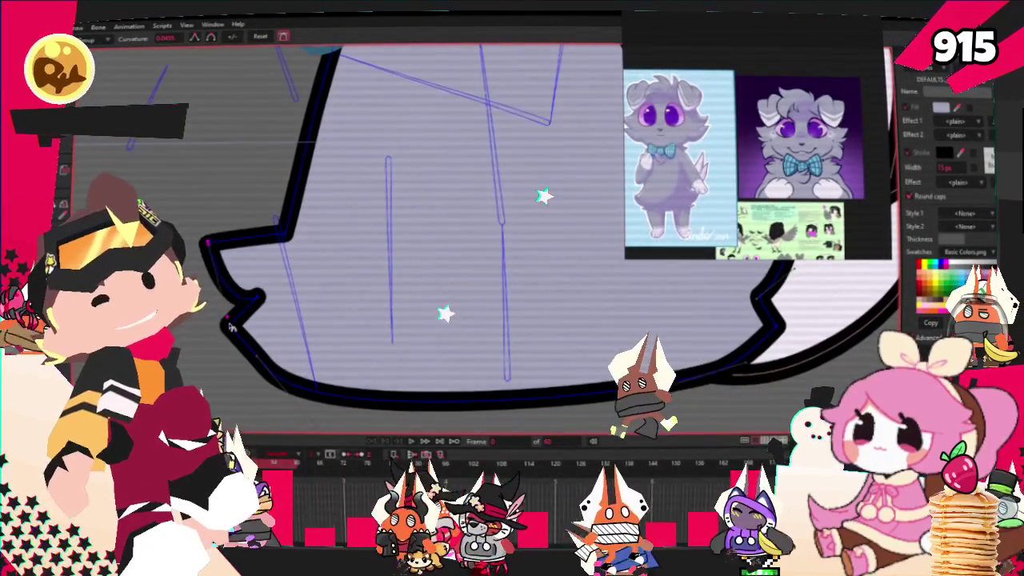
scroll(224, 302, "down", 2)
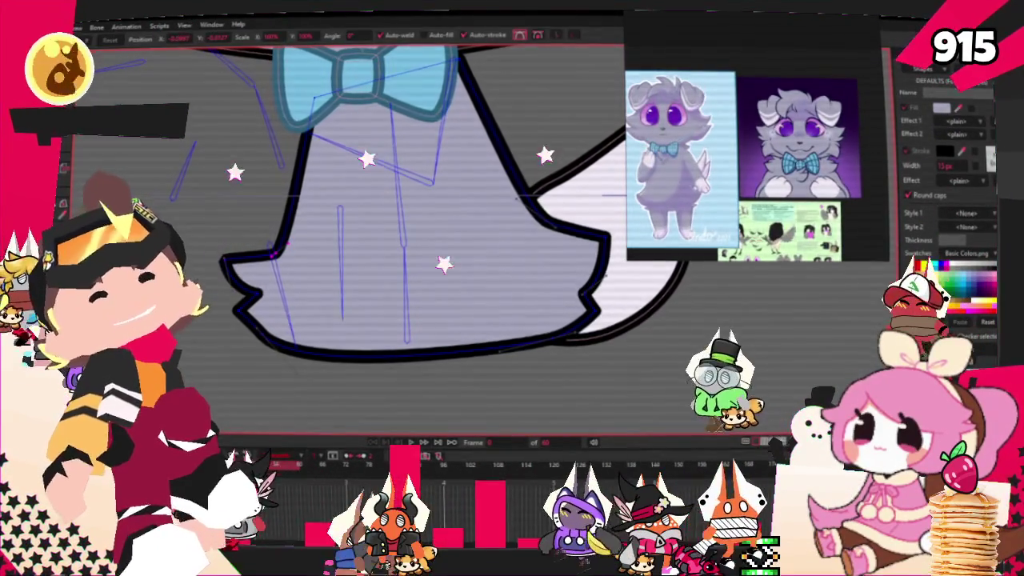
scroll(104, 144, "up", 2)
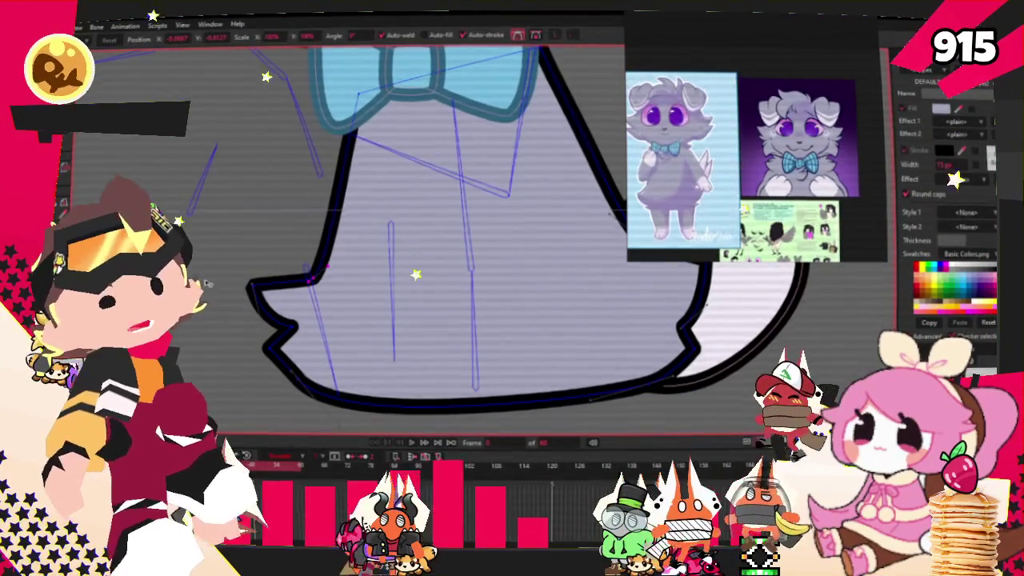
scroll(310, 279, "up", 1)
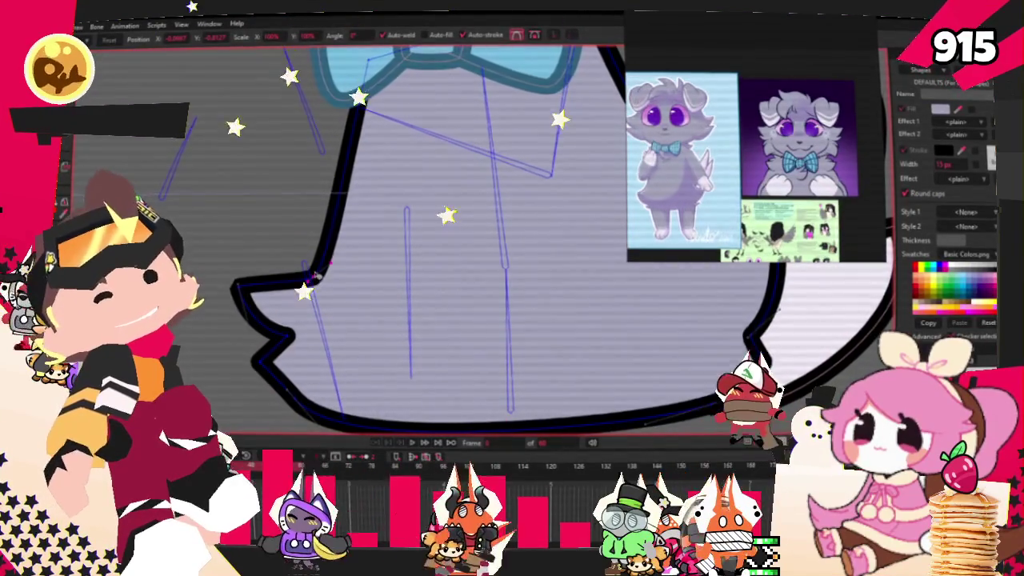
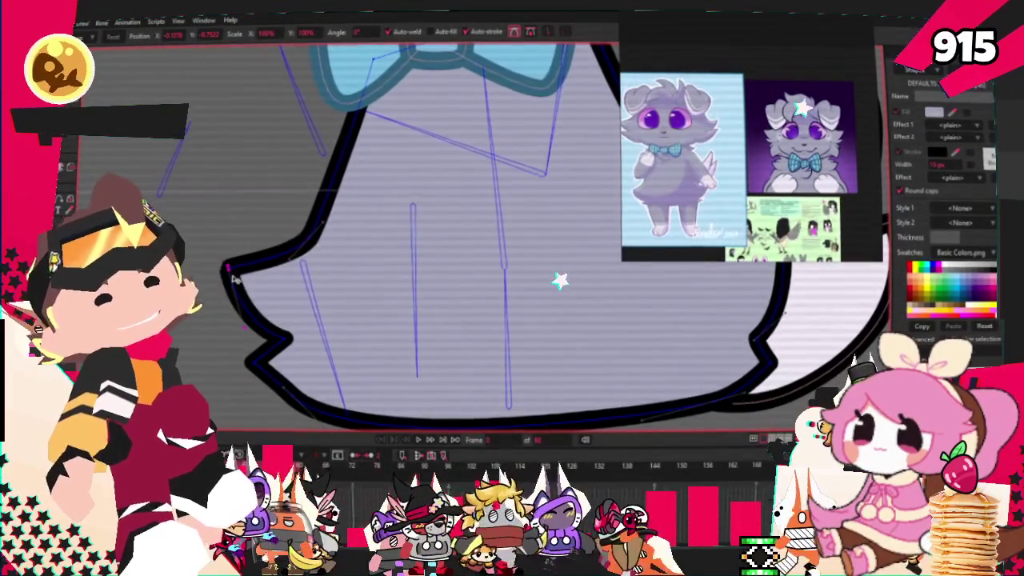
Select the cat's white mouth highlight shape
scroll(560, 279, "down", 3)
scroll(420, 185, "up", 3)
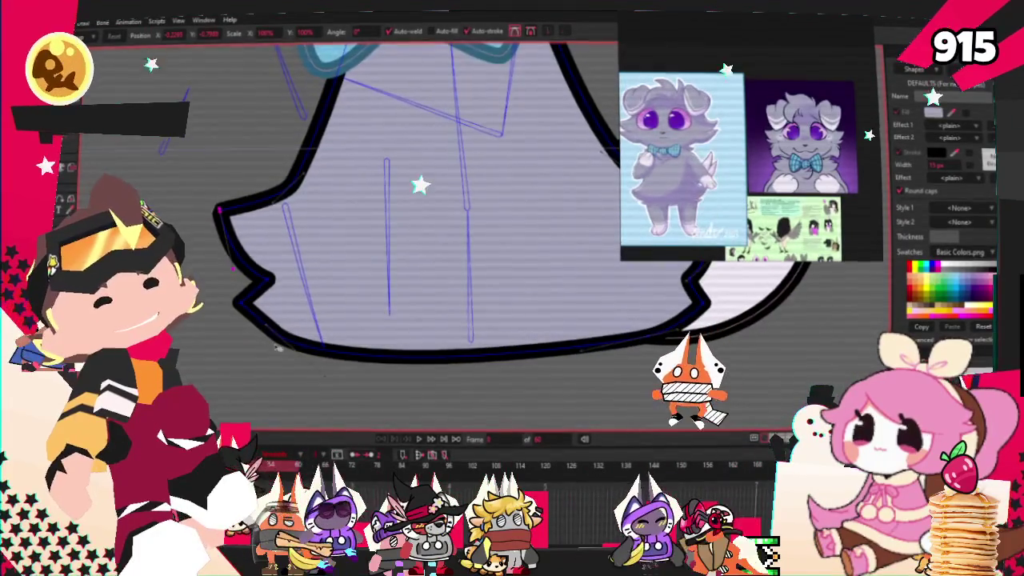
scroll(276, 348, "down", 2)
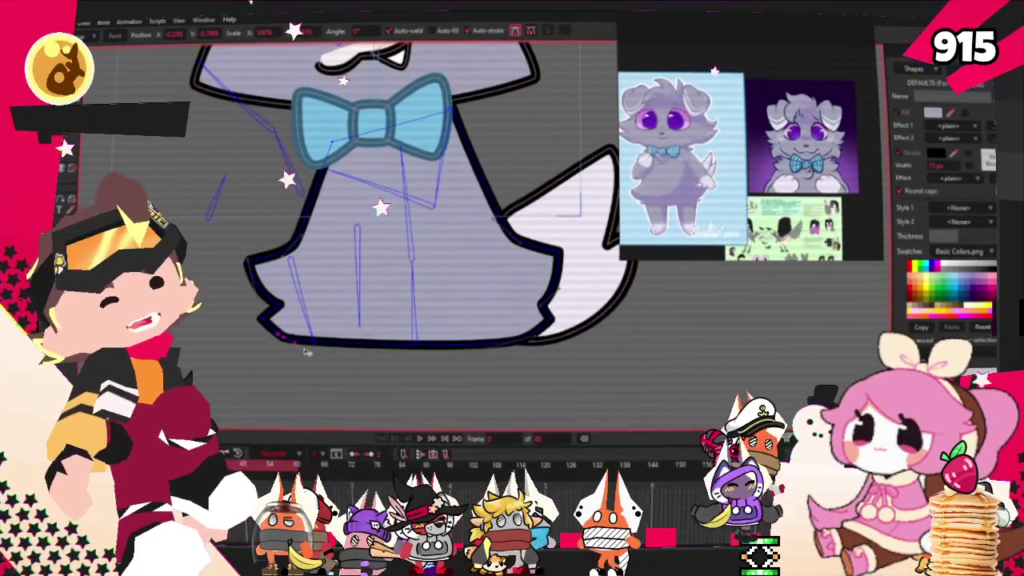
scroll(249, 254, "down", 1)
scroll(335, 242, "up", 1)
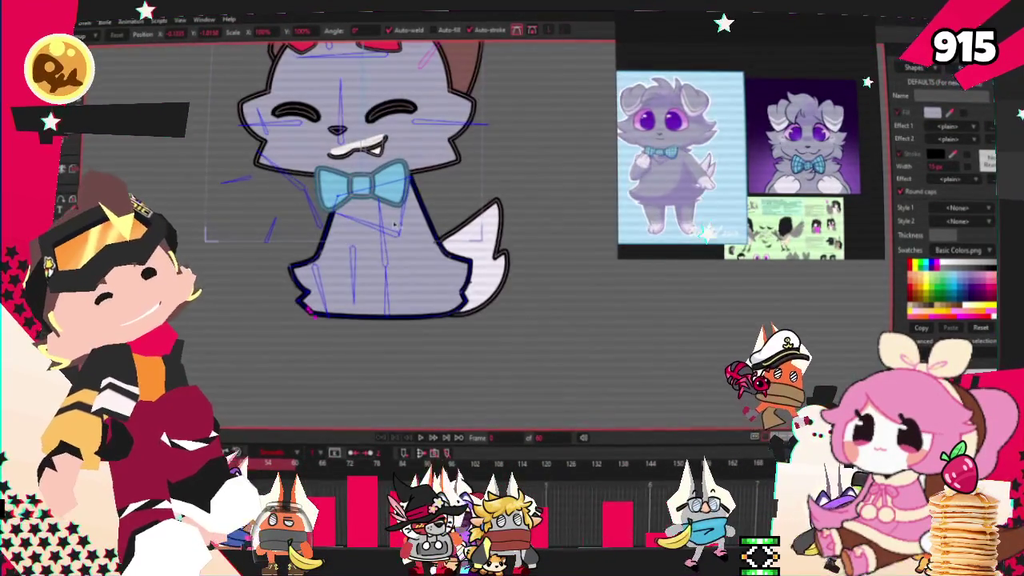
scroll(437, 194, "up", 1)
scroll(502, 266, "up", 1)
scroll(568, 338, "up", 2)
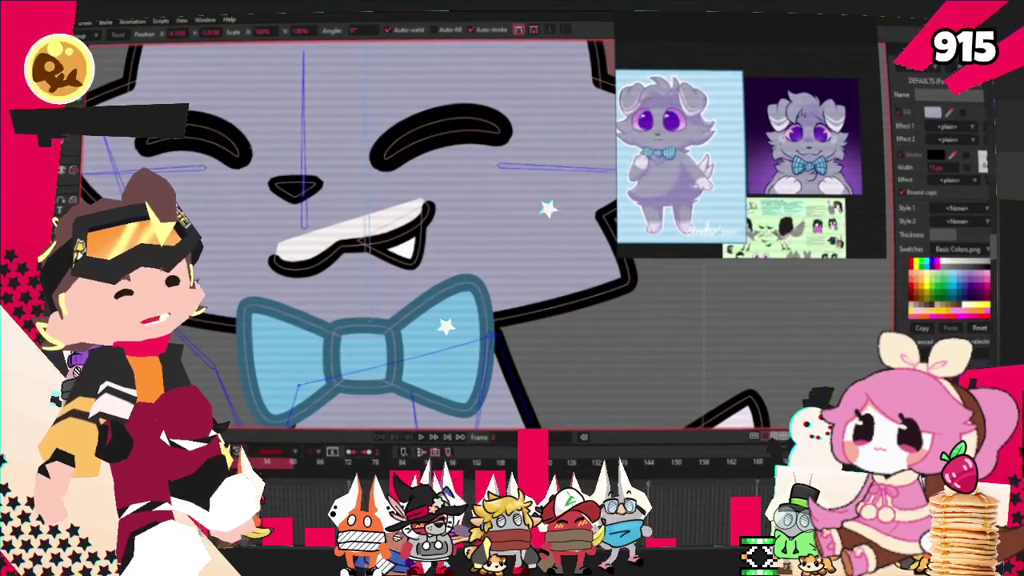
scroll(342, 272, "up", 1)
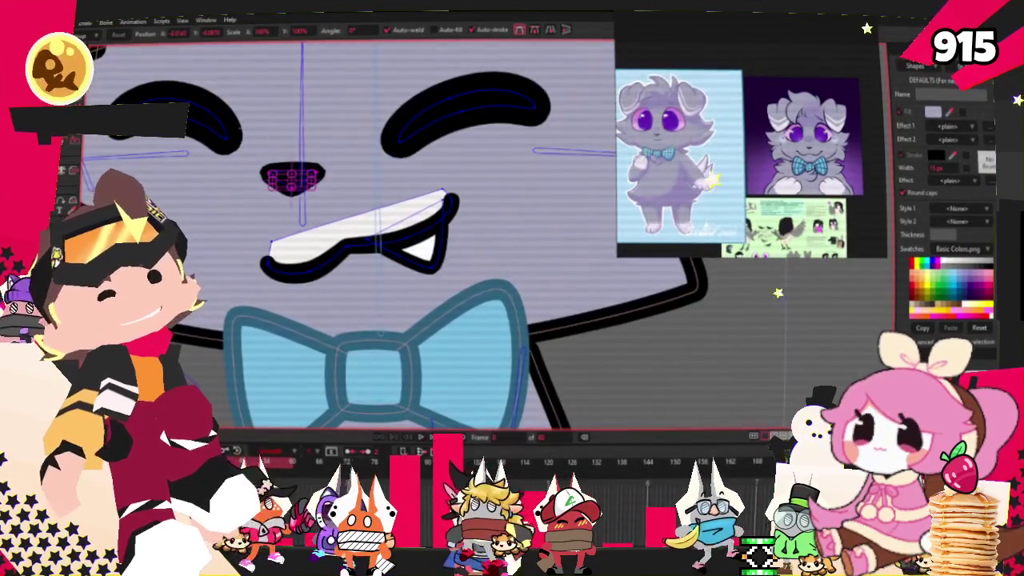
key("b")
left_click(360, 232)
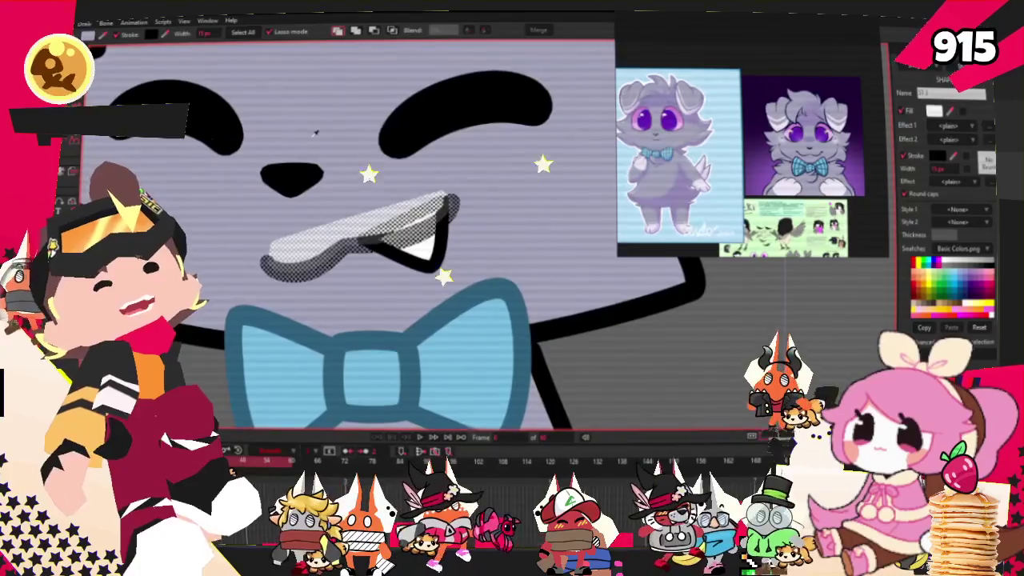
scroll(315, 134, "down", 2)
scroll(791, 178, "down", 1)
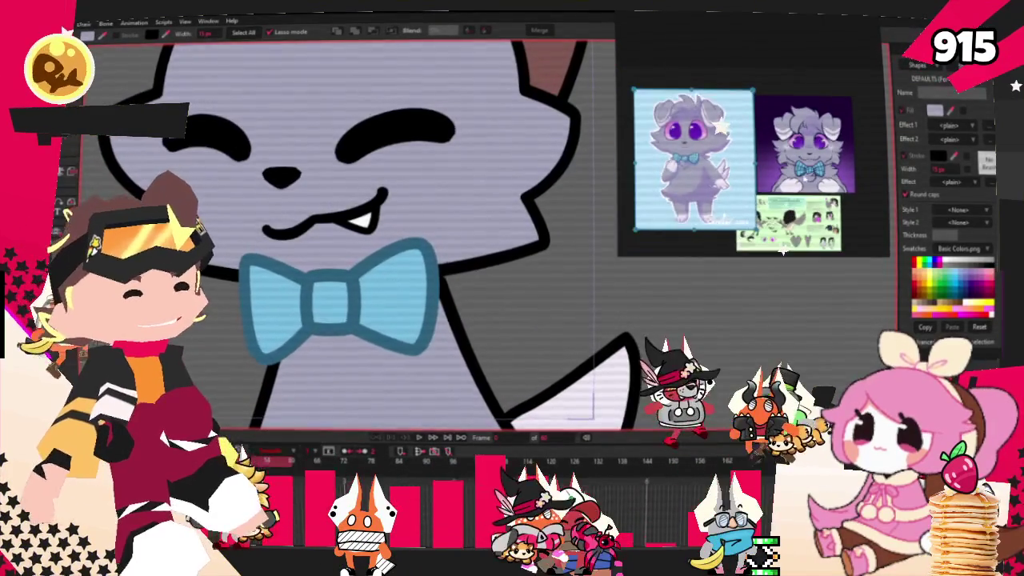
scroll(472, 312, "down", 2)
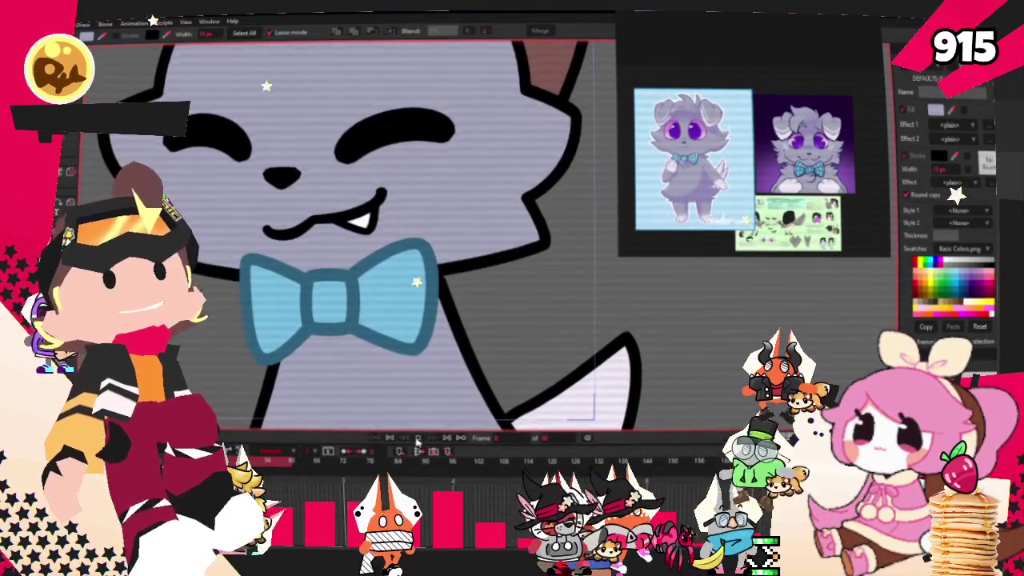
scroll(472, 312, "down", 1)
scroll(472, 313, "down", 3)
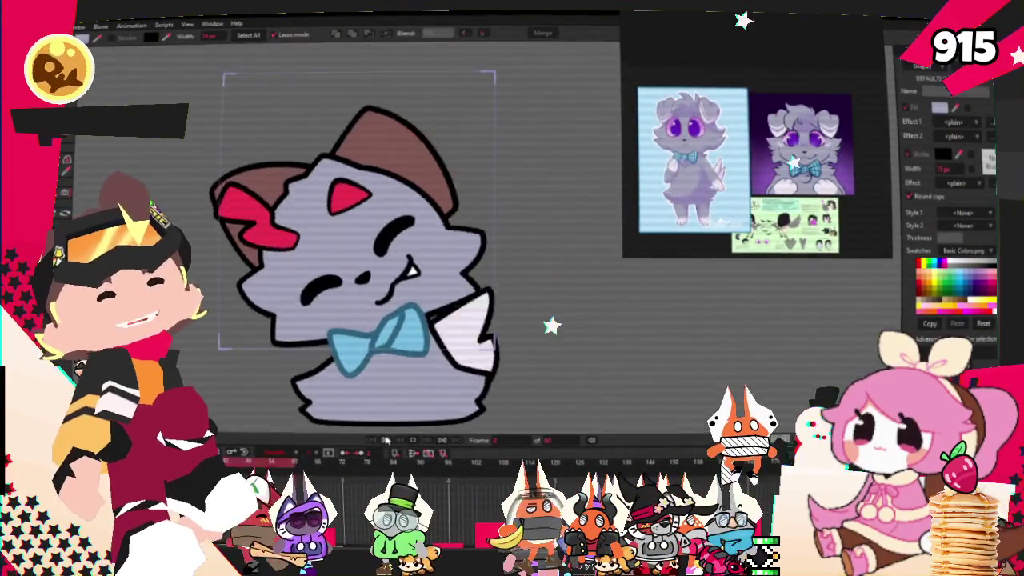
Select the cat's head bone as the bone to bind to
key("z")
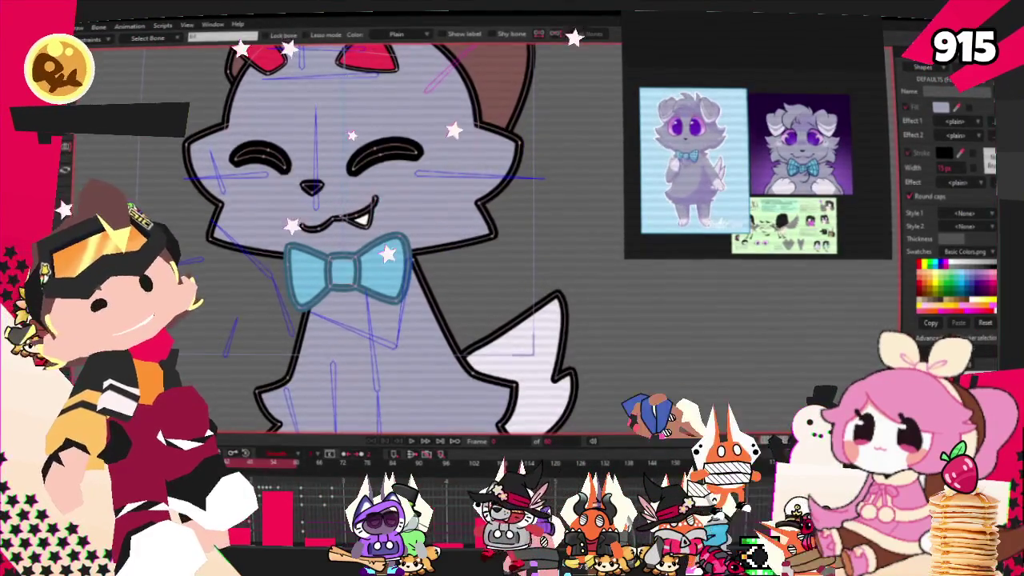
left_click(370, 314)
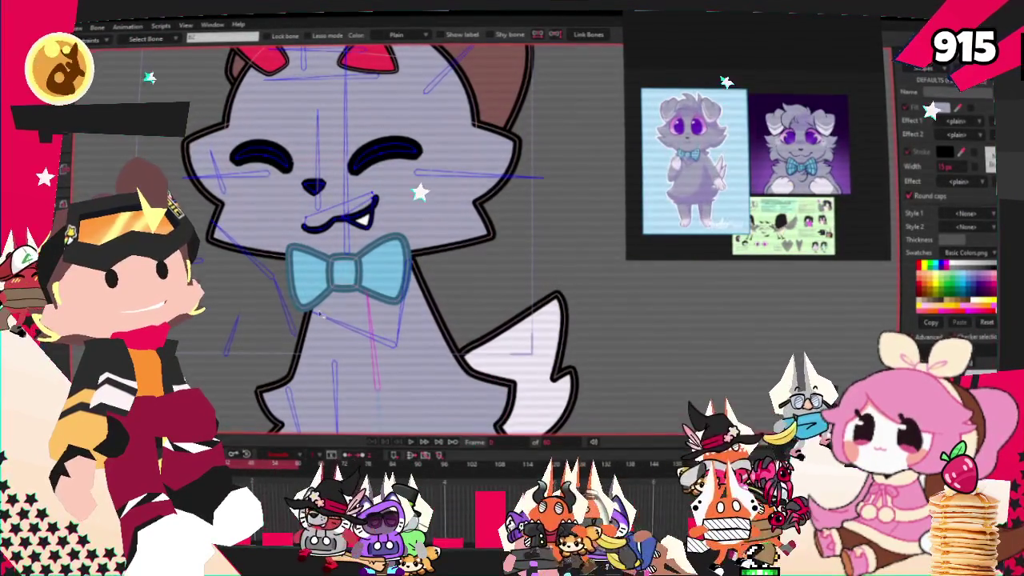
left_click(503, 359)
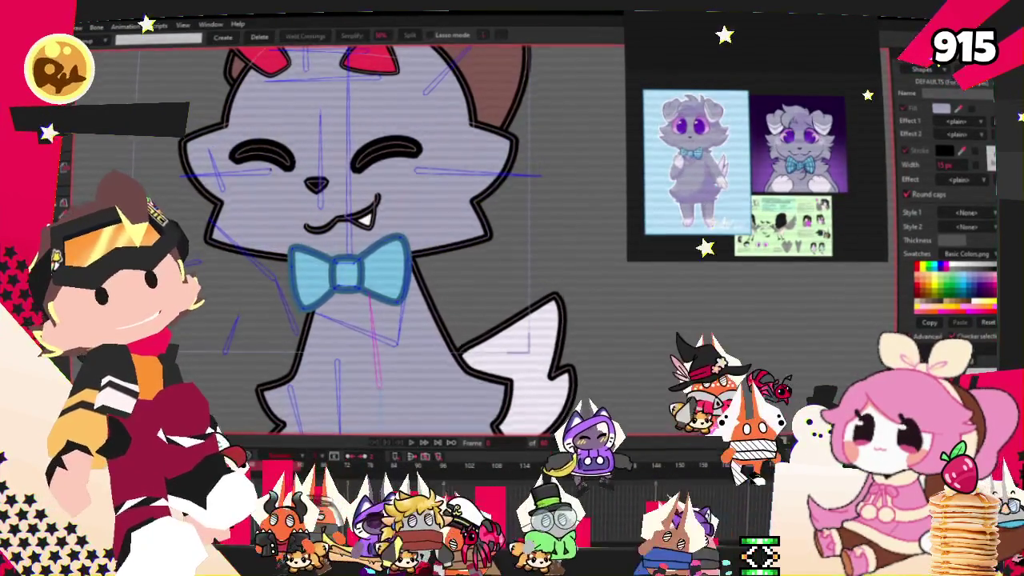
key("g")
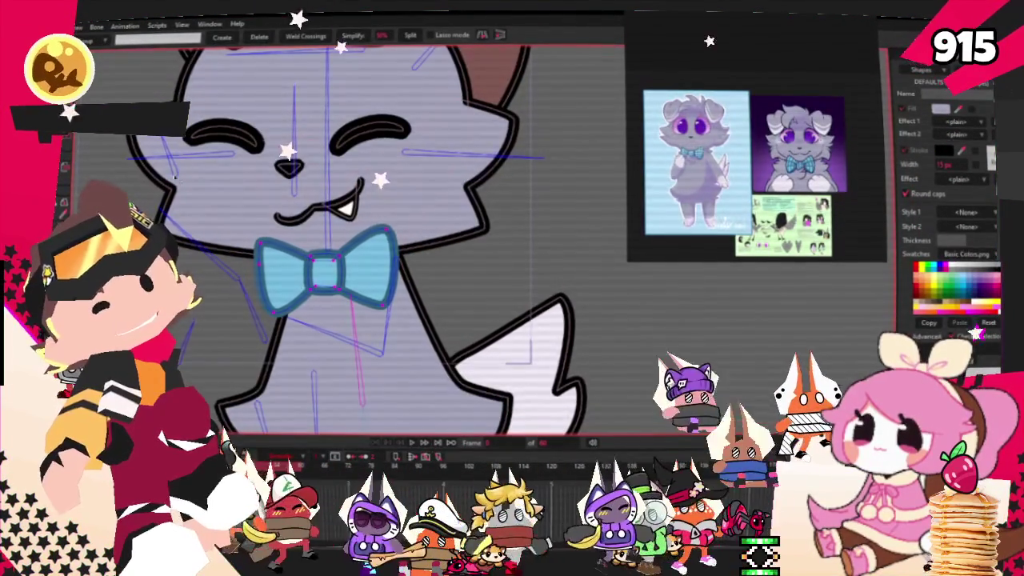
key("i")
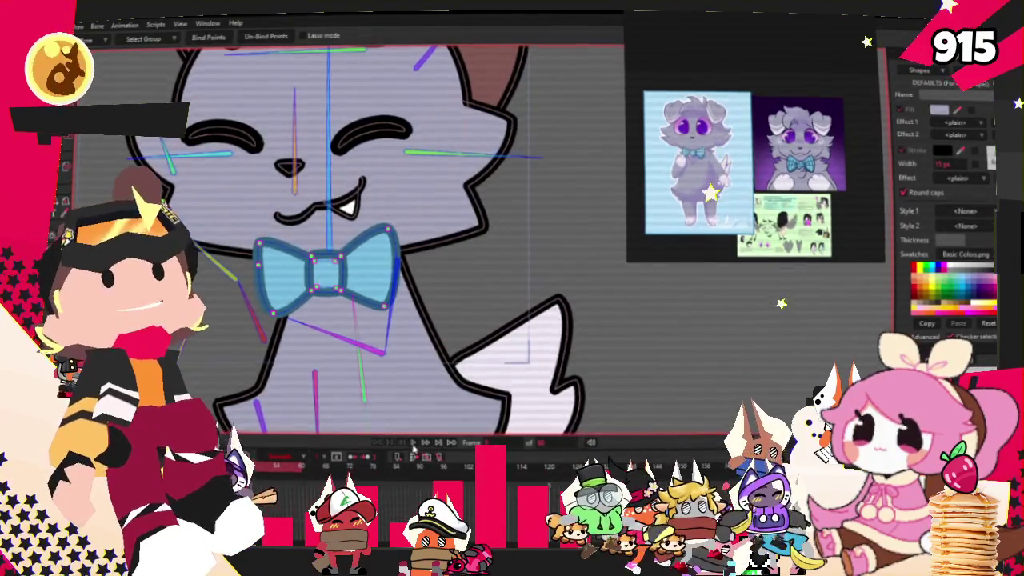
key("g")
scroll(376, 272, "up", 3)
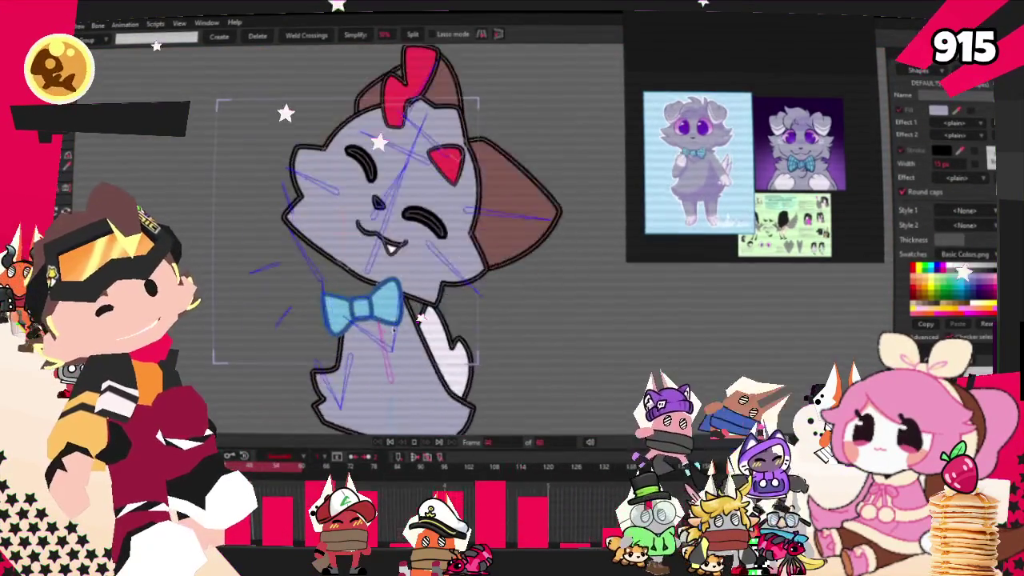
scroll(376, 272, "down", 2)
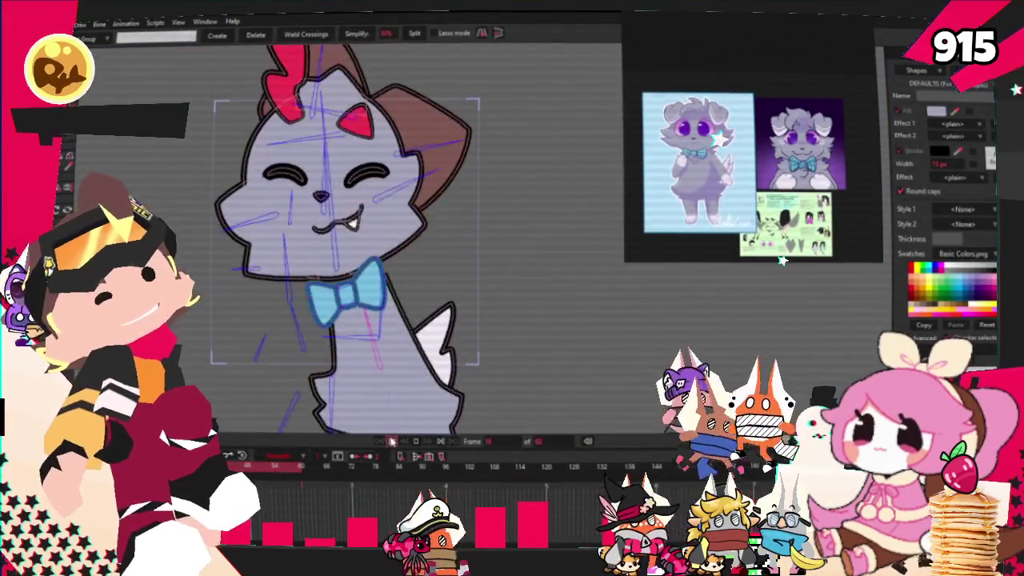
Stop playback at the first frame and tilt the cat's head to test the rig
left_click(392, 441)
scroll(376, 316, "up", 2)
key("z")
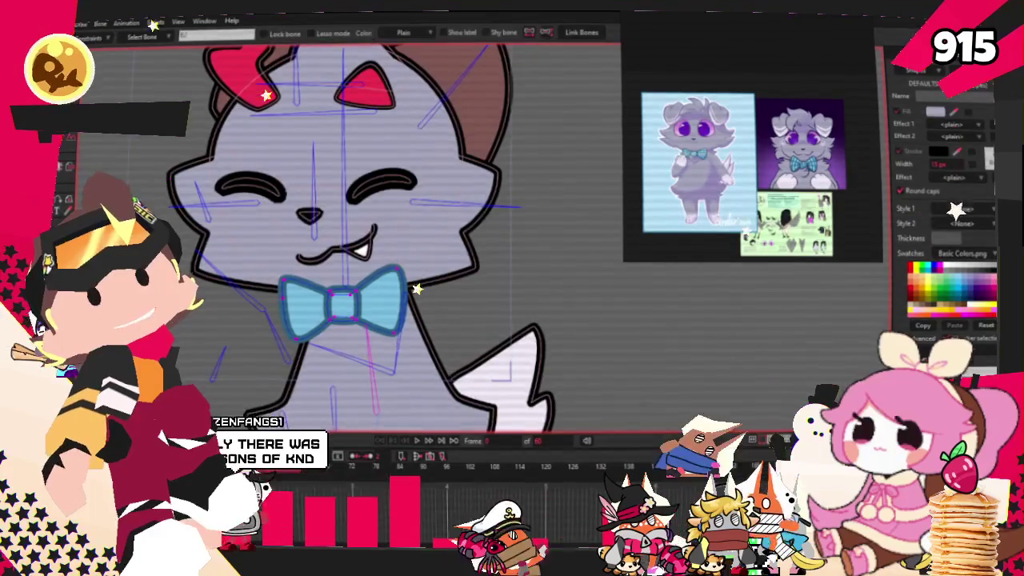
left_click_drag(444, 241, 383, 212)
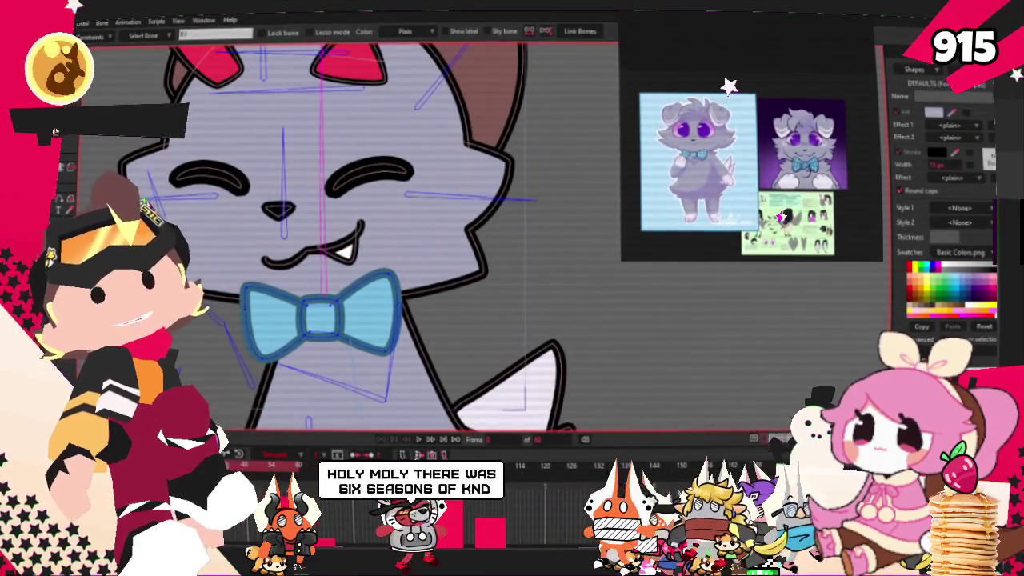
Marquee the bow tie's points, bind them to the head bone, and play to check
key("g")
left_click_drag(193, 223, 469, 426)
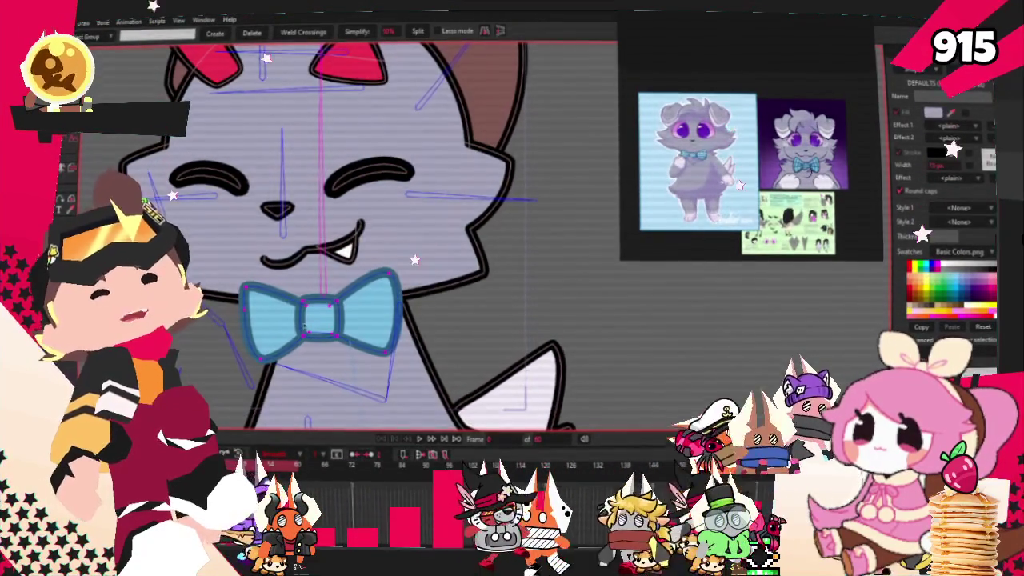
key("i")
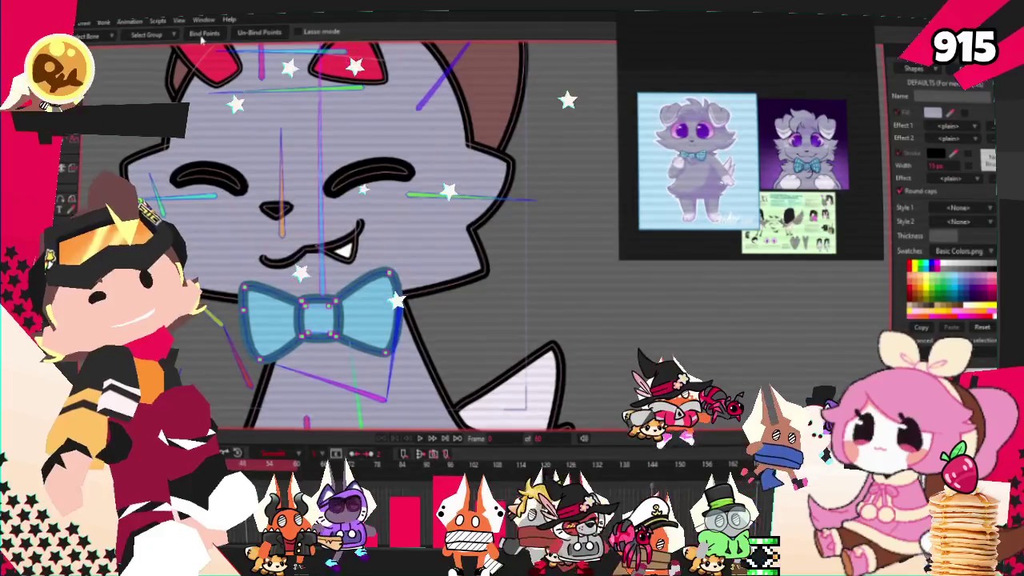
scroll(387, 230, "down", 2)
scroll(387, 230, "down", 2)
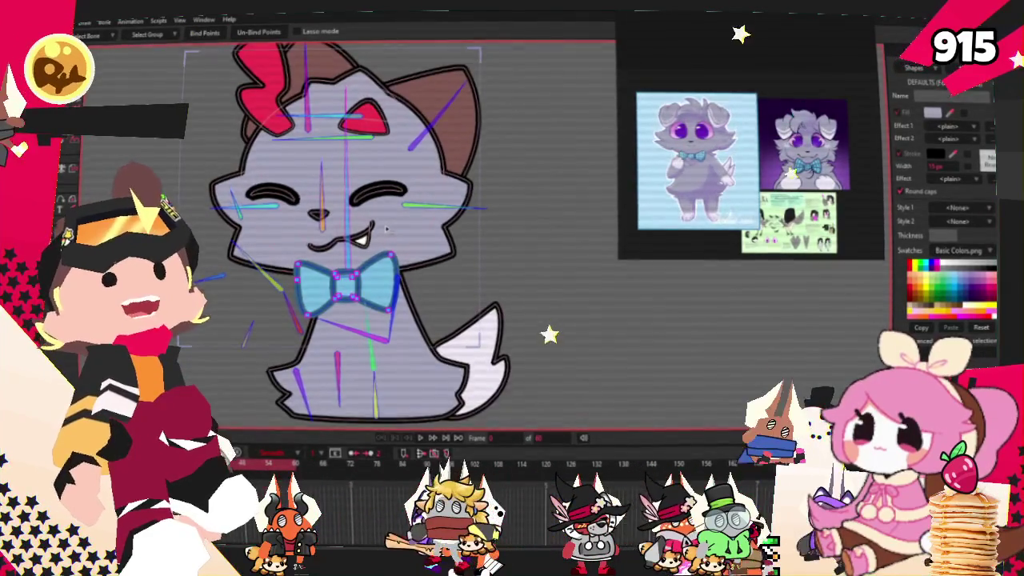
scroll(386, 230, "down", 1)
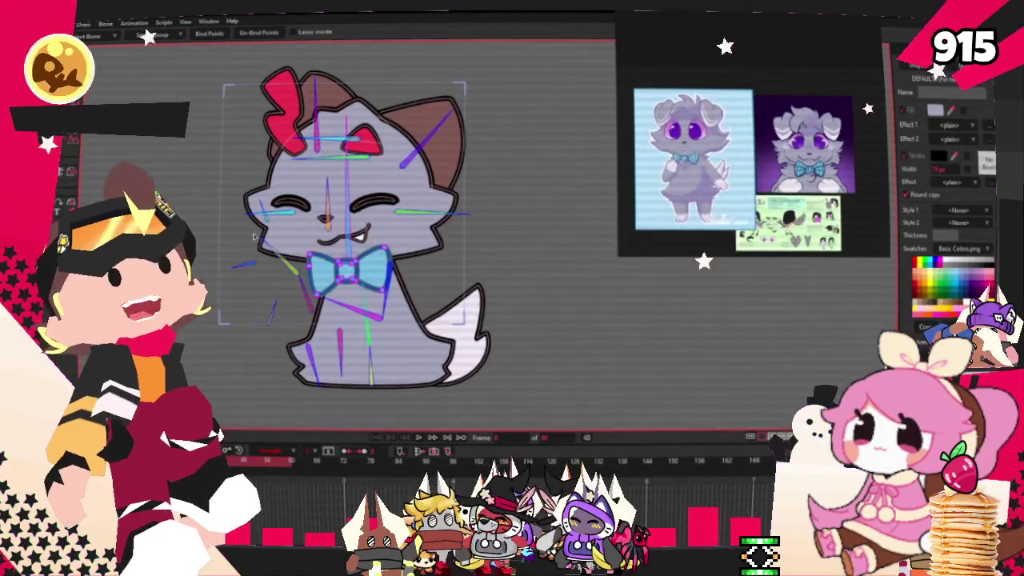
scroll(252, 234, "up", 2)
scroll(280, 248, "up", 2)
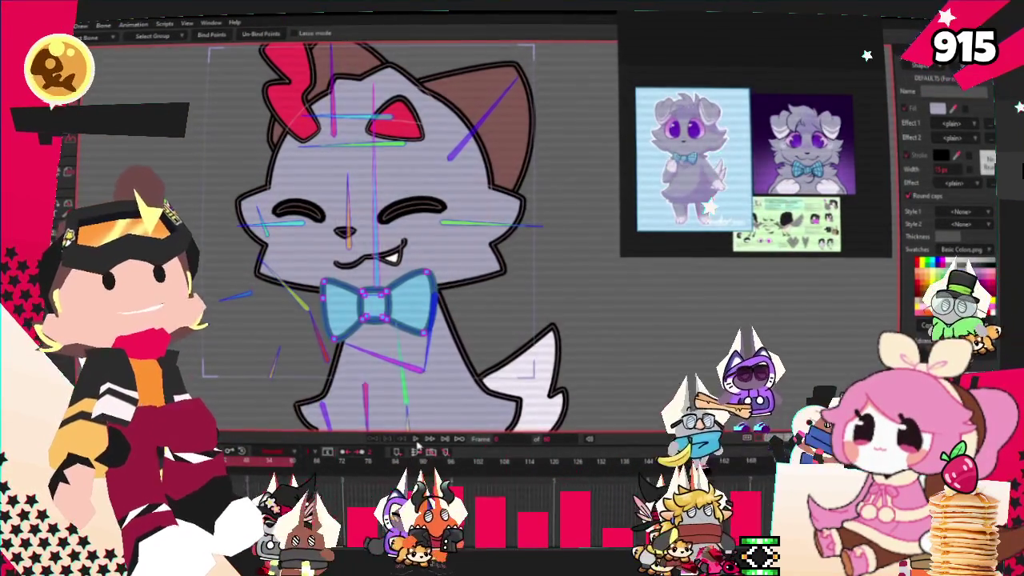
left_click(417, 438)
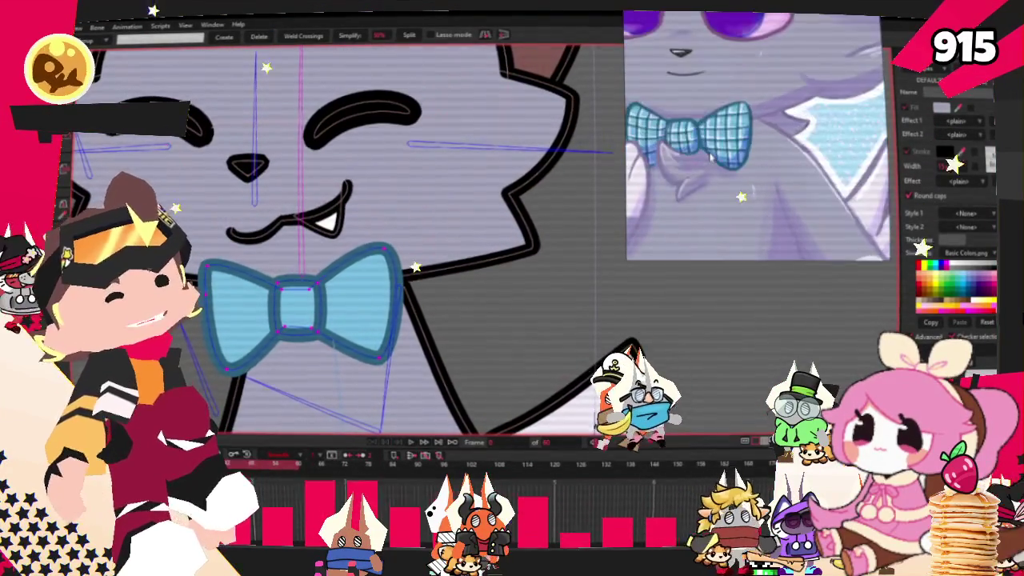
Draw a rectangle shape over the bow tie's centre knot
key("r")
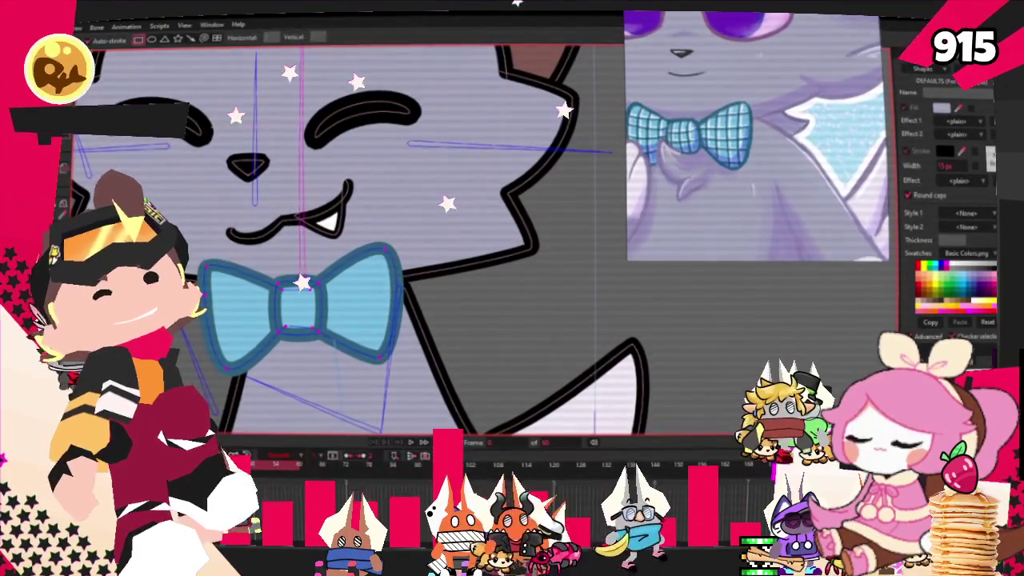
left_click_drag(245, 245, 334, 372)
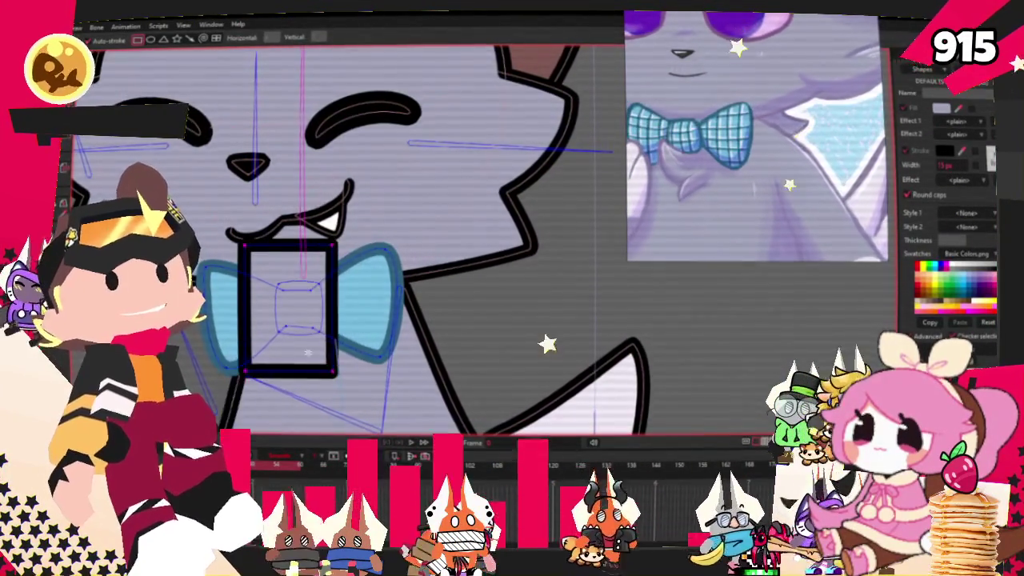
key("q")
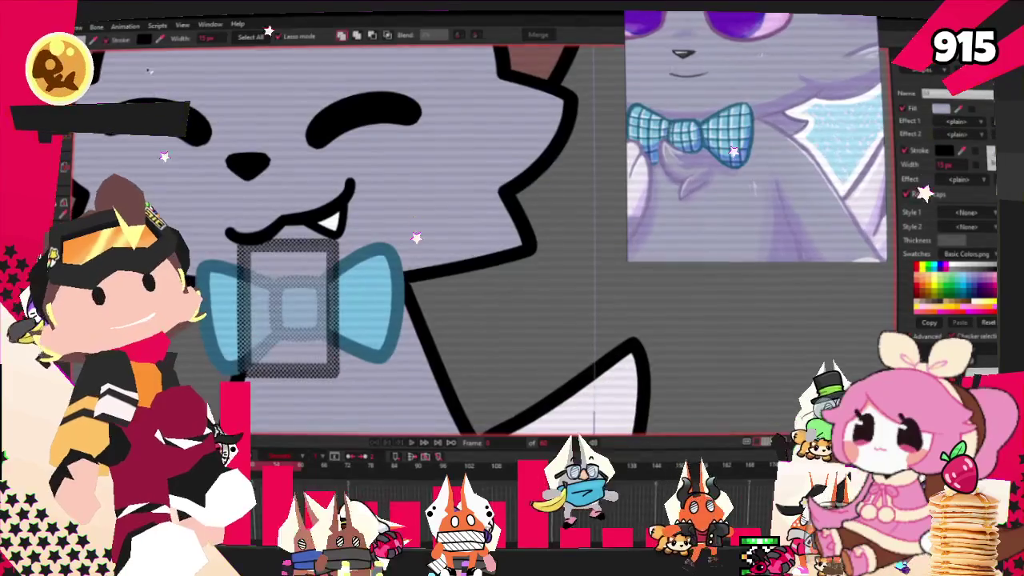
left_click(104, 49)
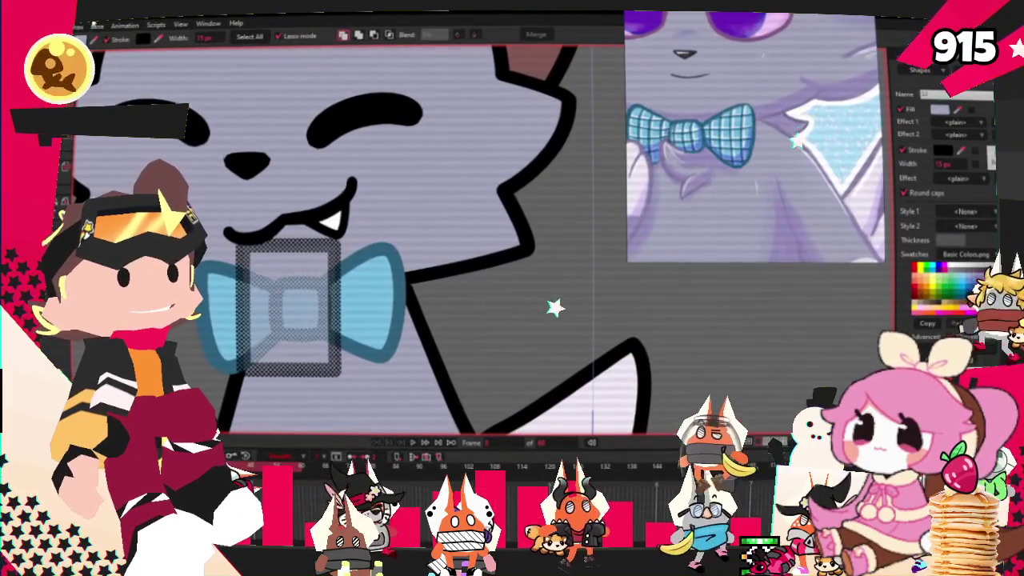
left_click(95, 27)
left_click(95, 26)
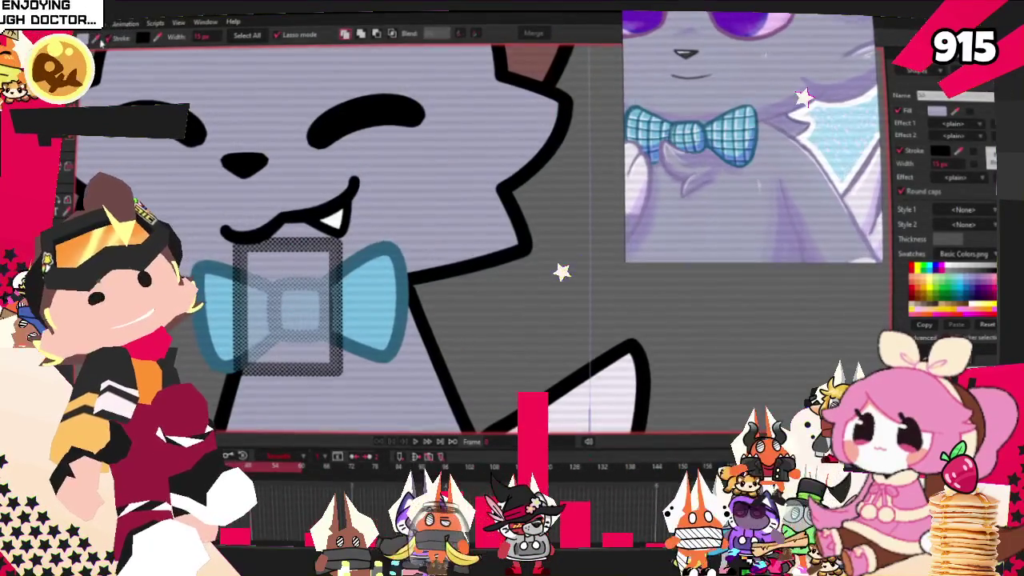
Give the selected bow tie shapes a light blue fill
left_click(368, 316)
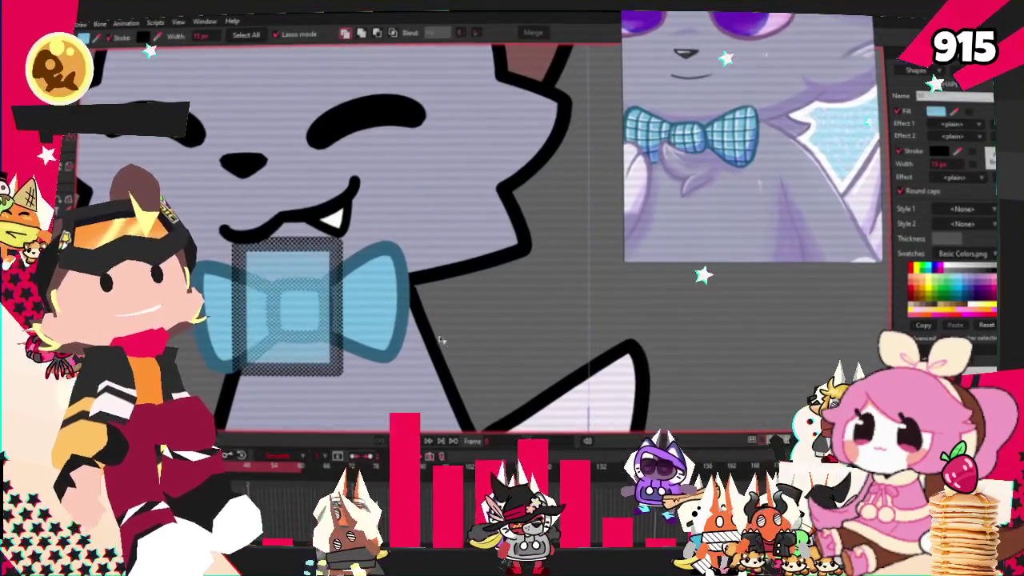
scroll(378, 163, "down", 1)
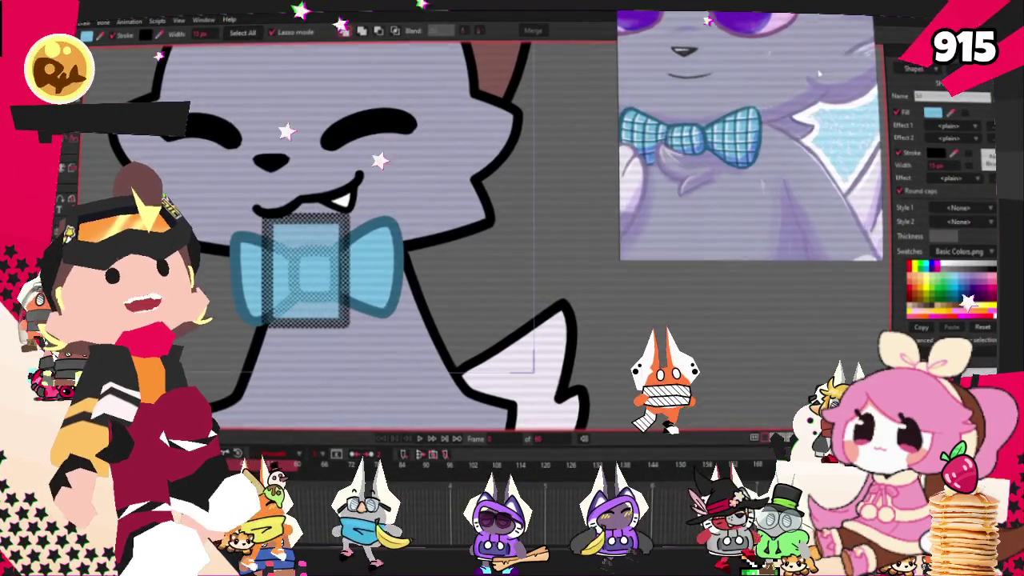
scroll(760, 120, "up", 1)
scroll(737, 136, "up", 2)
scroll(725, 144, "up", 2)
scroll(718, 147, "up", 3)
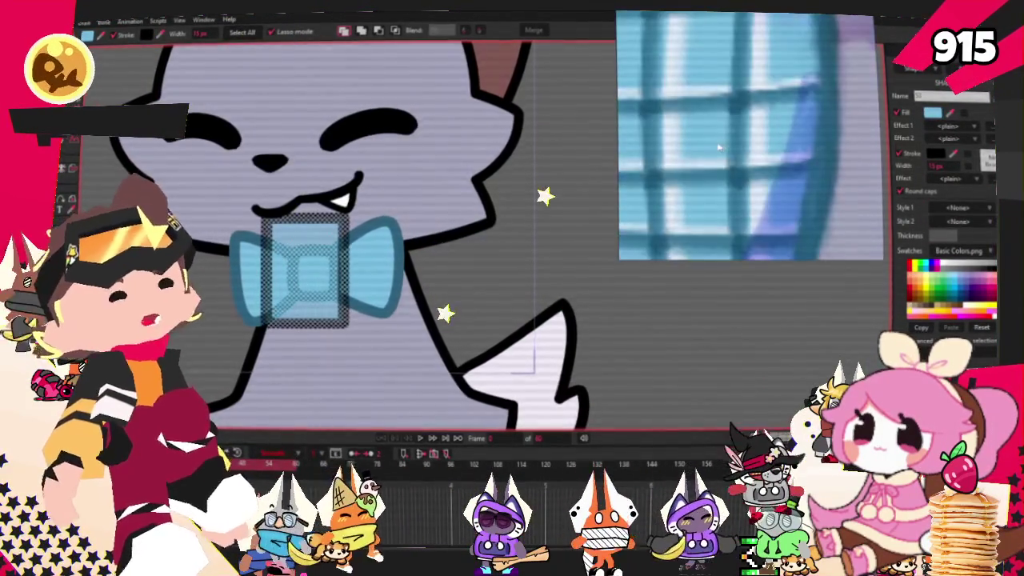
scroll(712, 143, "down", 2)
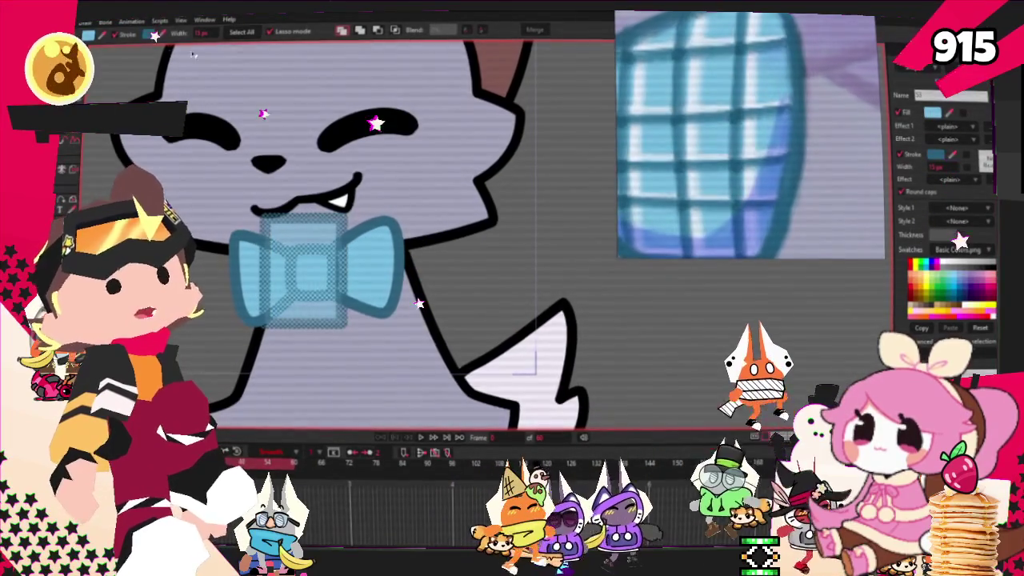
left_click(395, 29)
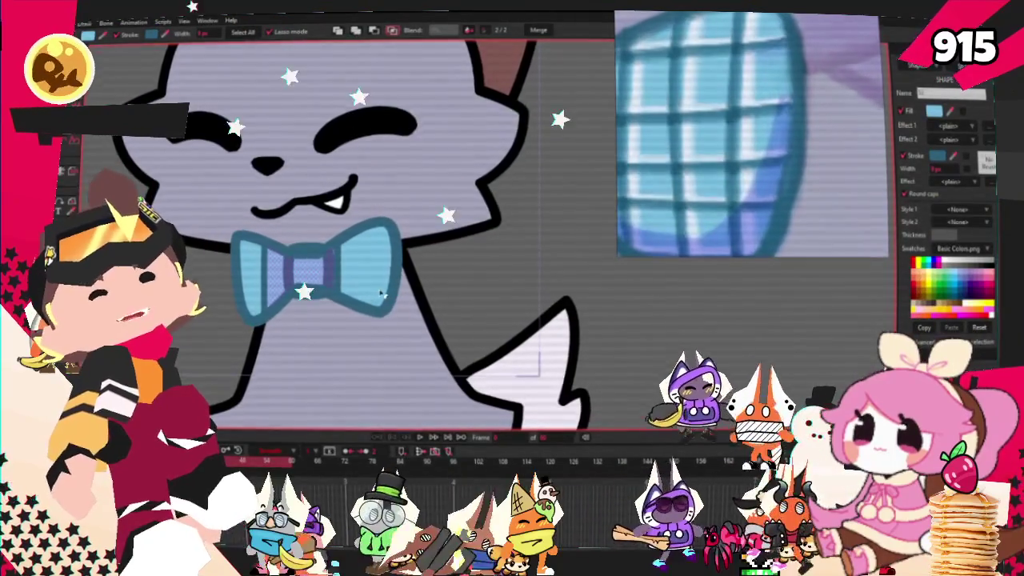
Skew the left wing's stripe lines into shape with Transform Points
scroll(384, 320, "up", 2)
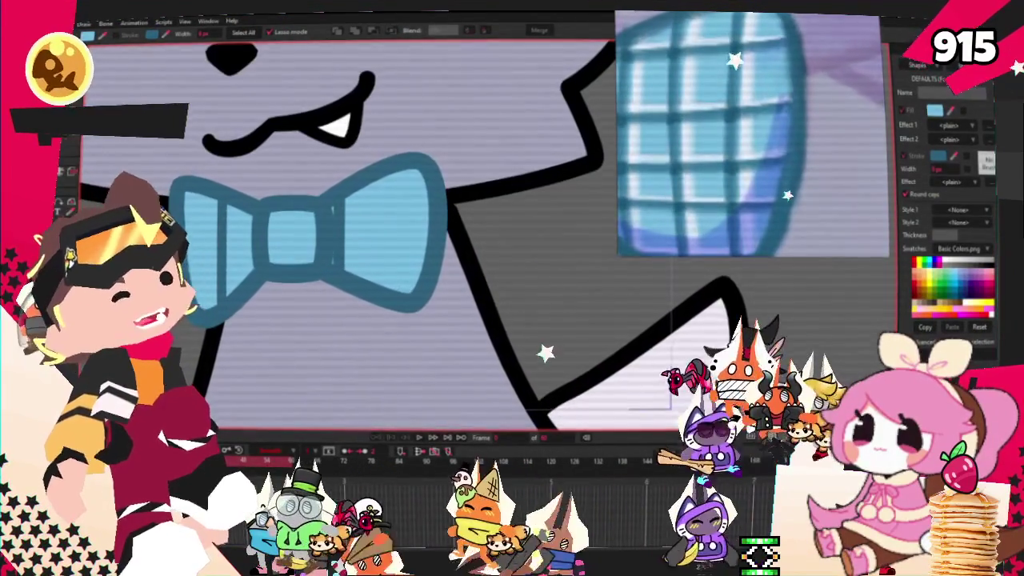
key("ctrl+a")
key("t")
scroll(304, 240, "up", 1)
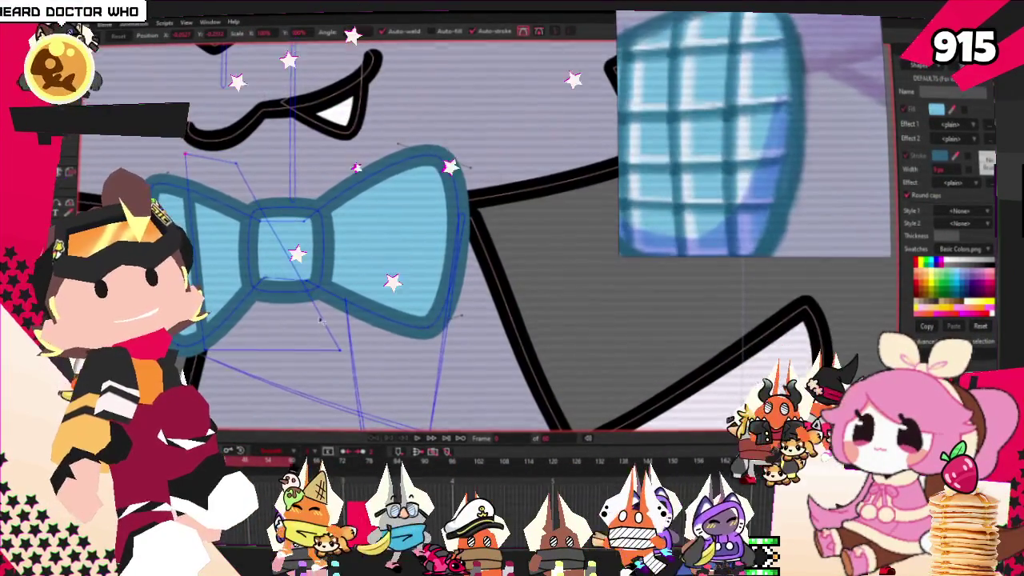
left_click_drag(340, 349, 240, 352)
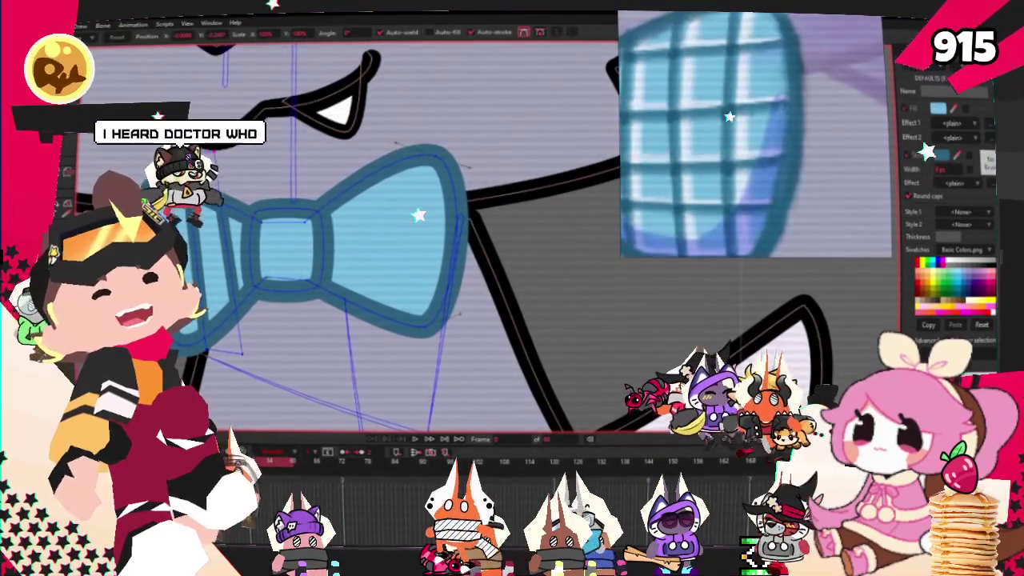
scroll(243, 215, "down", 1)
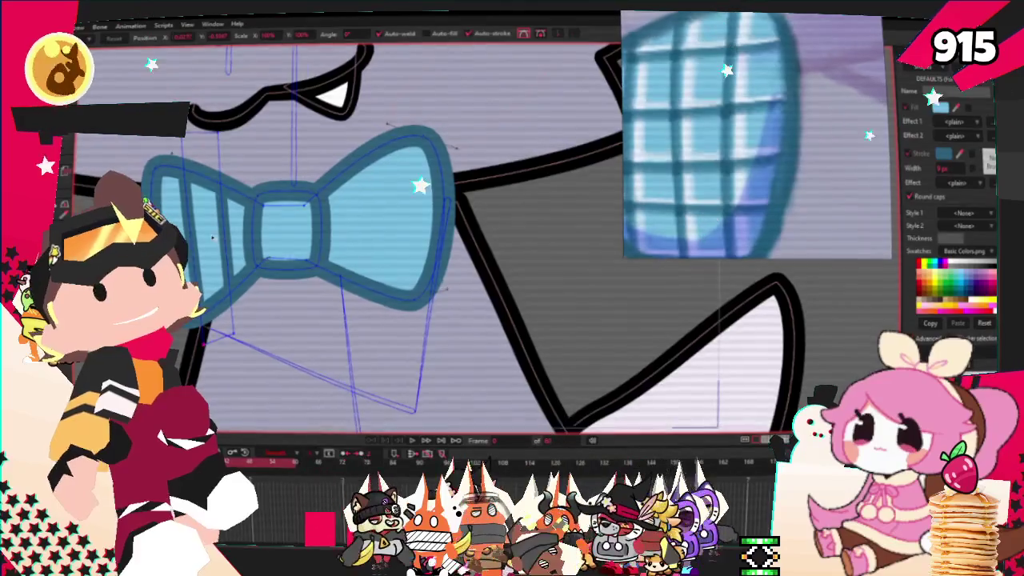
scroll(248, 220, "down", 2)
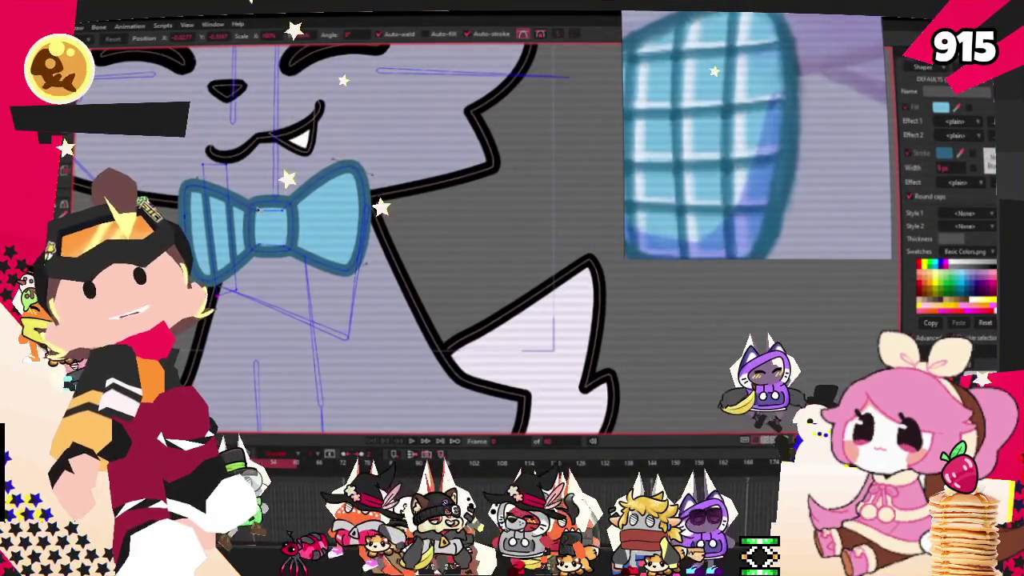
Give the stripes a transparent fill and a semi-transparent outline colour
key("q")
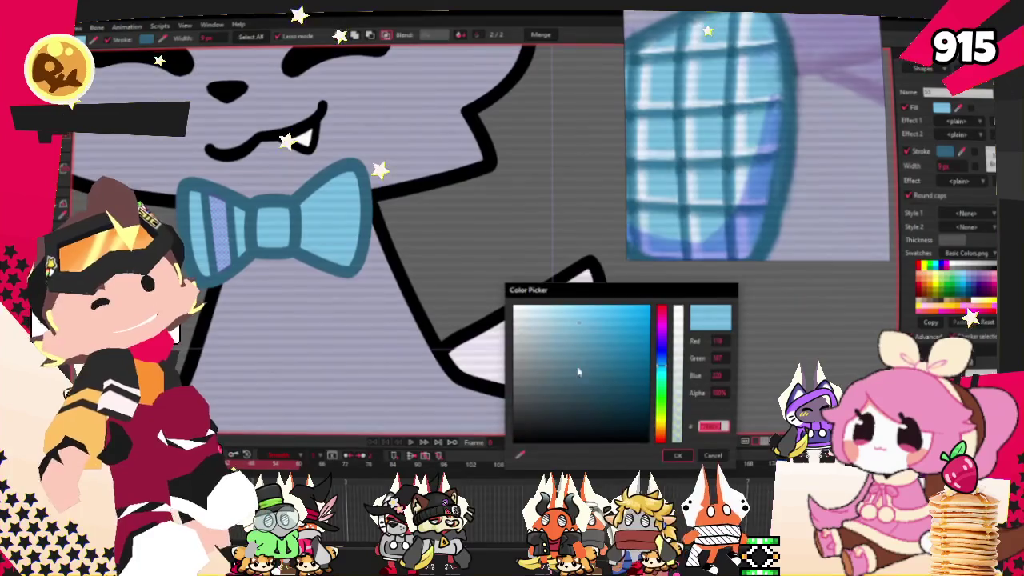
left_click(676, 458)
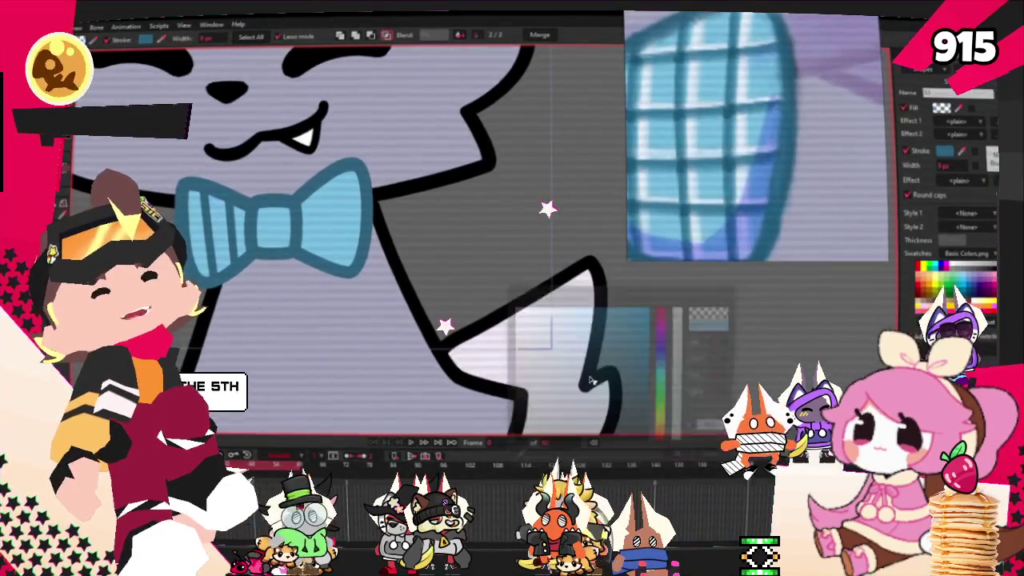
scroll(551, 344, "up", 2)
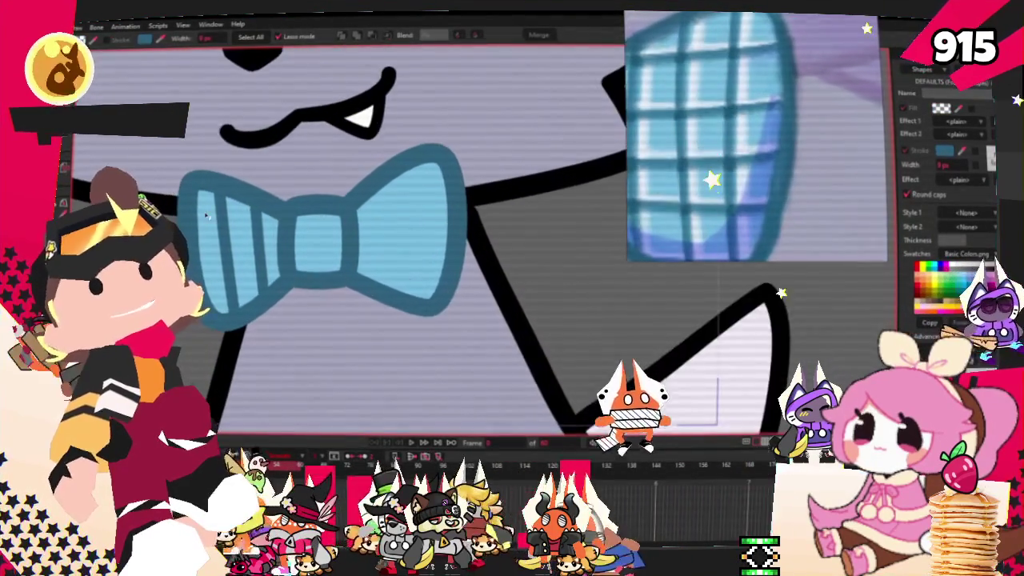
left_click(338, 234)
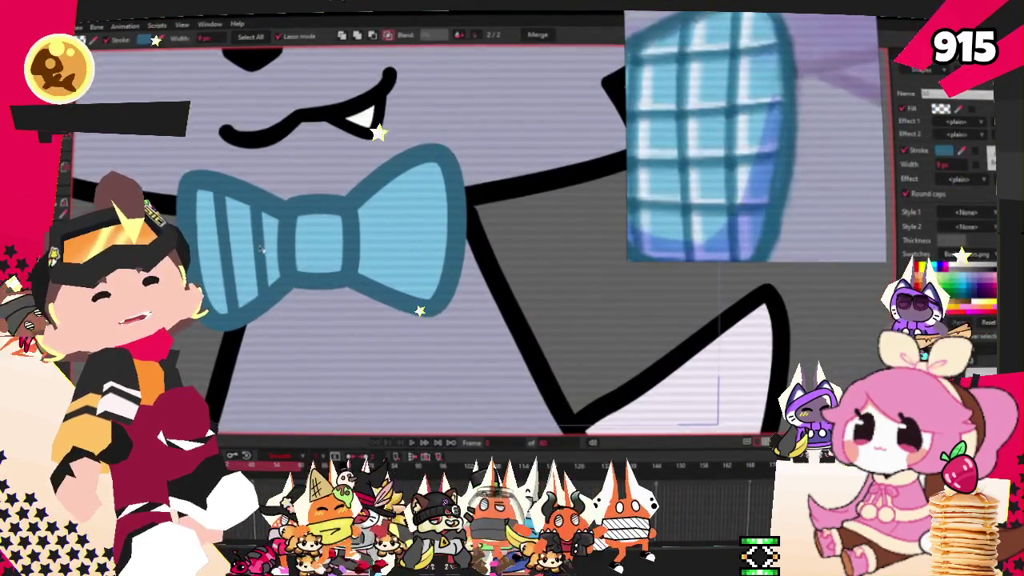
left_click(946, 151)
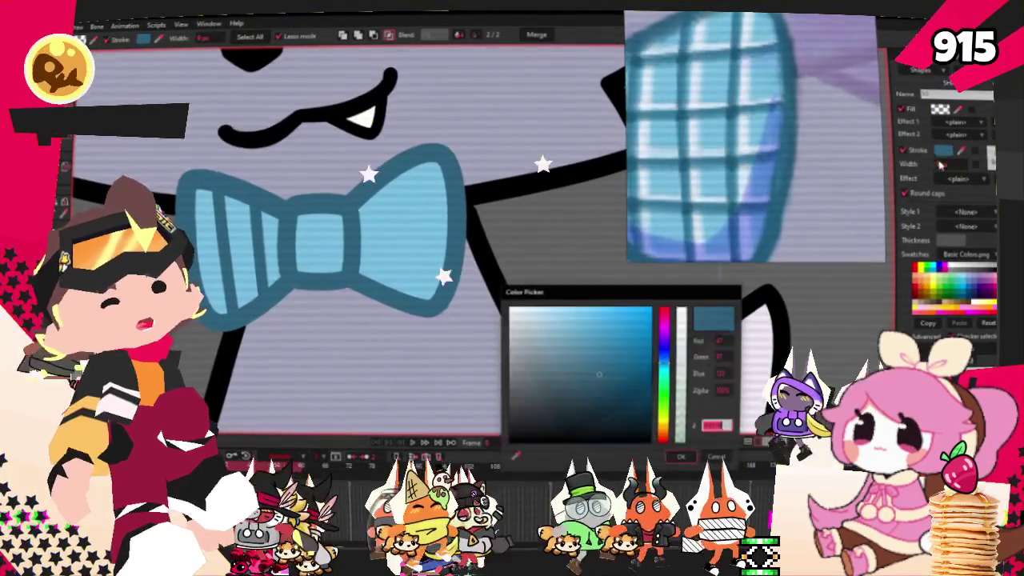
left_click(683, 356)
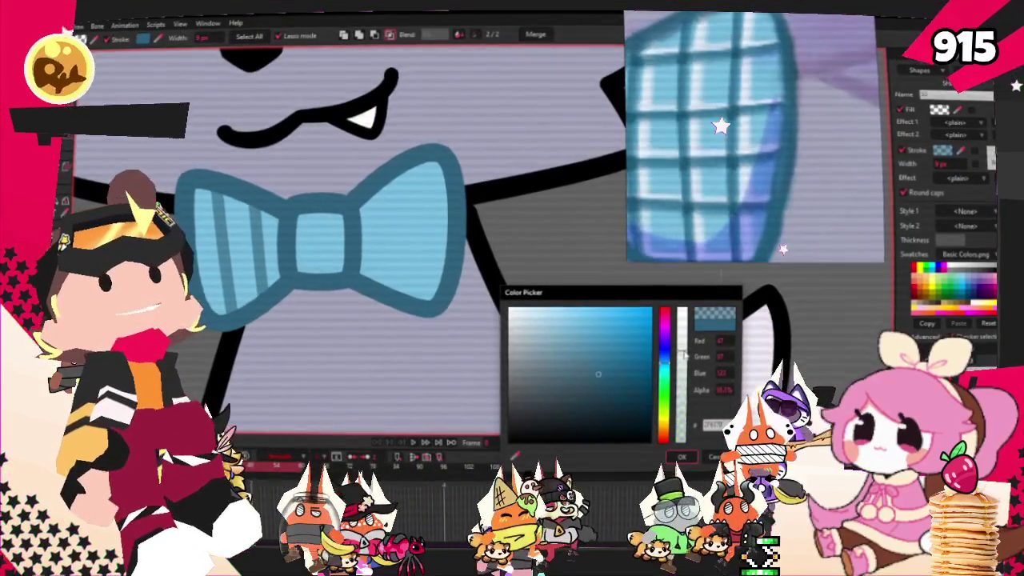
key("Return")
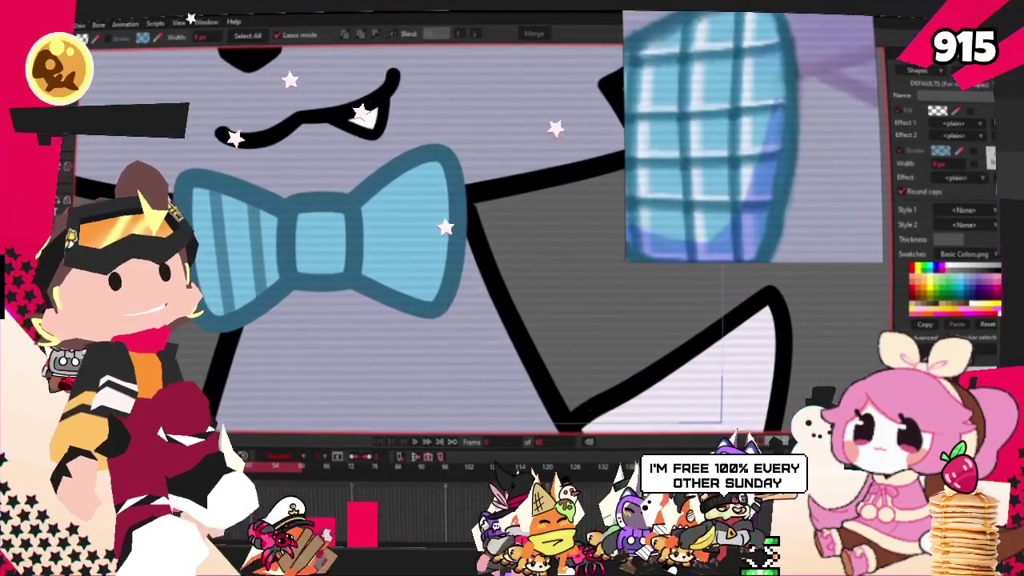
Bend the stripe lines so they curve along the bow
key("alt+a")
scroll(207, 217, "up", 2)
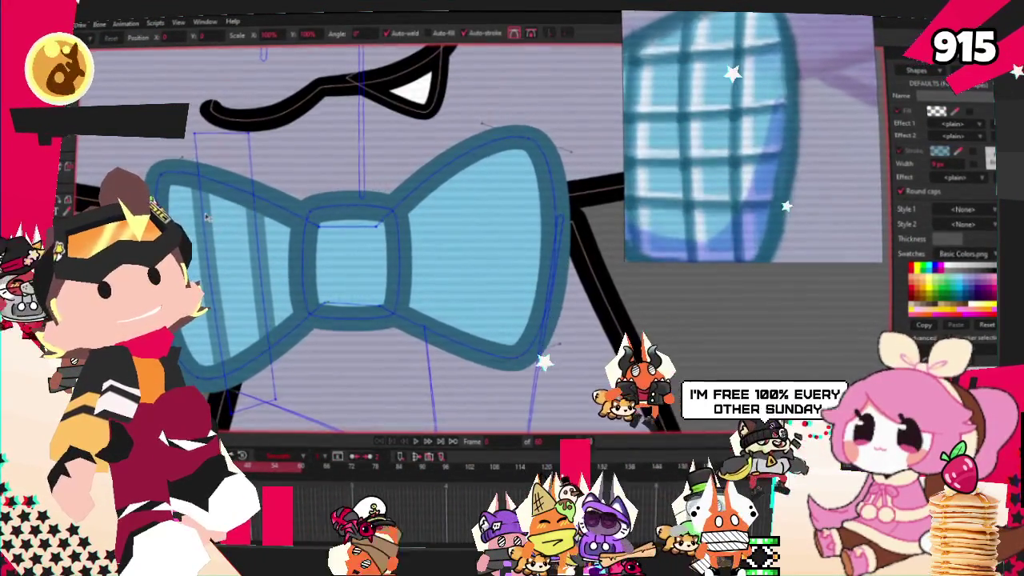
scroll(207, 217, "down", 2)
scroll(250, 268, "up", 1)
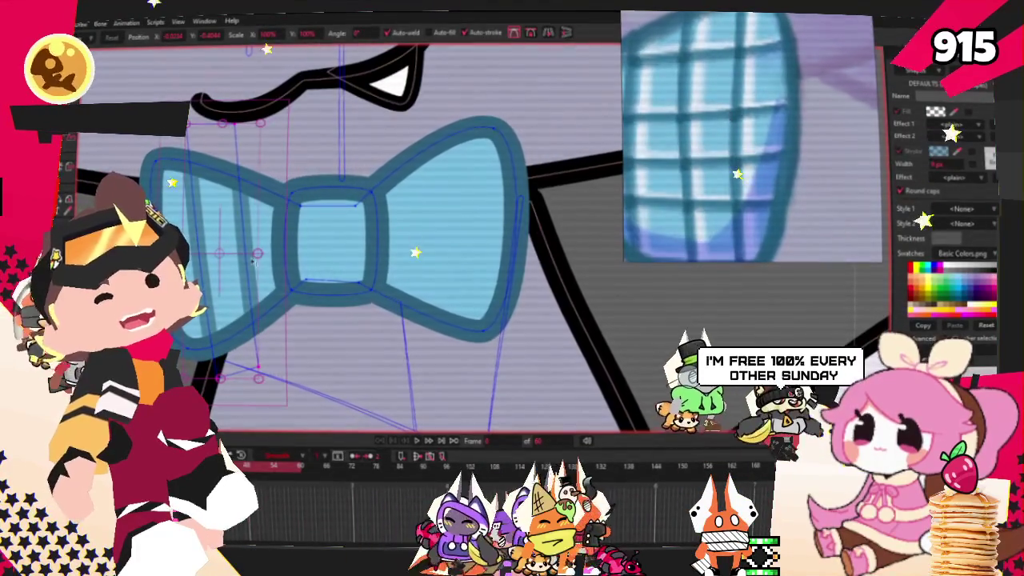
left_click_drag(267, 280, 253, 164)
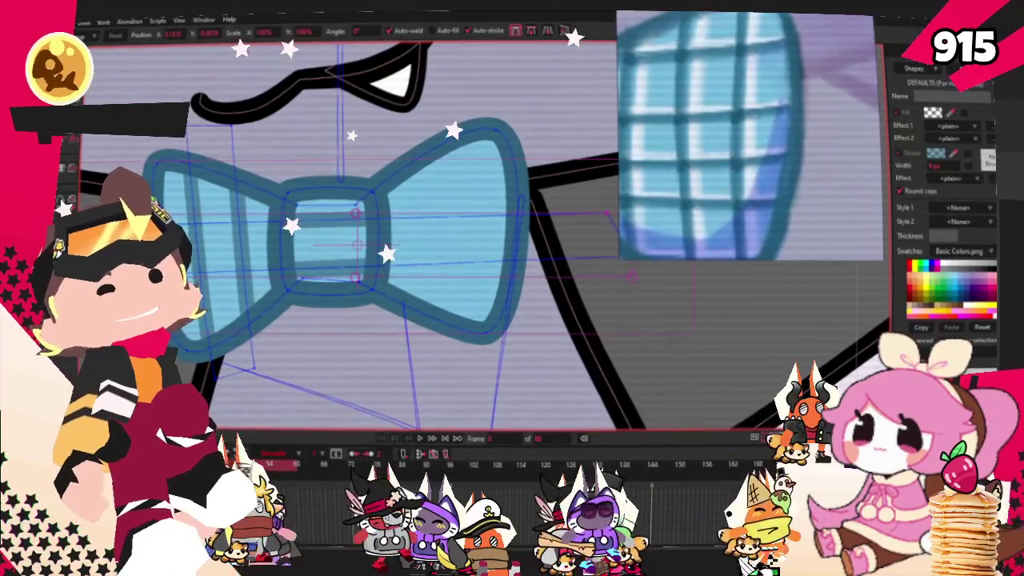
key("e")
scroll(357, 264, "down", 1)
scroll(358, 264, "down", 2)
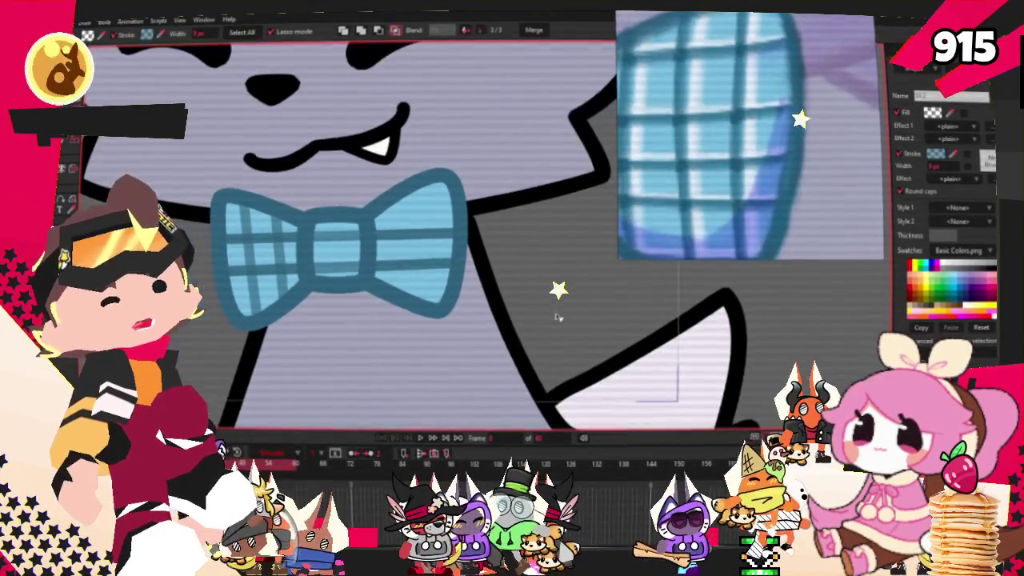
Select the right wing's stripe points for reshaping with Transform Points
key("t")
scroll(267, 234, "up", 1)
scroll(266, 234, "up", 1)
scroll(266, 234, "up", 1)
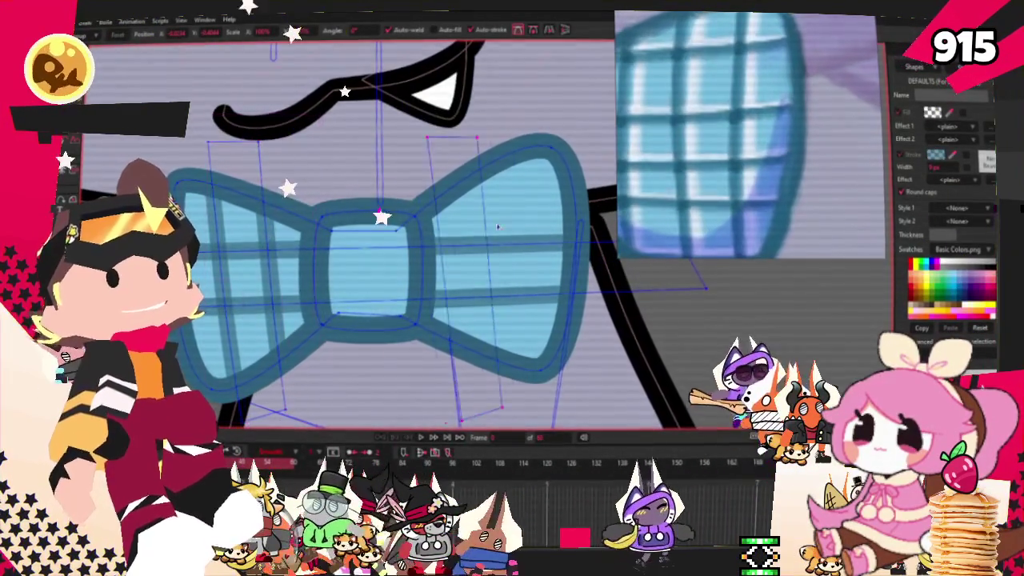
key("e")
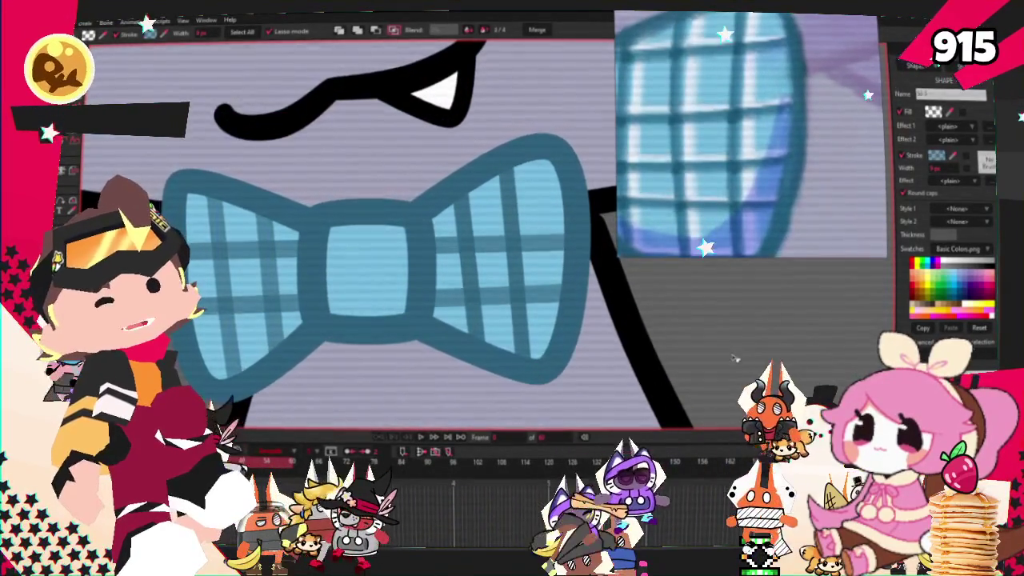
key("t")
scroll(542, 232, "up", 1)
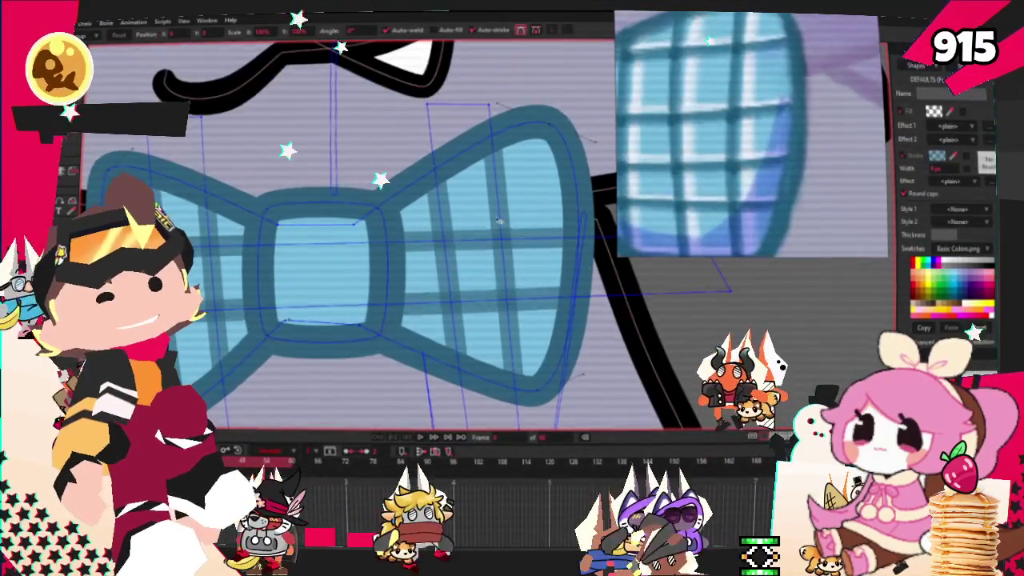
scroll(542, 232, "up", 1)
left_click(481, 256)
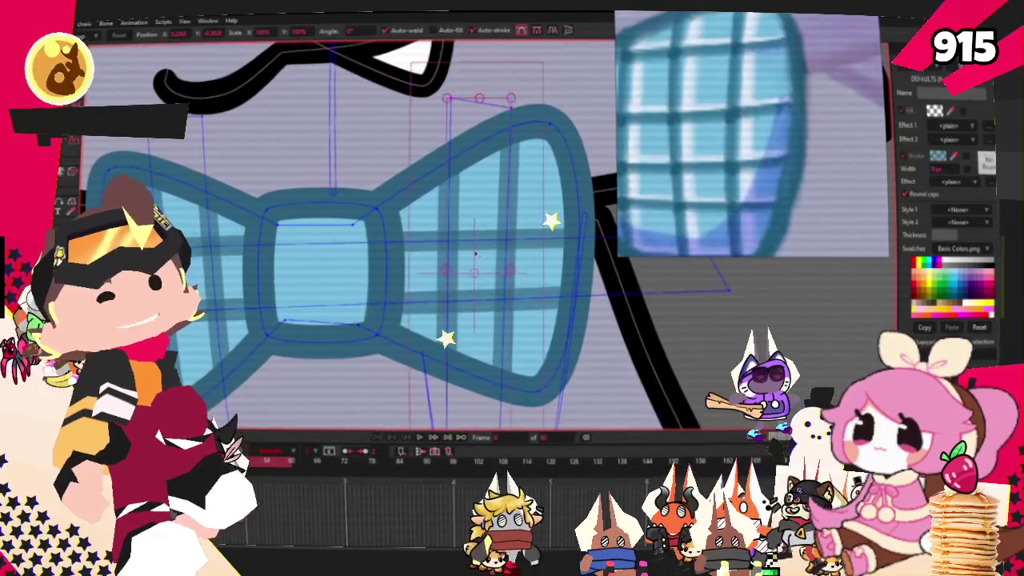
scroll(471, 246, "down", 2)
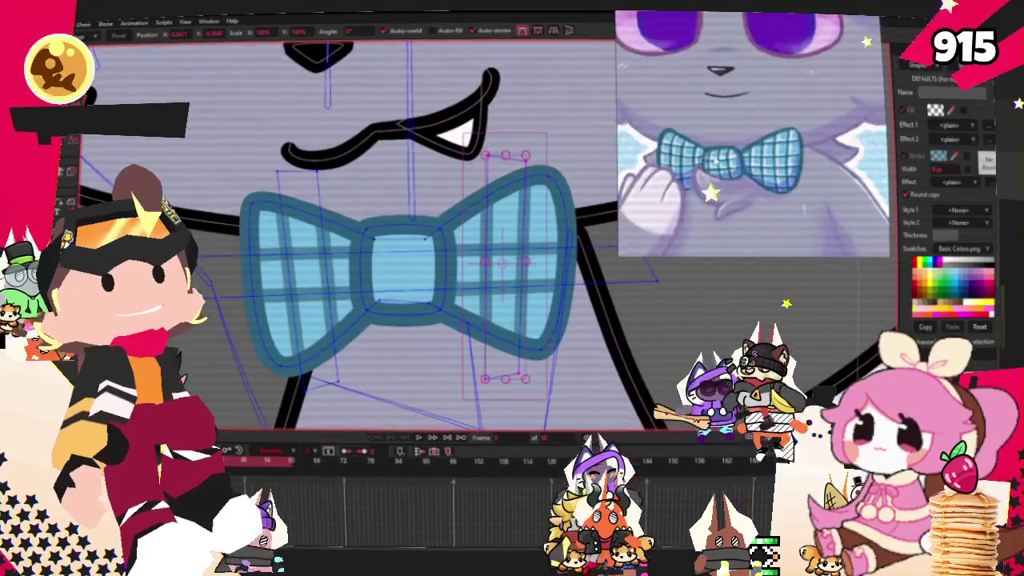
scroll(521, 231, "down", 1)
scroll(520, 231, "up", 1)
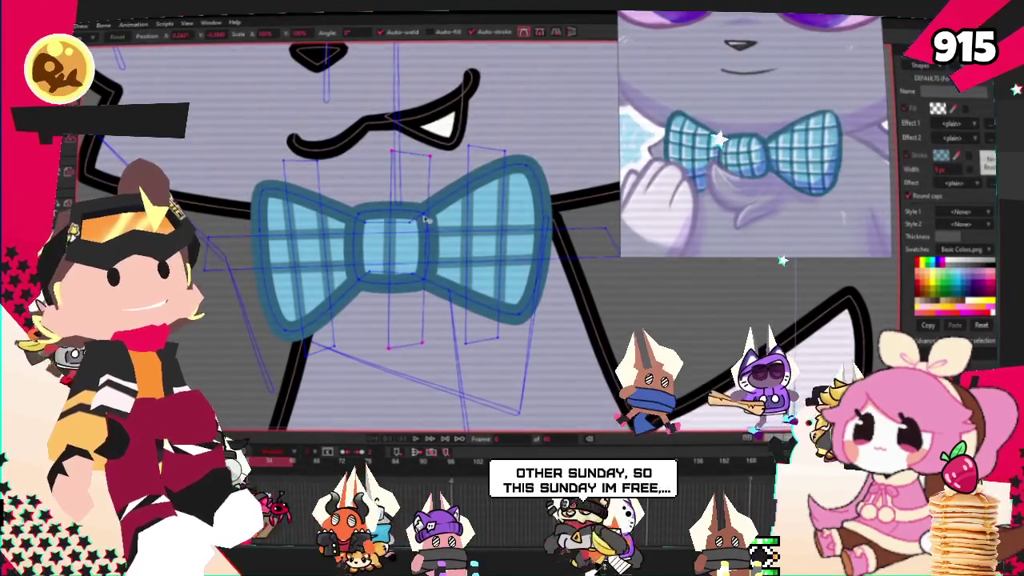
scroll(459, 122, "up", 2)
left_click(417, 383)
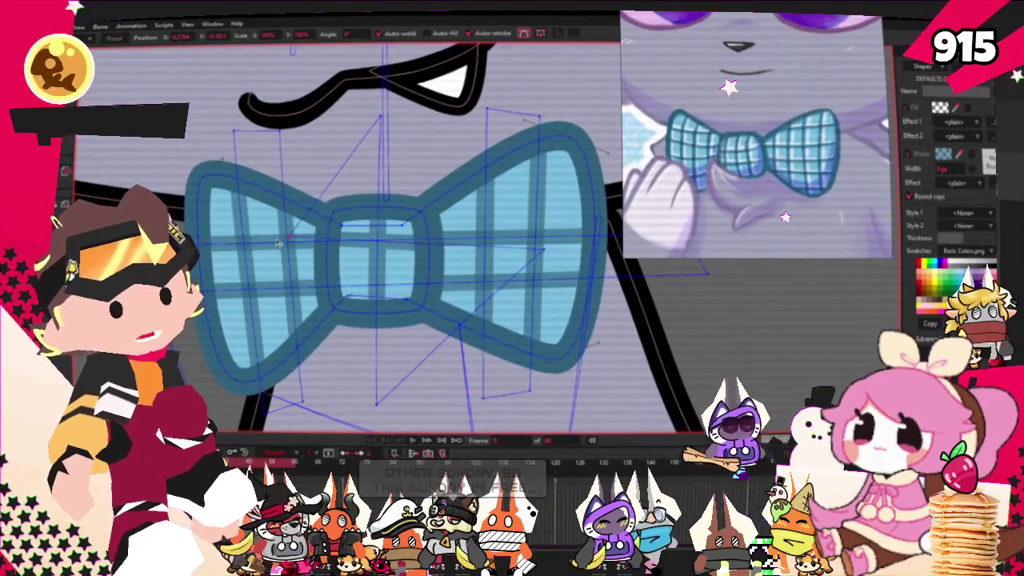
key("a")
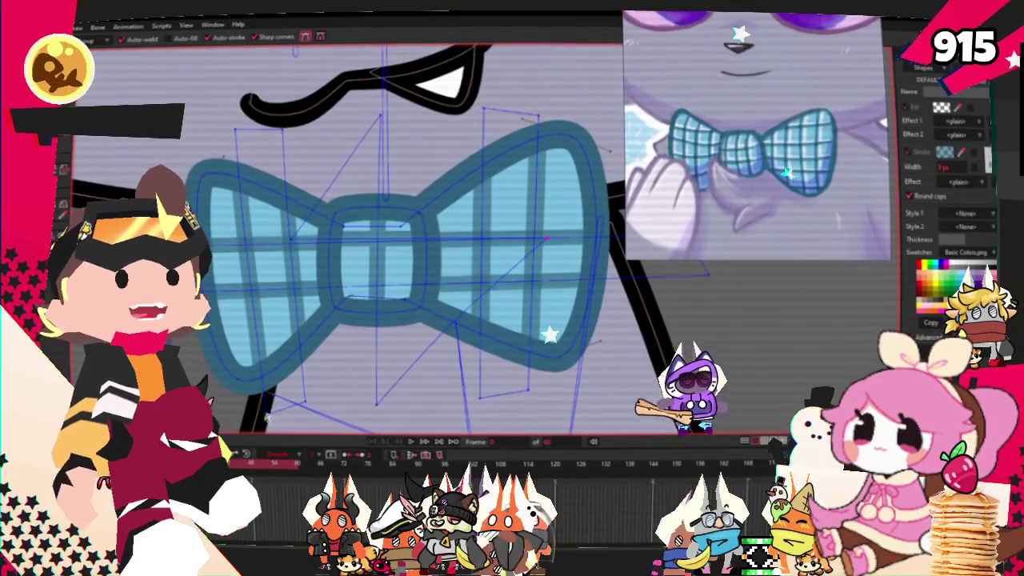
Shift the stripe end points so the right-wing stripes slant along the wing
scroll(442, 255, "up", 3)
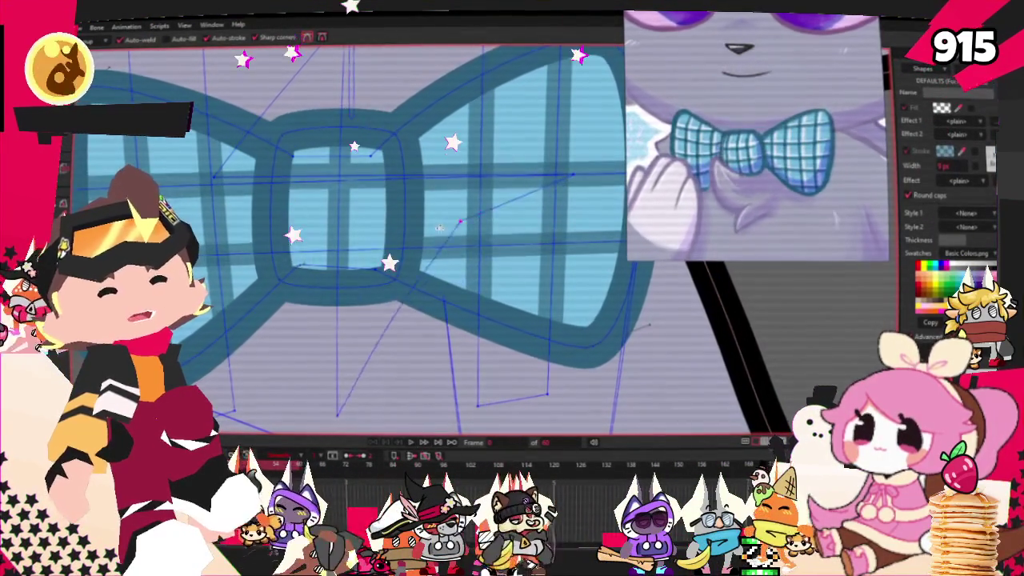
left_click_drag(526, 228, 404, 205)
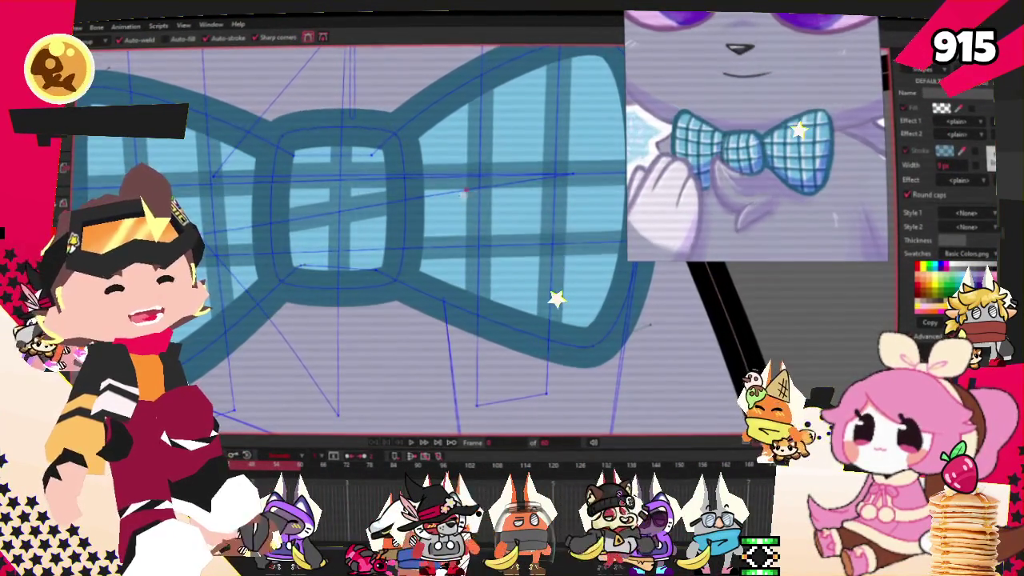
key("t")
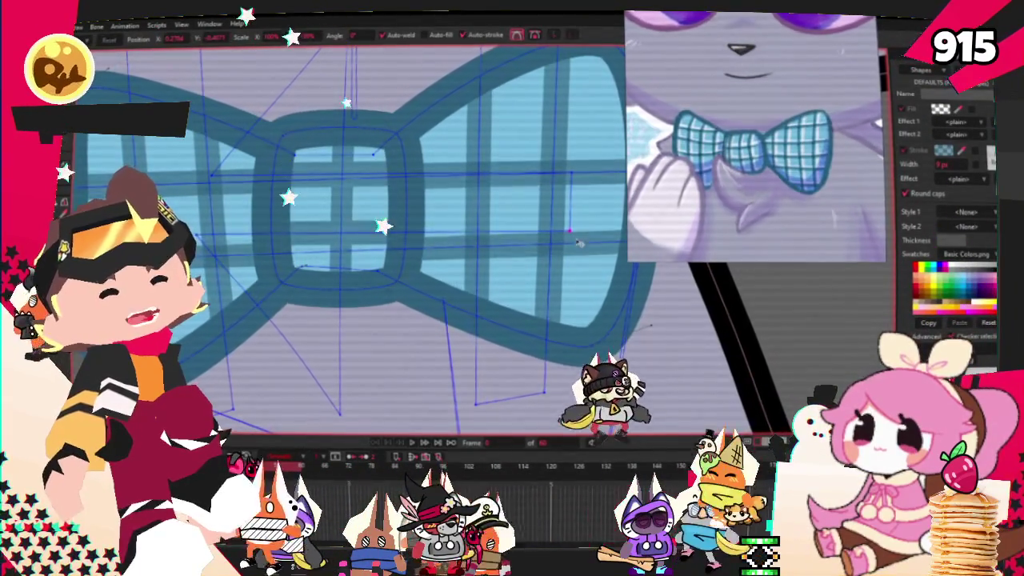
left_click_drag(577, 233, 570, 241)
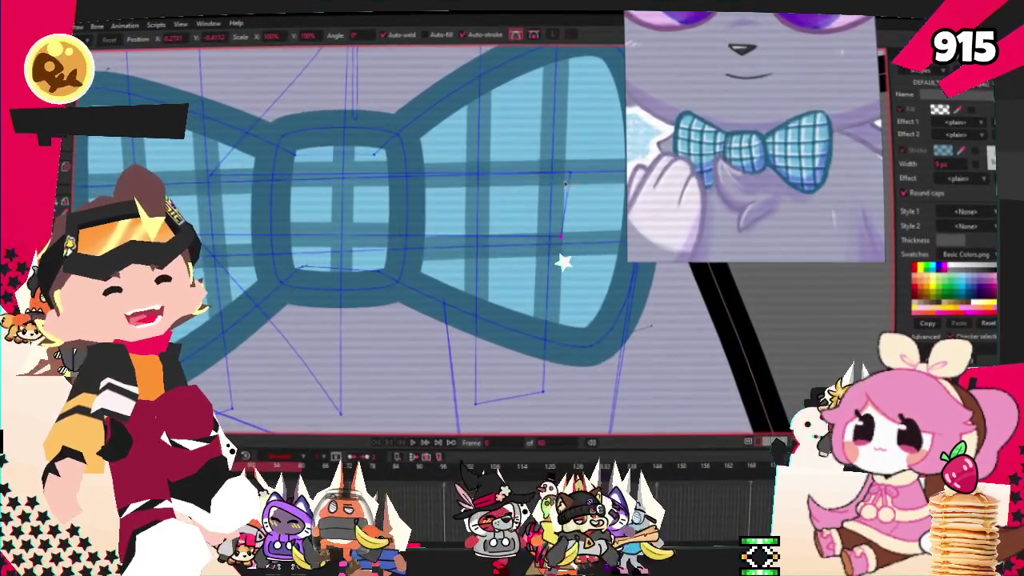
left_click_drag(567, 166, 553, 166)
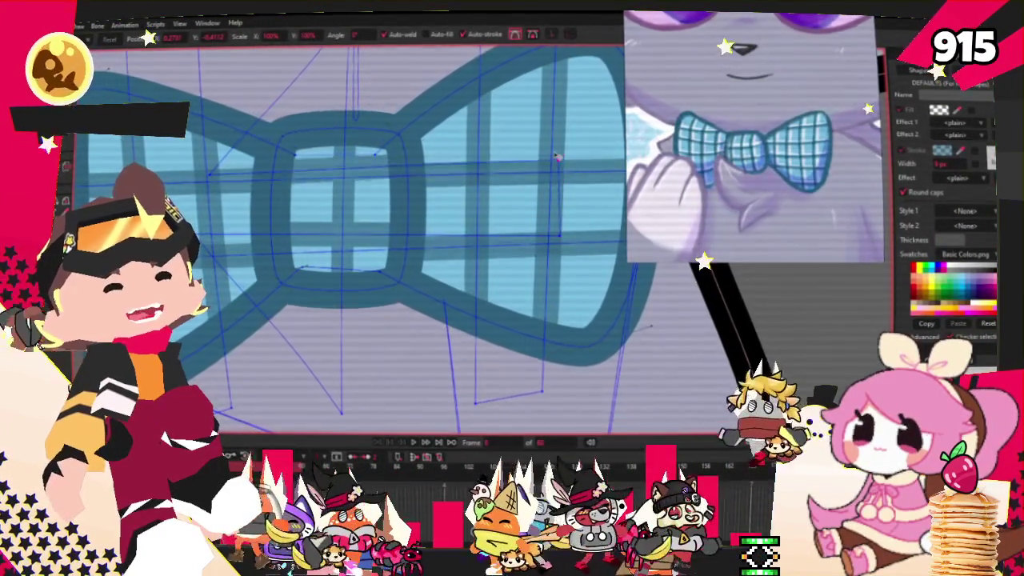
scroll(348, 208, "down", 2)
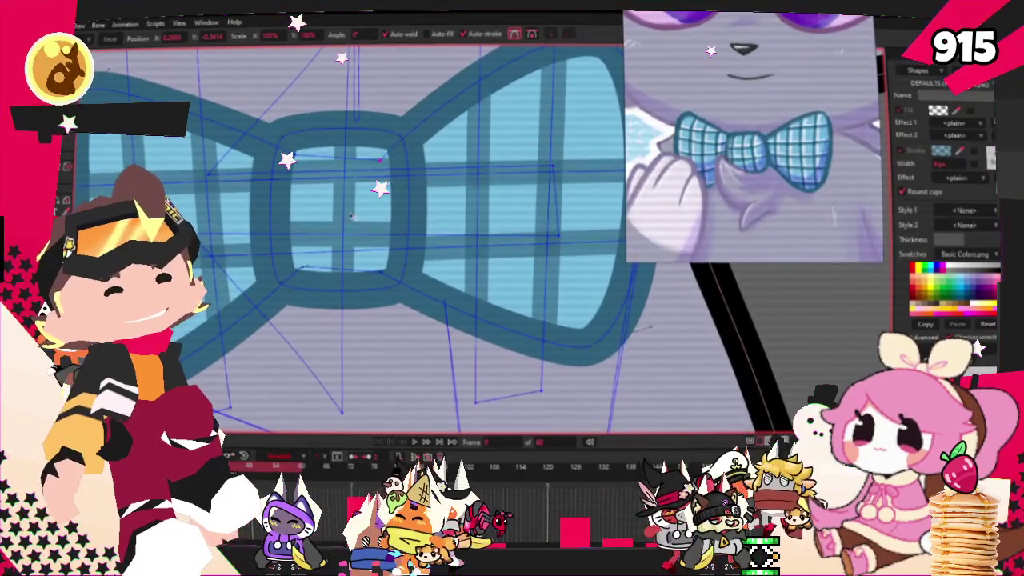
scroll(273, 253, "down", 2)
scroll(273, 253, "up", 1)
scroll(305, 160, "up", 1)
scroll(340, 72, "up", 2)
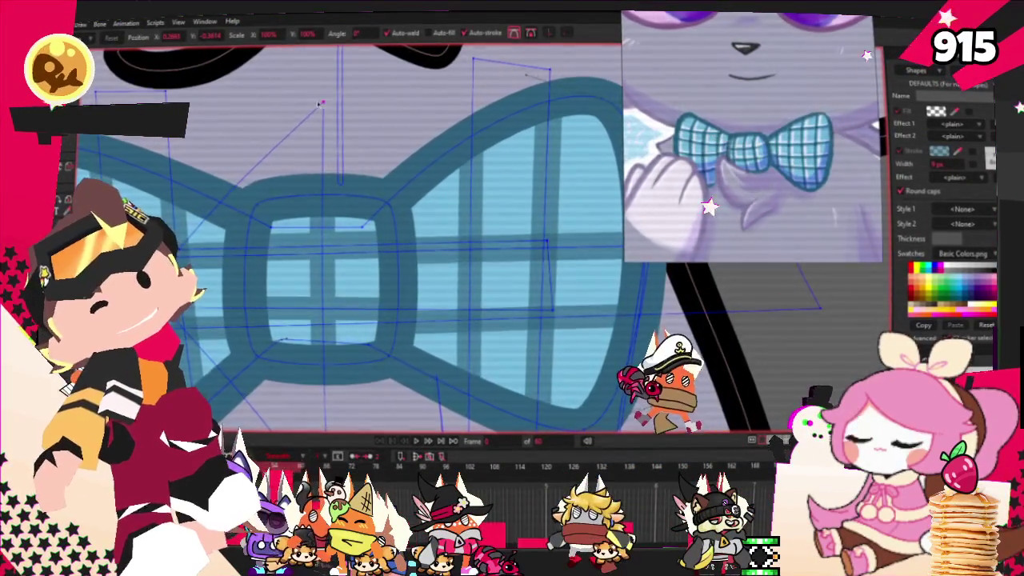
scroll(388, 128, "down", 3)
scroll(387, 128, "down", 1)
scroll(387, 128, "down", 1)
scroll(387, 128, "up", 4)
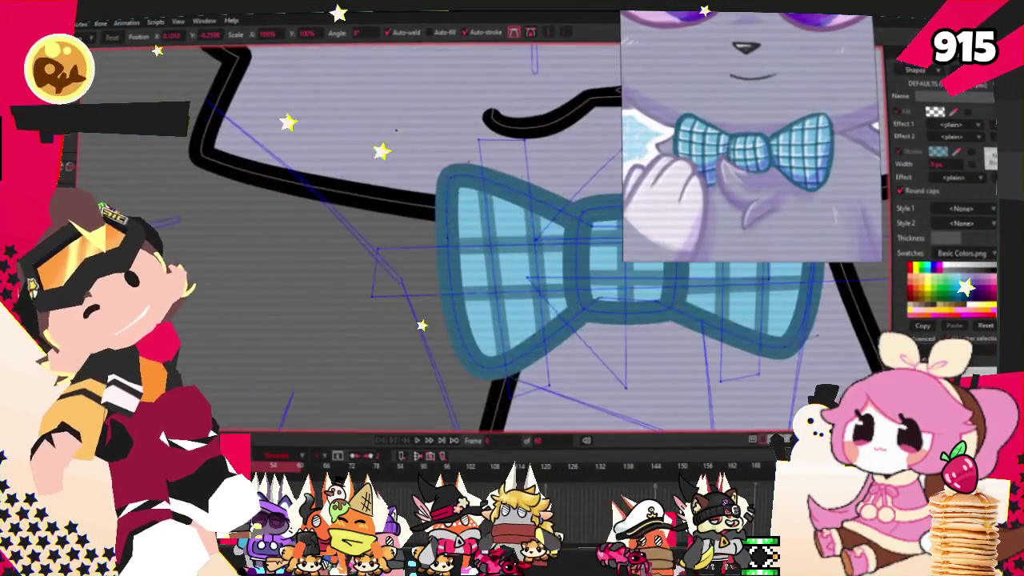
scroll(387, 128, "down", 3)
scroll(464, 195, "up", 4)
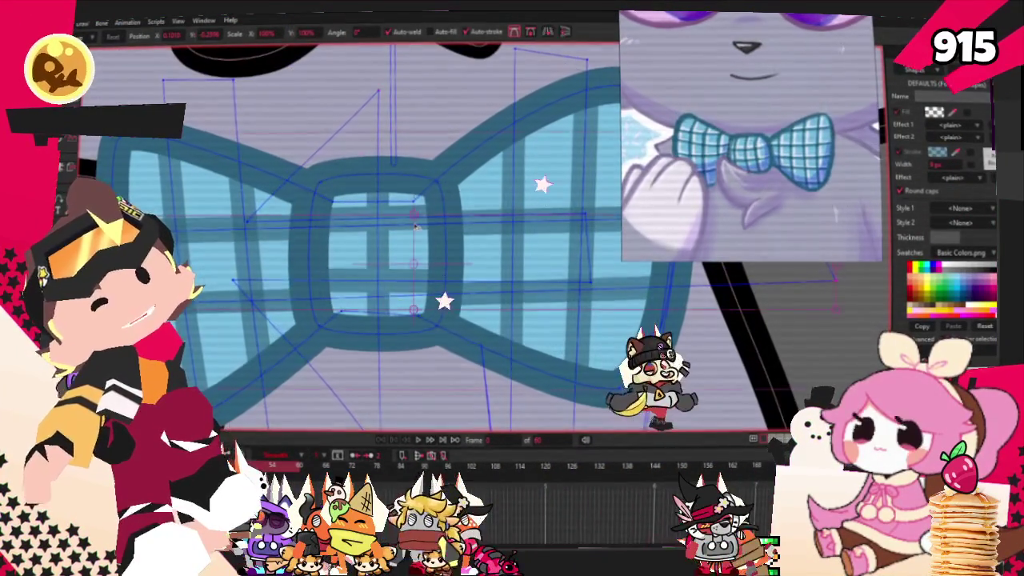
scroll(393, 224, "down", 2)
scroll(365, 169, "up", 1)
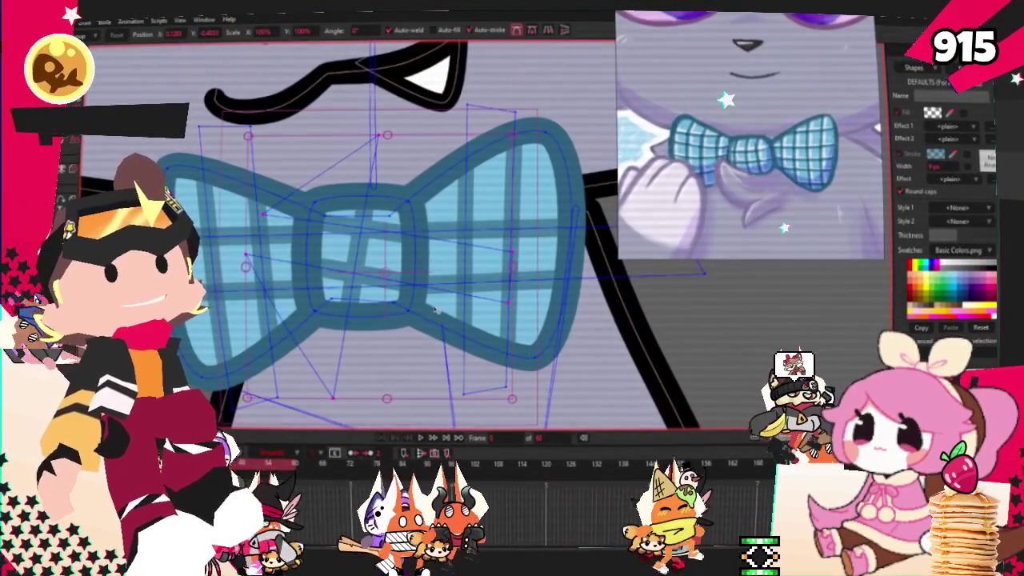
scroll(417, 294, "down", 1)
scroll(392, 272, "down", 1)
scroll(365, 252, "down", 1)
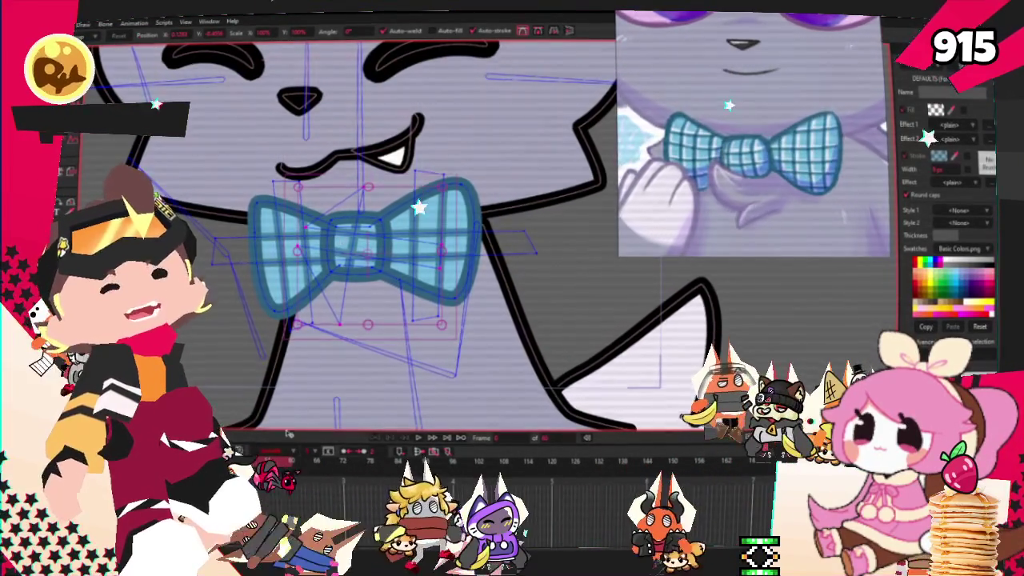
scroll(399, 291, "up", 3)
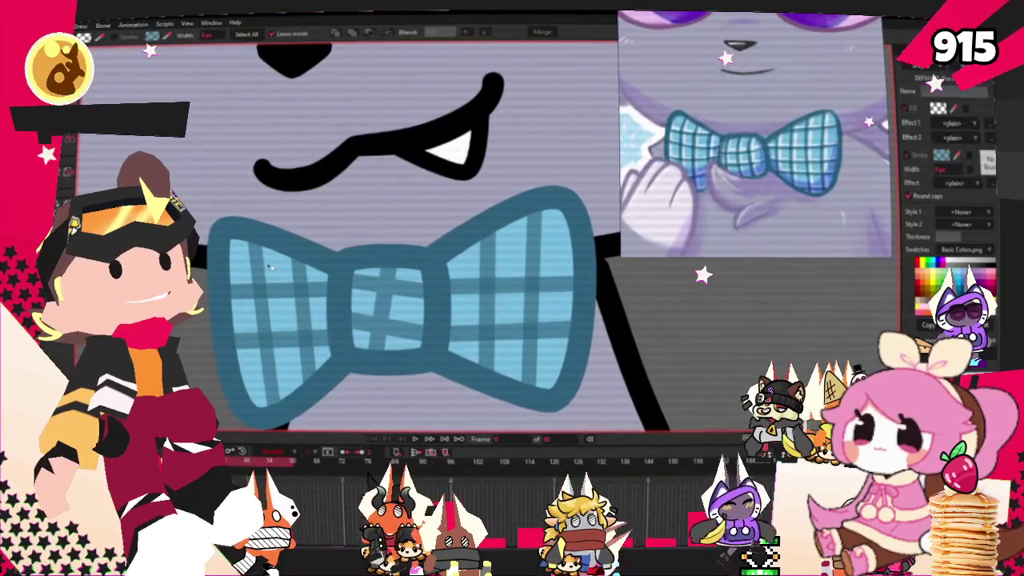
Change the selected stripe's stroke colour to white
left_click(945, 154)
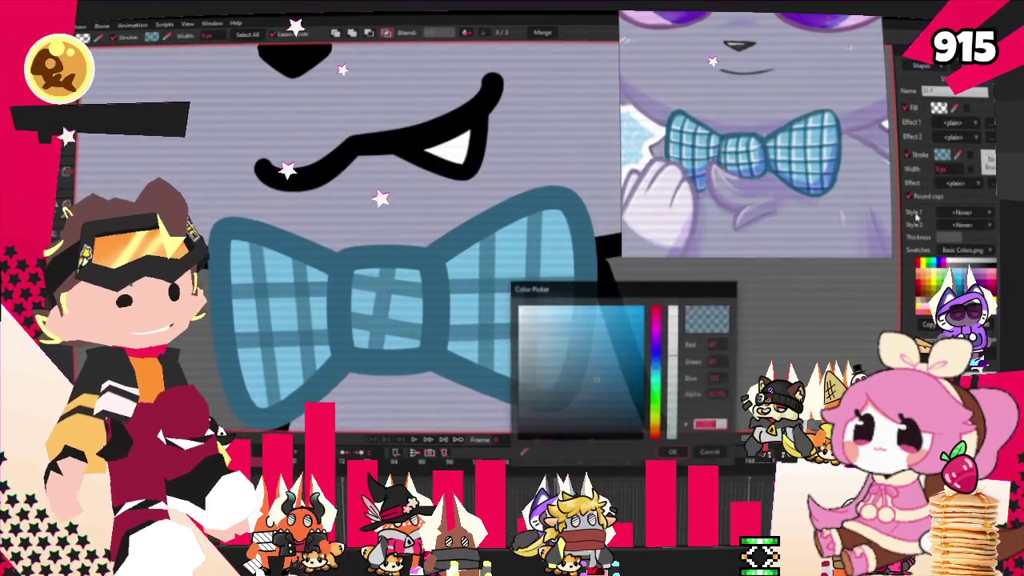
left_click(672, 454)
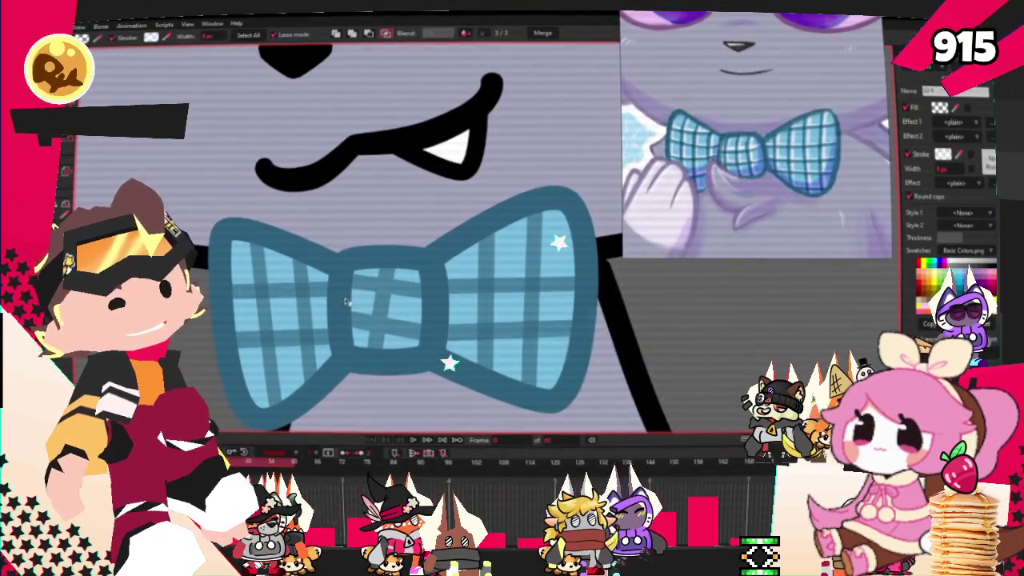
scroll(315, 272, "down", 3)
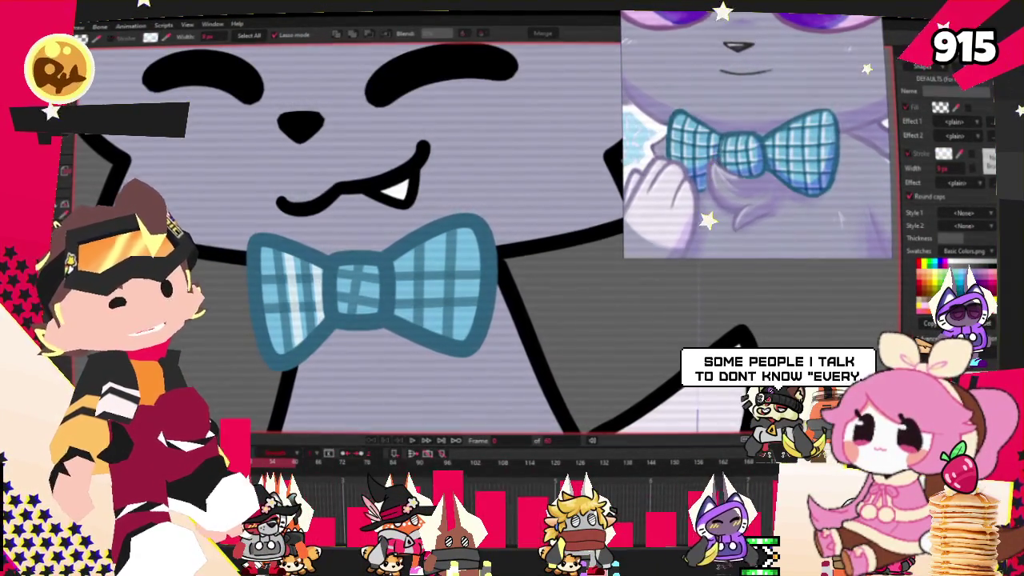
Select four more vertical stripes across both bow wings for white styling
key("t")
scroll(262, 279, "up", 2)
scroll(262, 279, "up", 2)
scroll(262, 279, "up", 1)
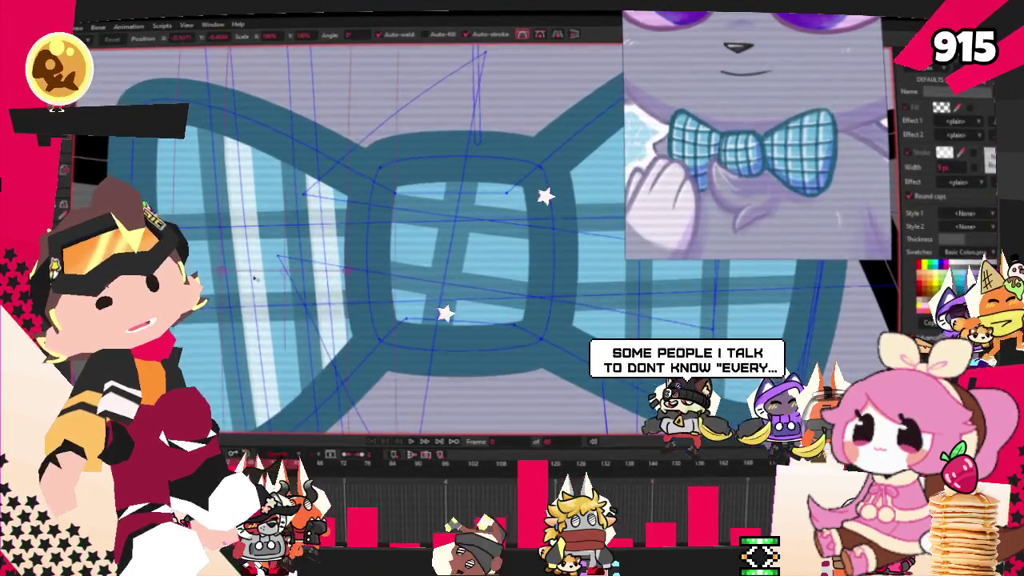
scroll(247, 277, "down", 2)
left_click(480, 274)
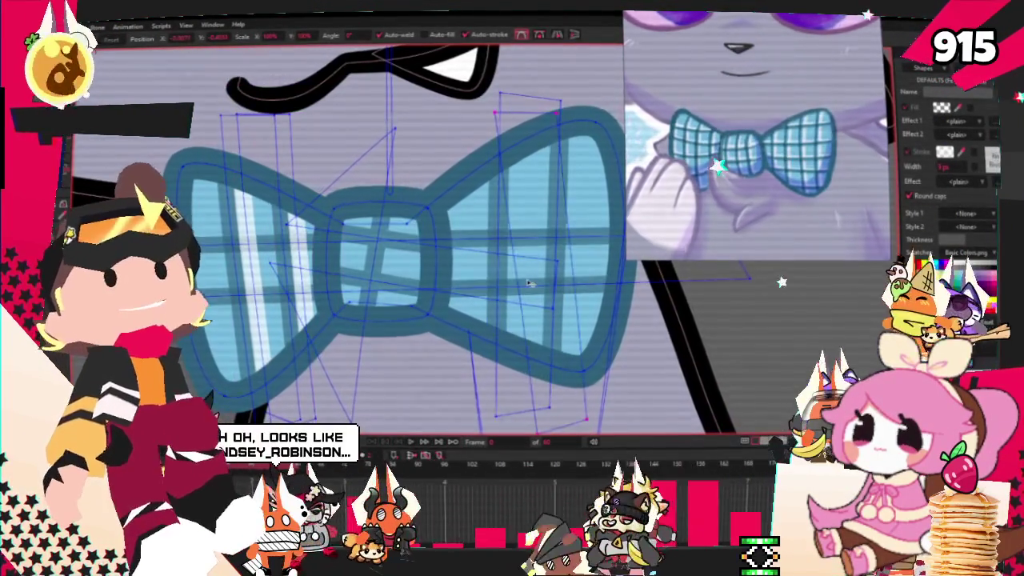
scroll(481, 272, "up", 1)
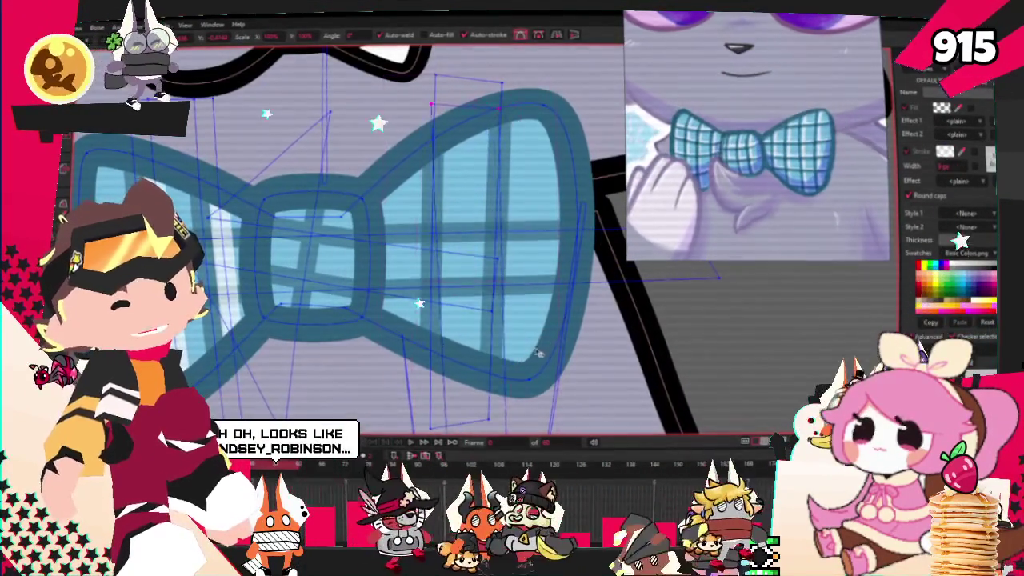
left_click(439, 333)
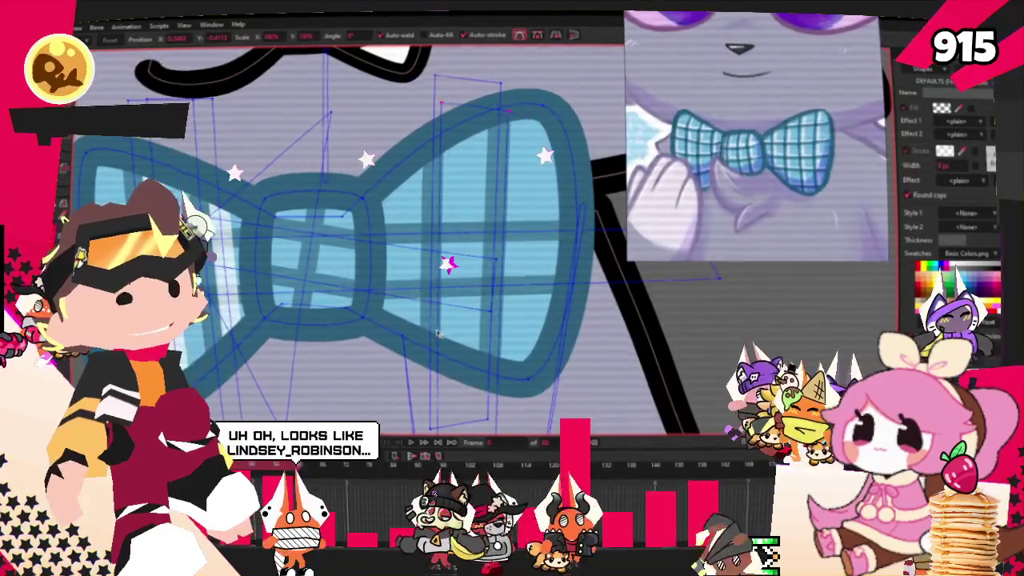
left_click(487, 314)
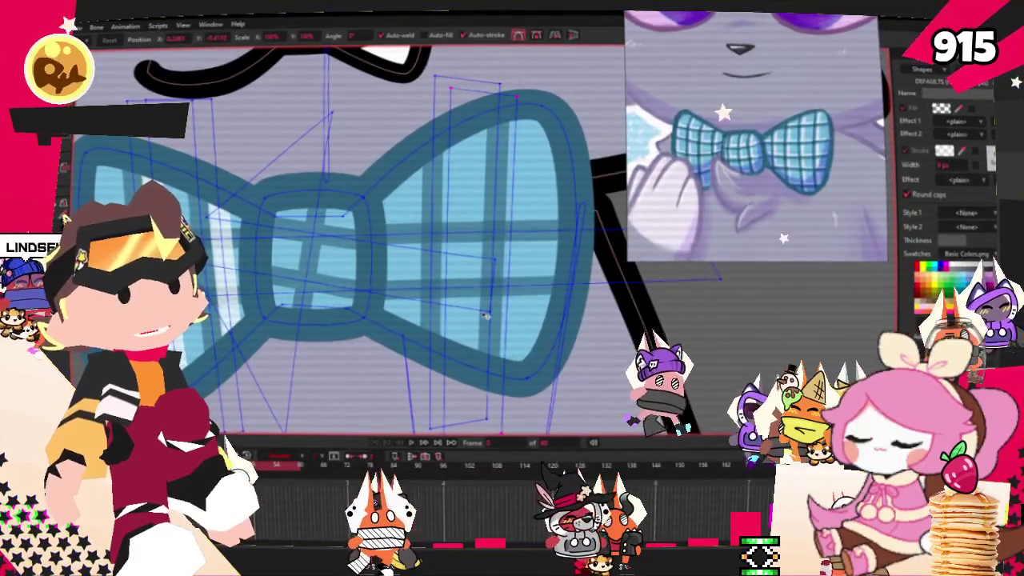
left_click(442, 282)
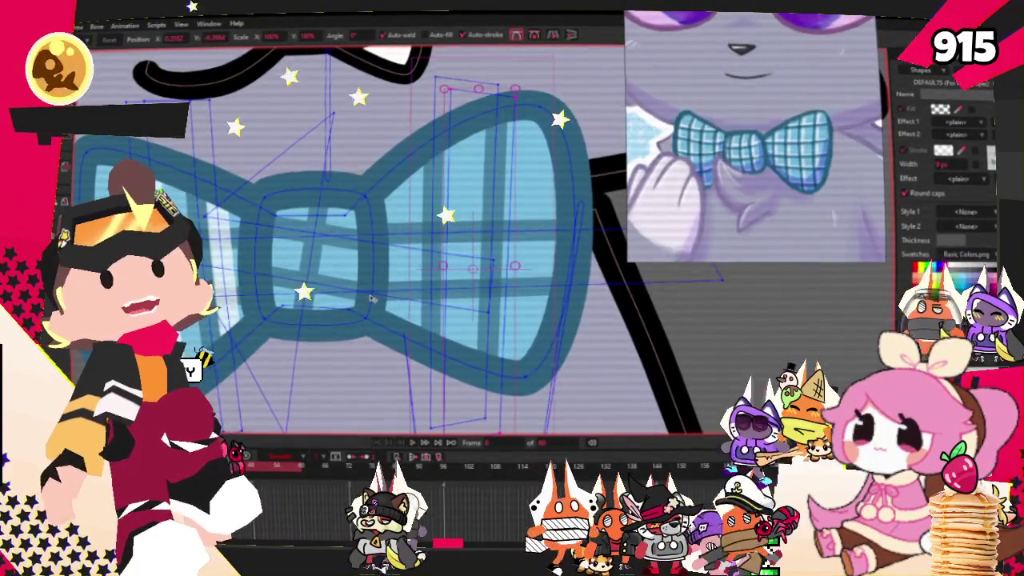
key("u")
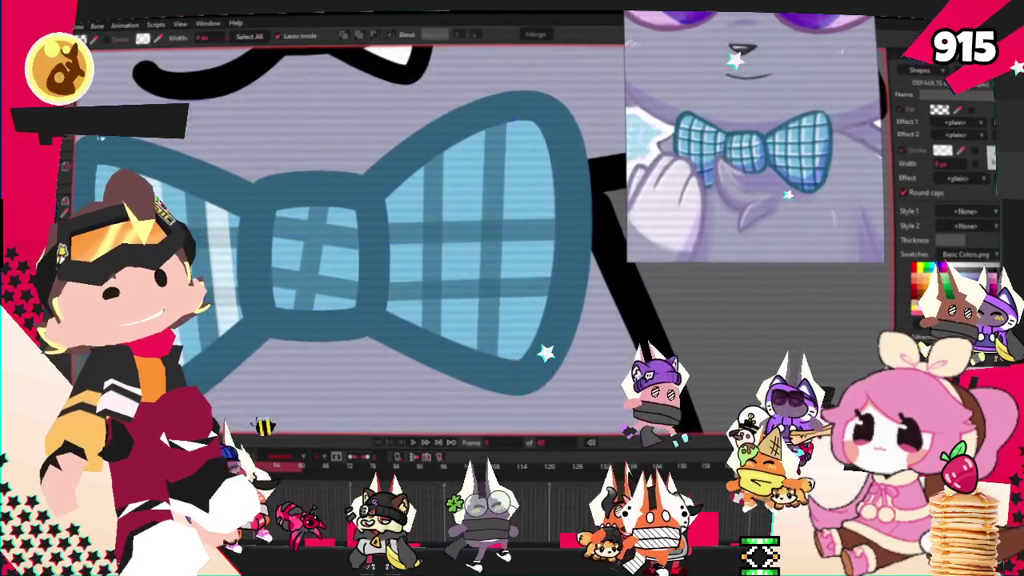
scroll(445, 232, "down", 3)
scroll(451, 258, "down", 2)
scroll(452, 257, "up", 2)
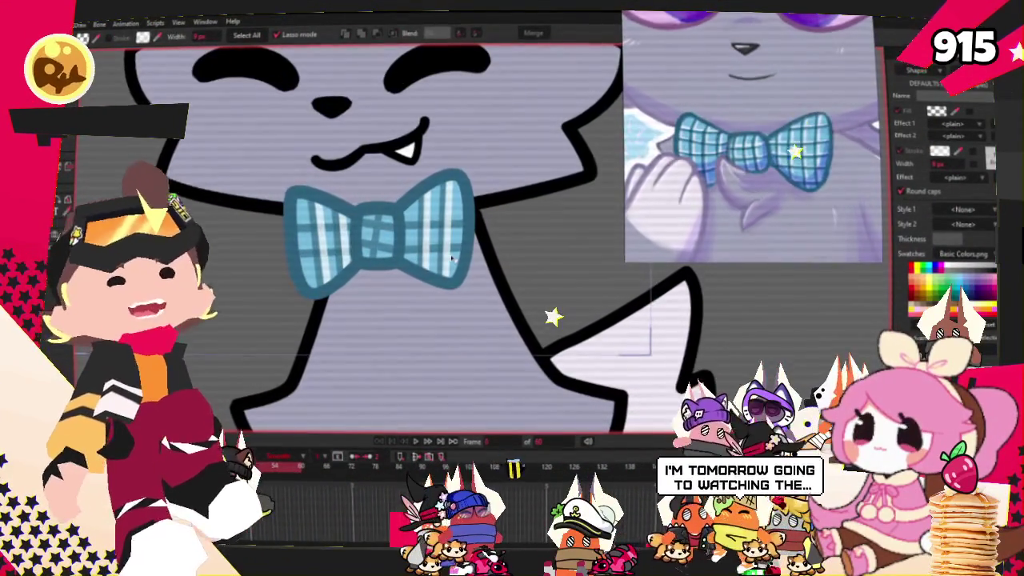
scroll(453, 258, "up", 1)
scroll(424, 217, "up", 1)
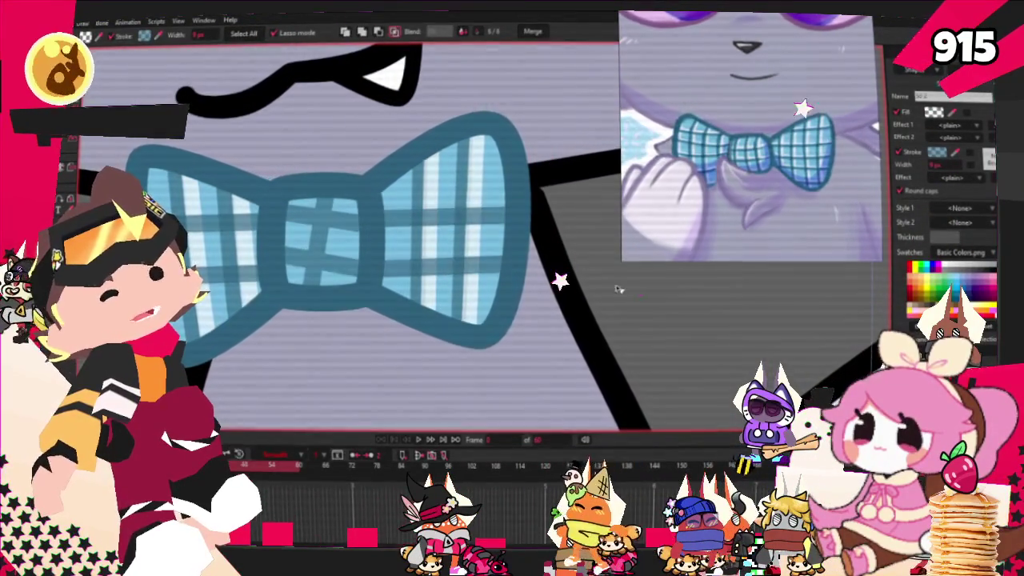
key("t")
scroll(218, 264, "up", 1)
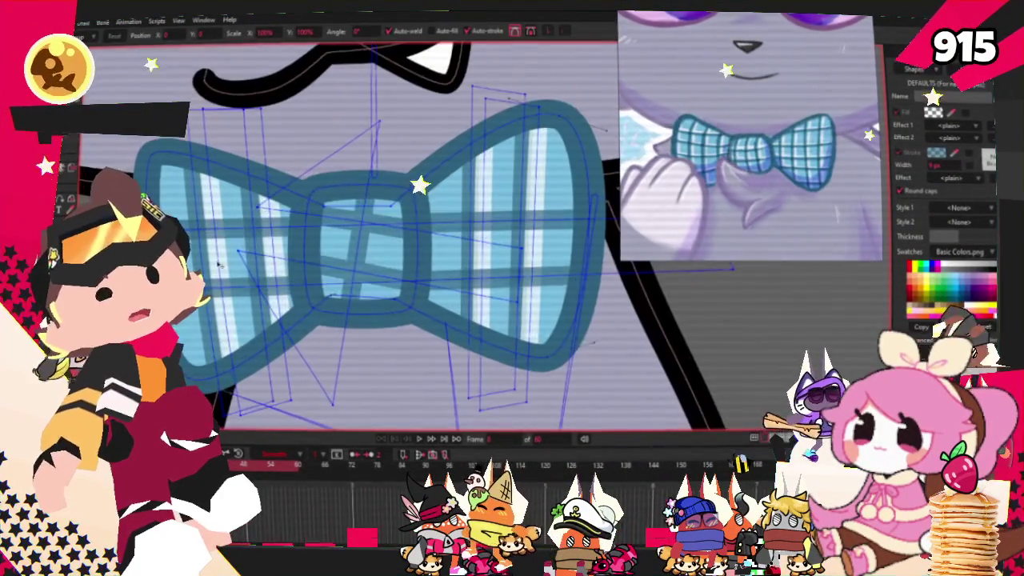
Shift the bow knot's selected stripe points down and to the right
left_click_drag(304, 188, 420, 308)
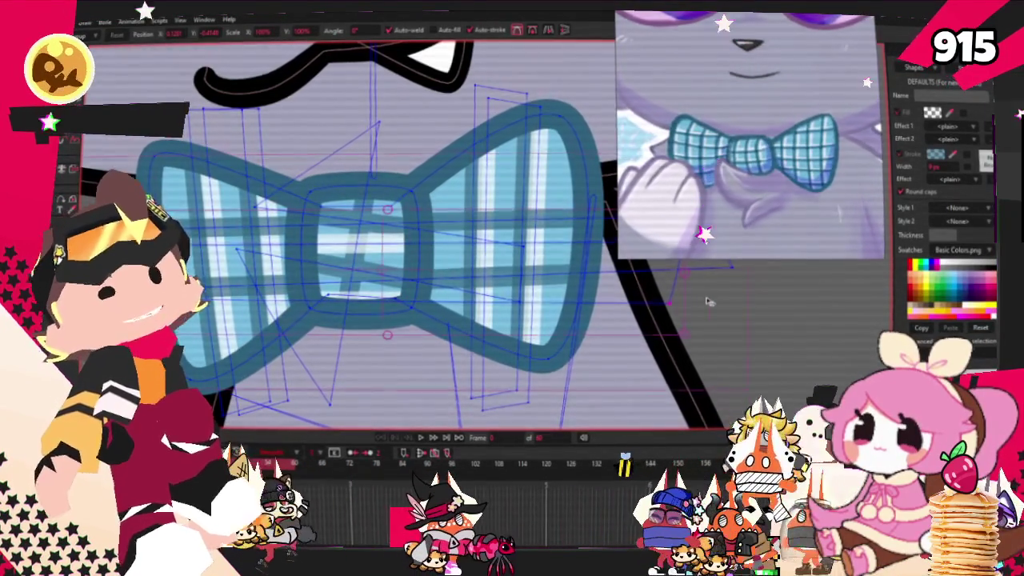
left_click(528, 260)
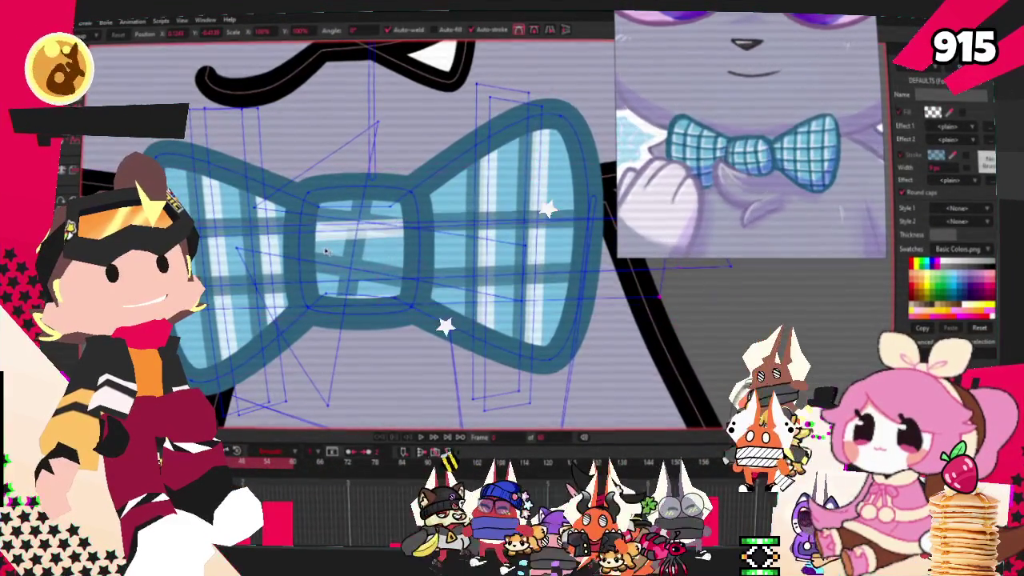
key("alt+d")
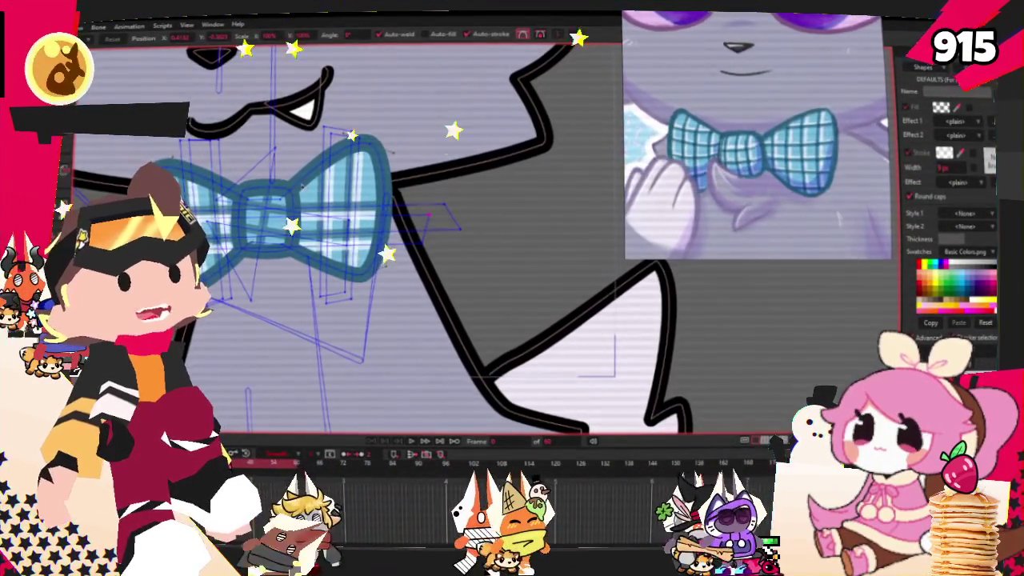
scroll(298, 185, "up", 2)
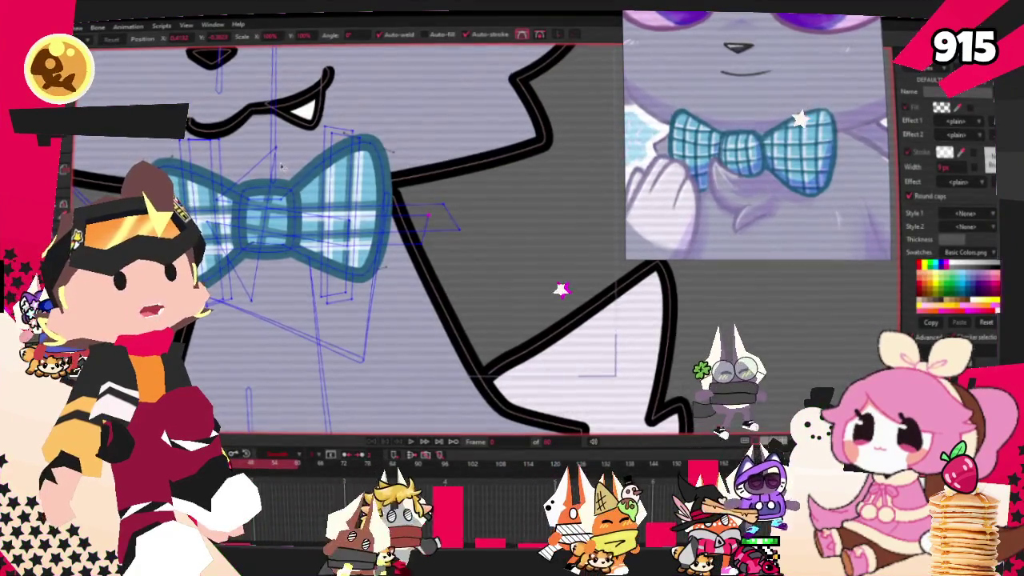
scroll(263, 253, "up", 2)
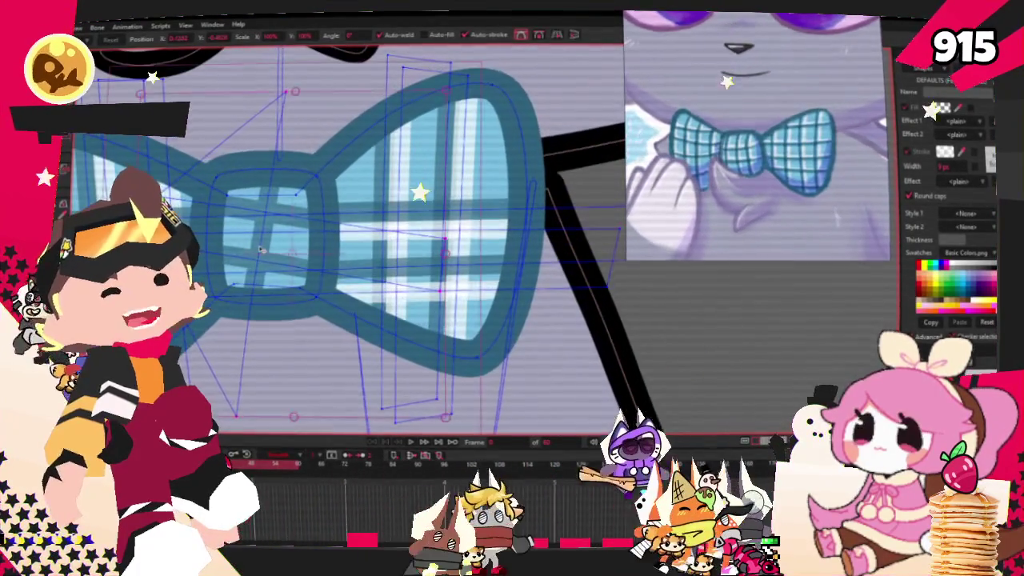
left_click_drag(275, 246, 284, 256)
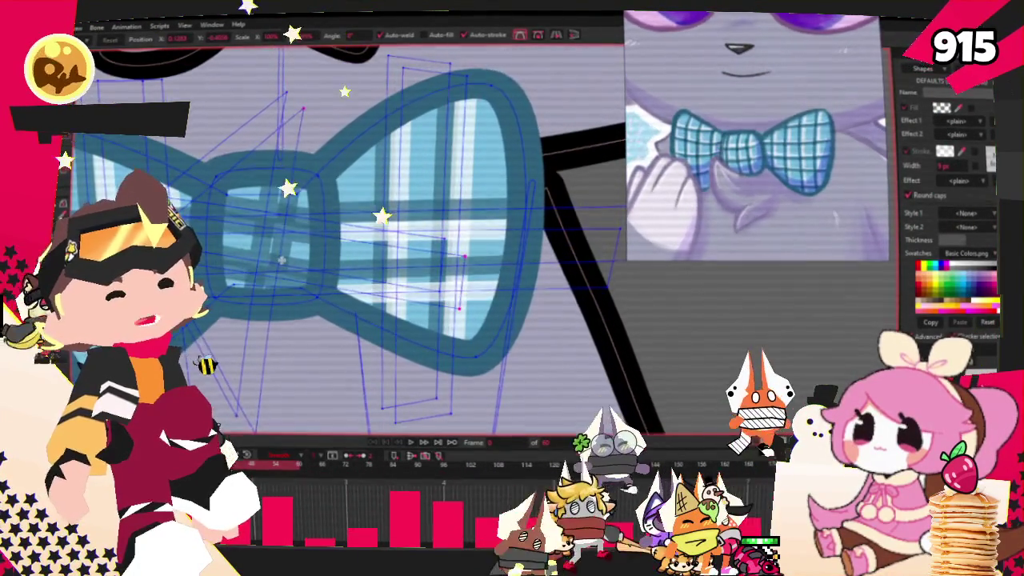
Select the plaid area in the bow's knot and give it a new fill colour via the Color Picker
key("e")
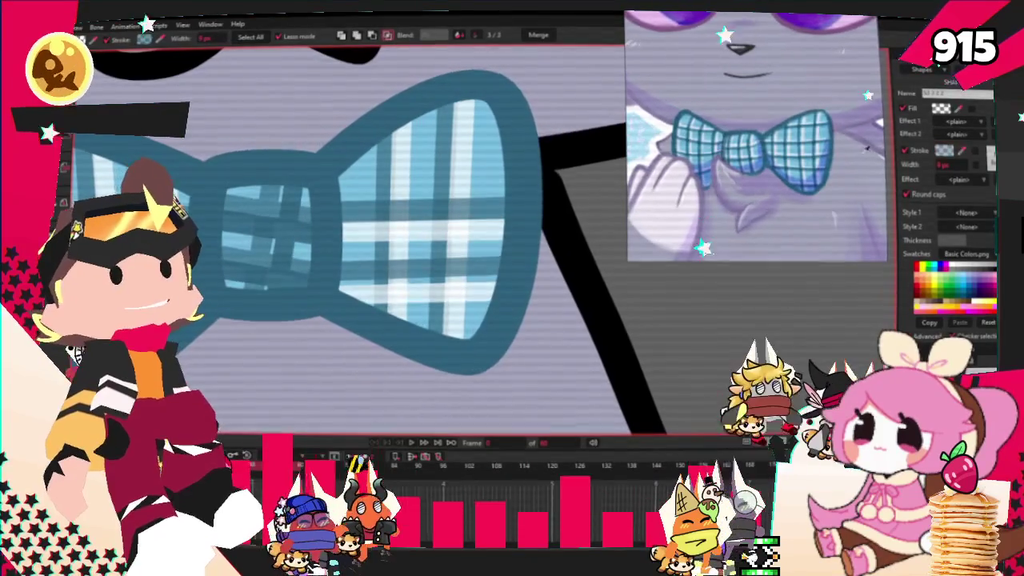
left_click_drag(200, 184, 208, 272)
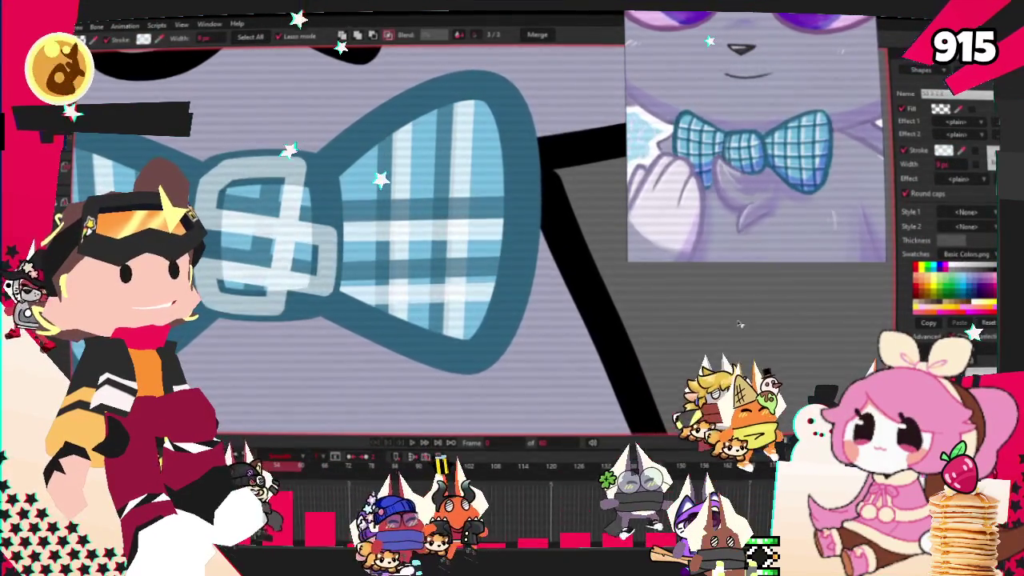
scroll(384, 268, "down", 2)
scroll(385, 268, "up", 2)
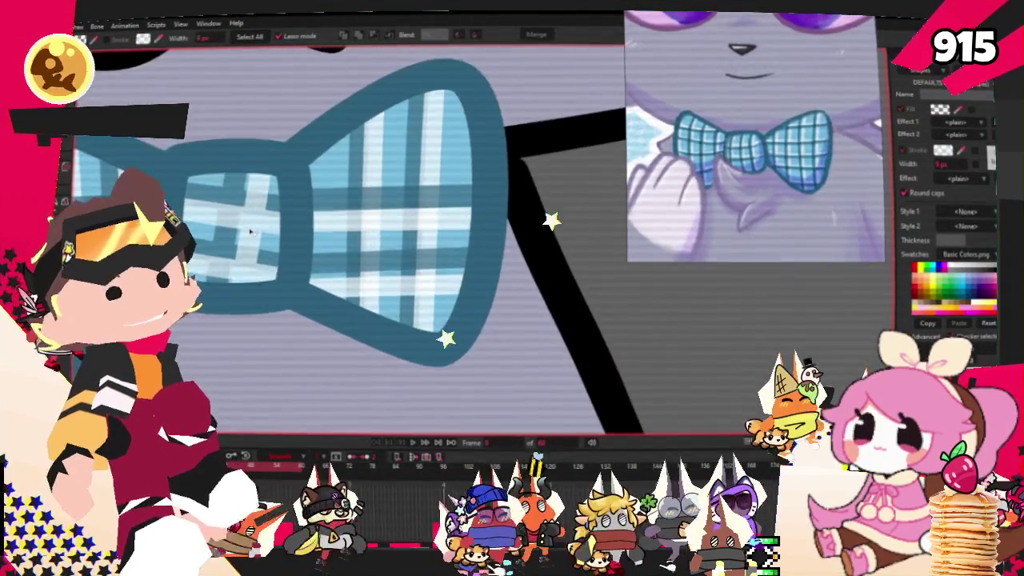
left_click(398, 225)
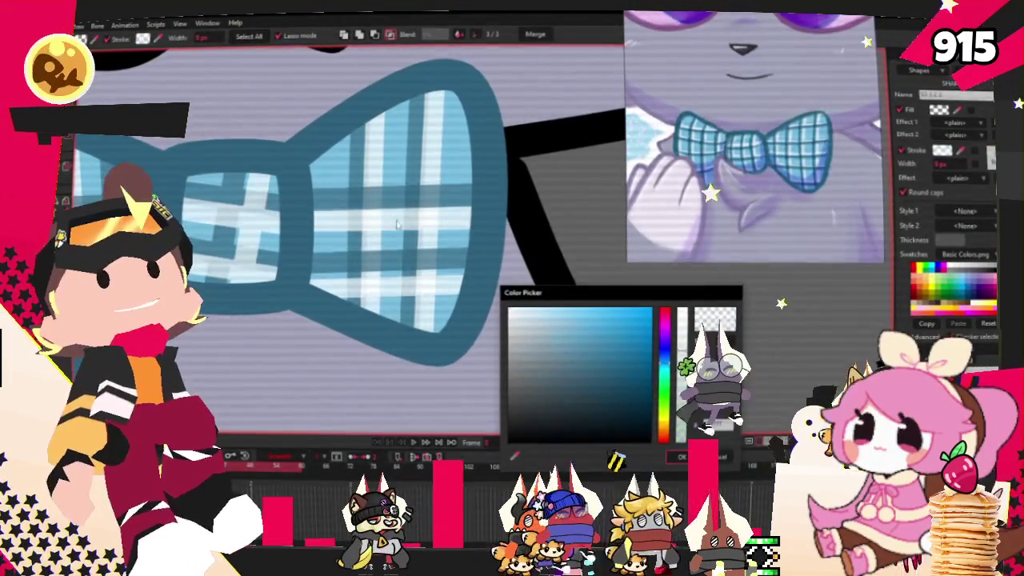
left_click(685, 460)
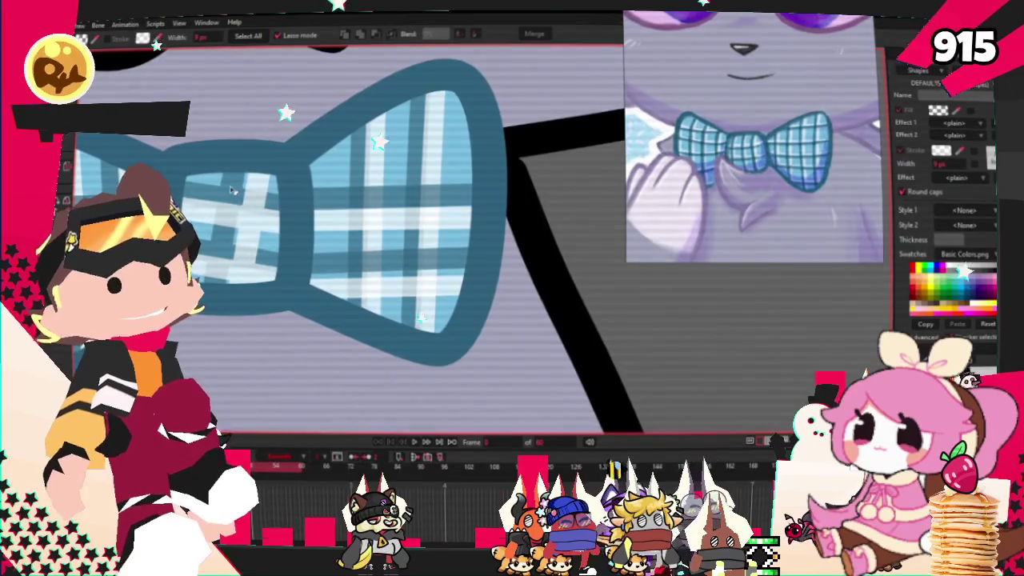
scroll(473, 294, "down", 2)
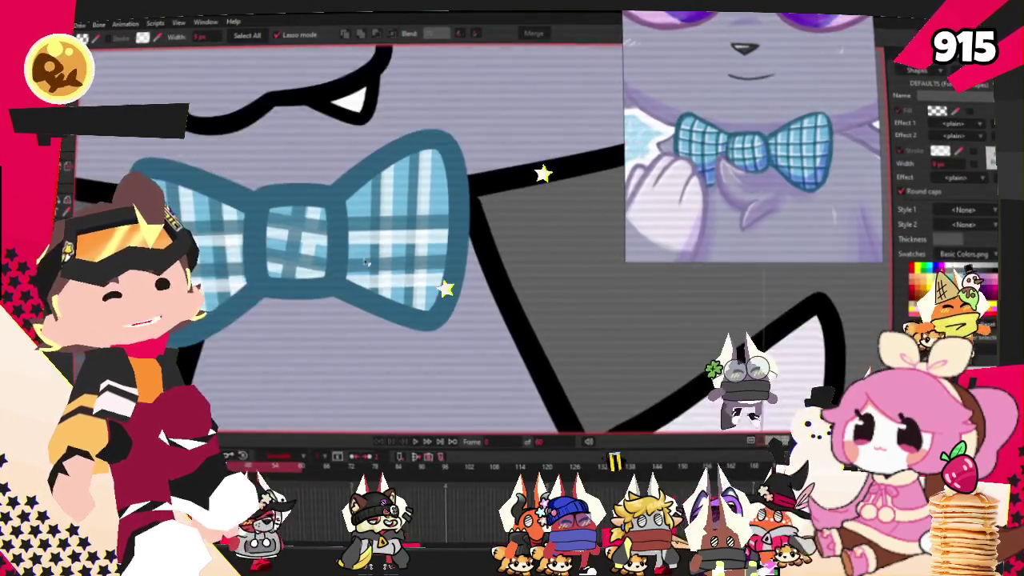
Deselect the bow's bone and return to Transform Points for point editing
scroll(290, 242, "up", 2)
scroll(290, 242, "down", 1)
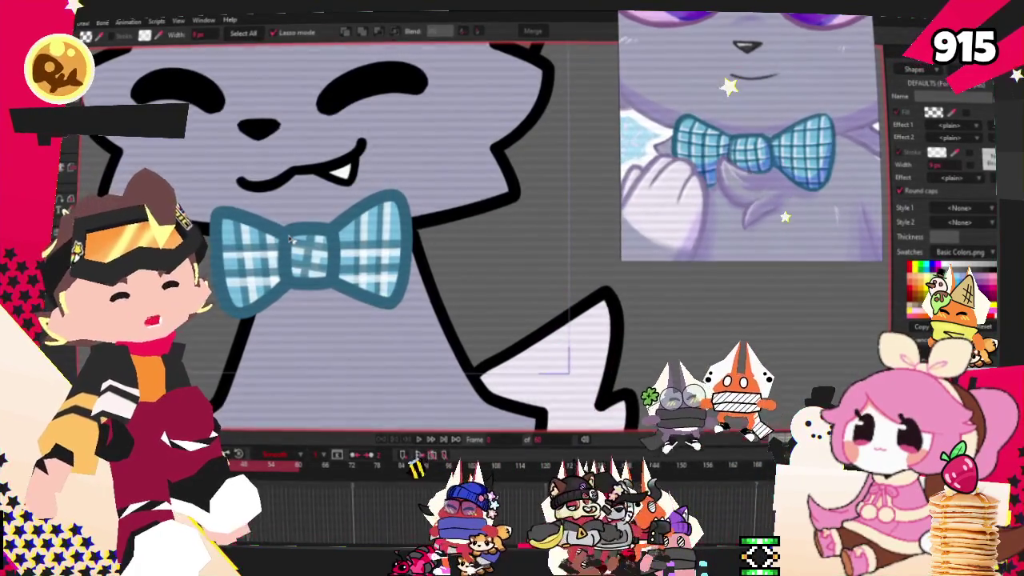
scroll(290, 240, "down", 2)
scroll(336, 231, "up", 1)
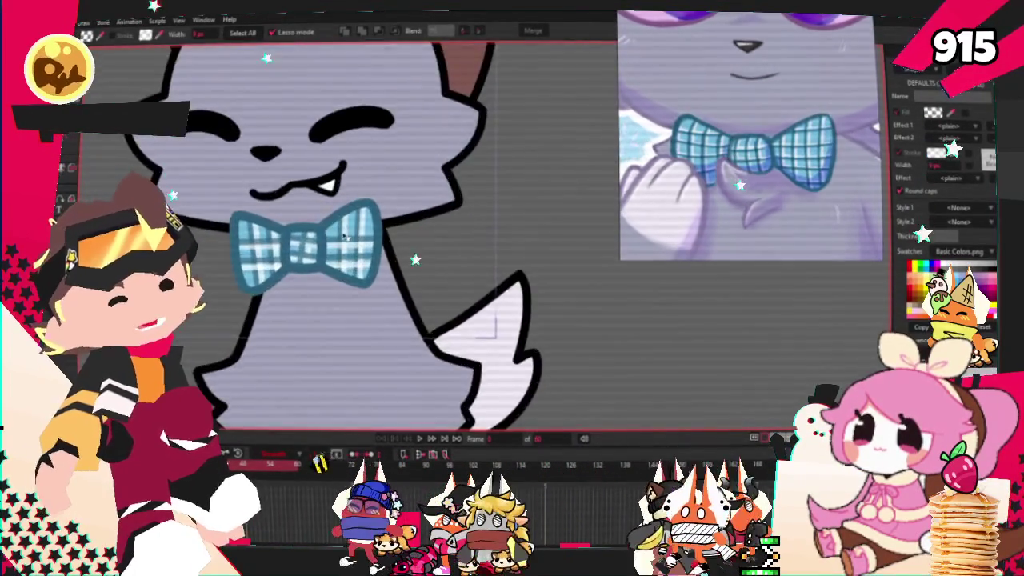
scroll(335, 232, "up", 1)
scroll(304, 231, "down", 1)
scroll(266, 230, "up", 1)
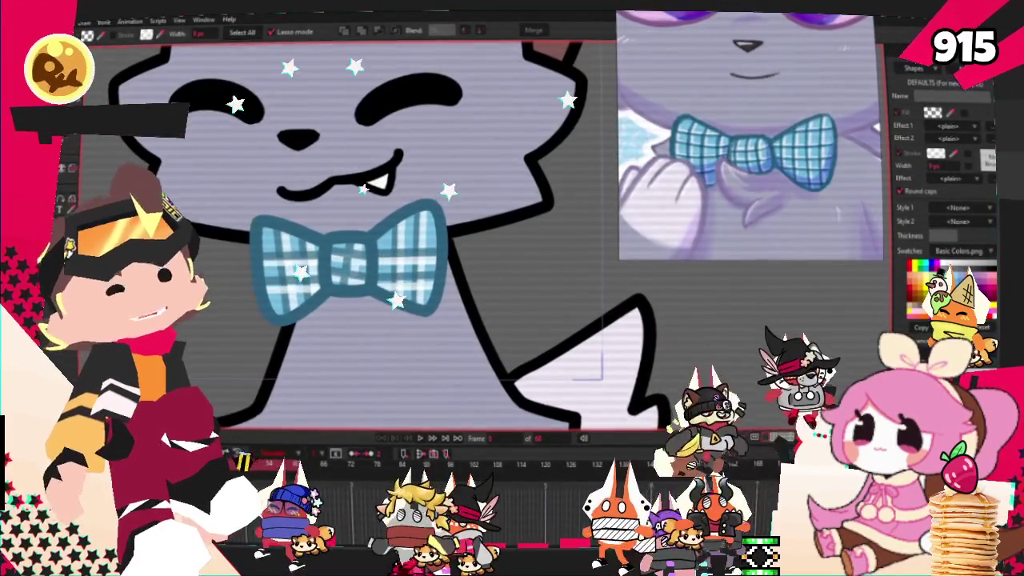
key("z")
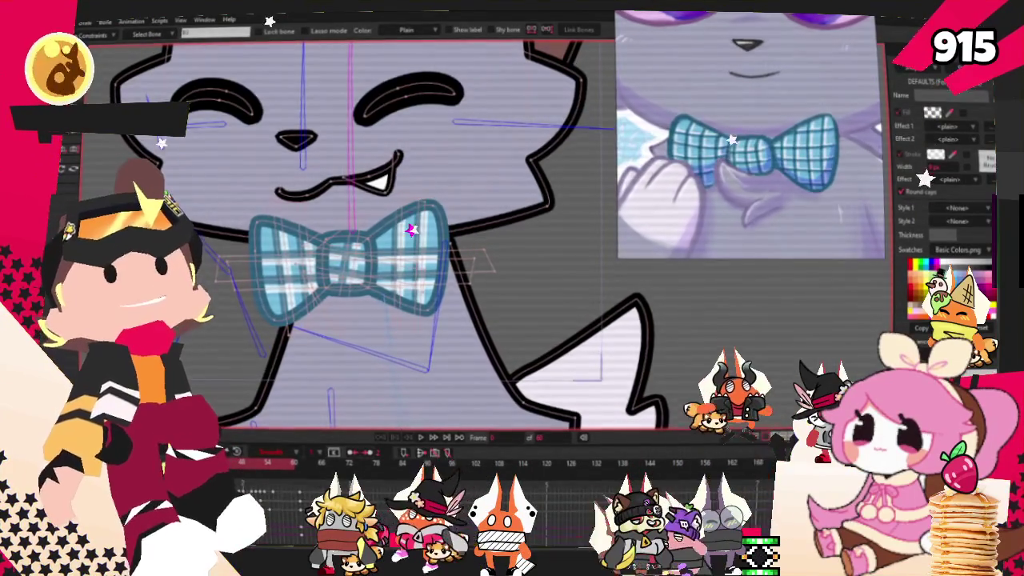
left_click(350, 185)
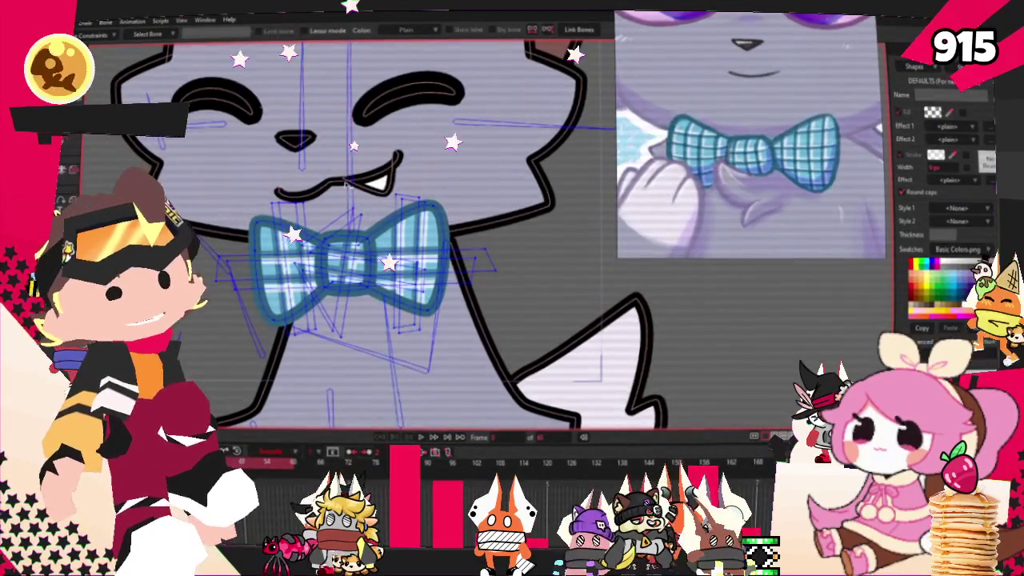
key("t")
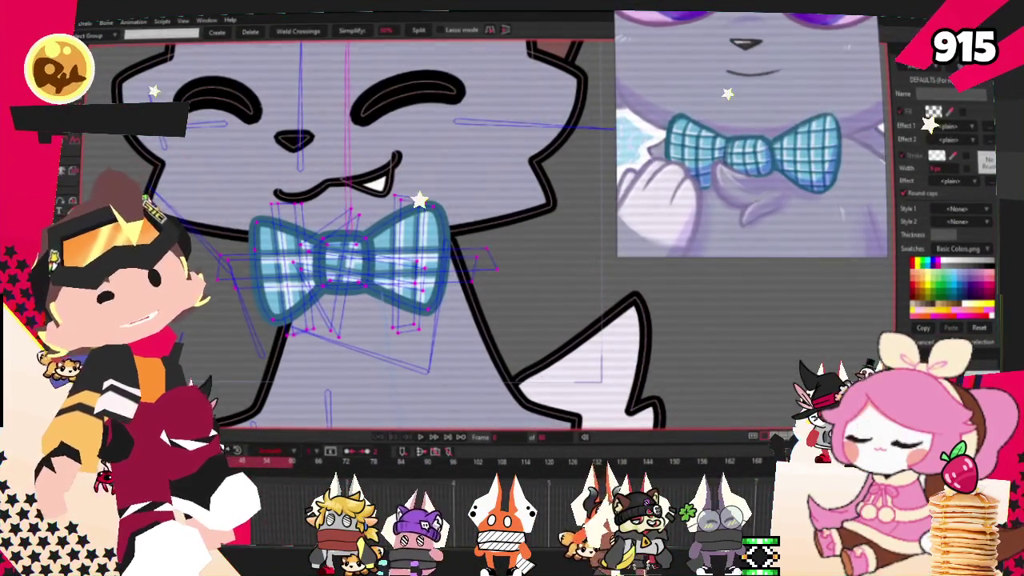
scroll(442, 390, "down", 2)
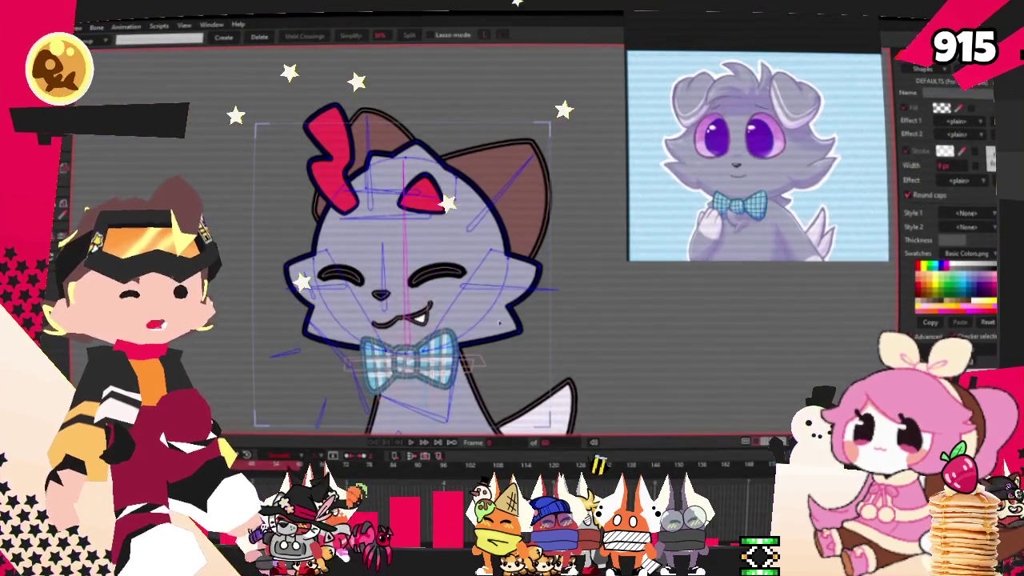
Delete the red shape on the head and pull the ear's inner point and tip up-left
scroll(487, 274, "up", 2)
scroll(232, 129, "up", 1)
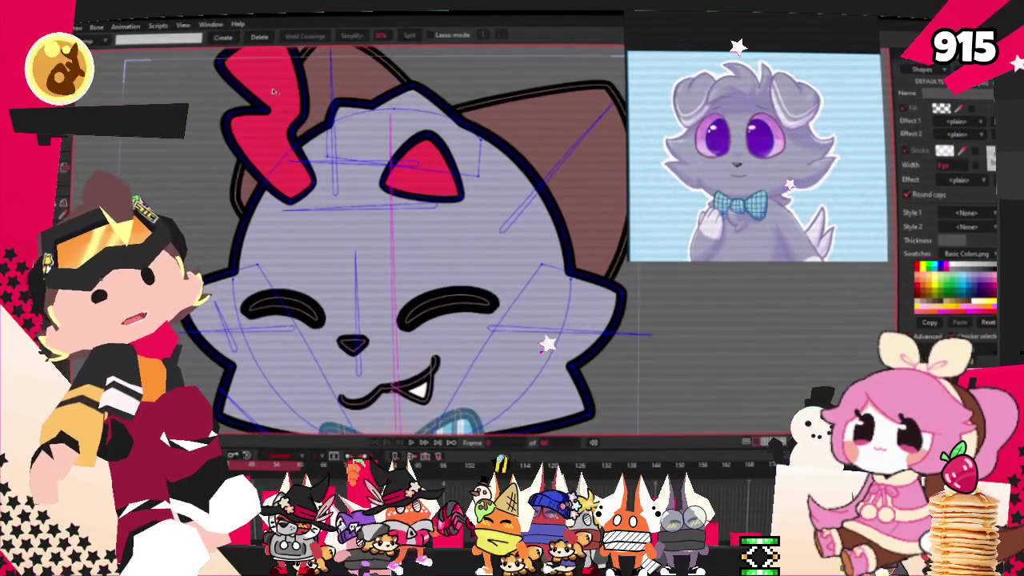
key("Delete")
key("Delete")
scroll(431, 170, "down", 2)
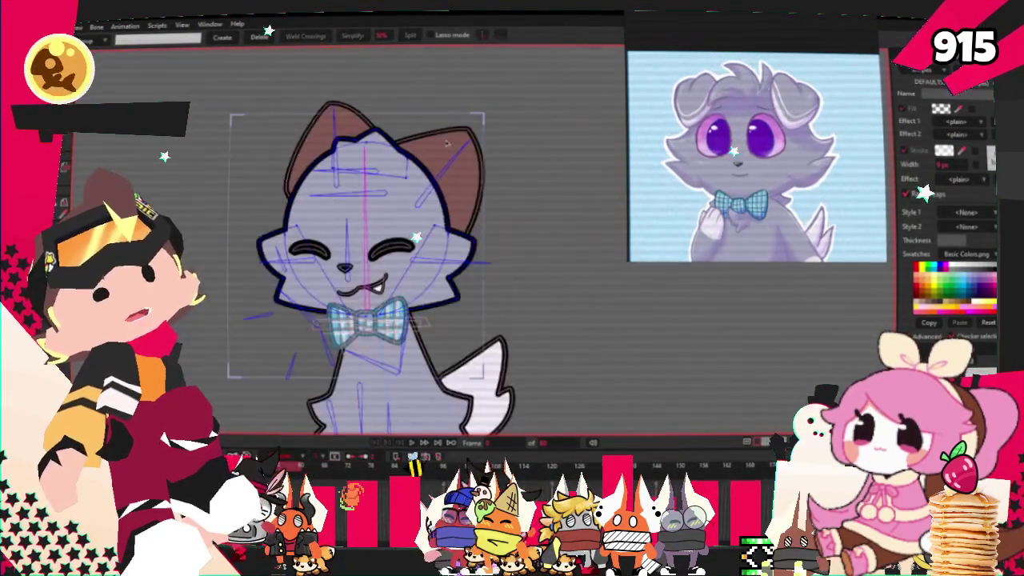
scroll(430, 169, "up", 2)
key("t")
scroll(294, 150, "up", 2)
left_click_drag(289, 162, 196, 166)
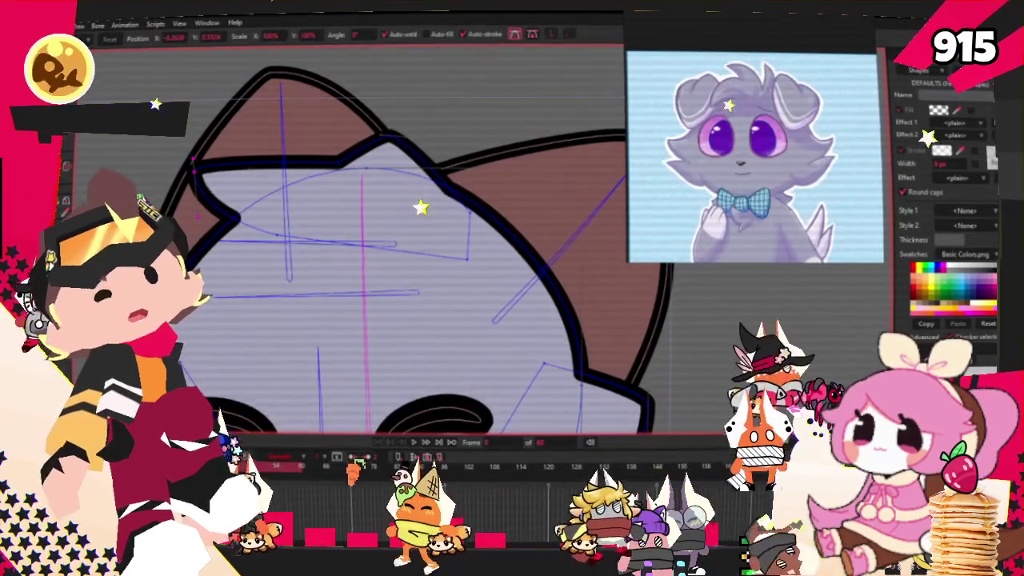
key("c")
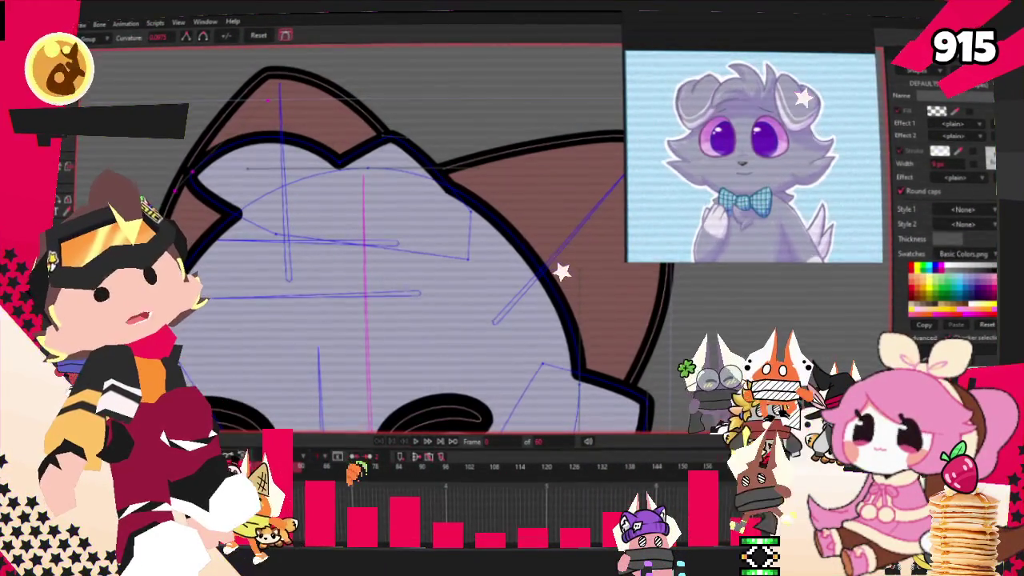
key("t")
left_click_drag(385, 136, 318, 98)
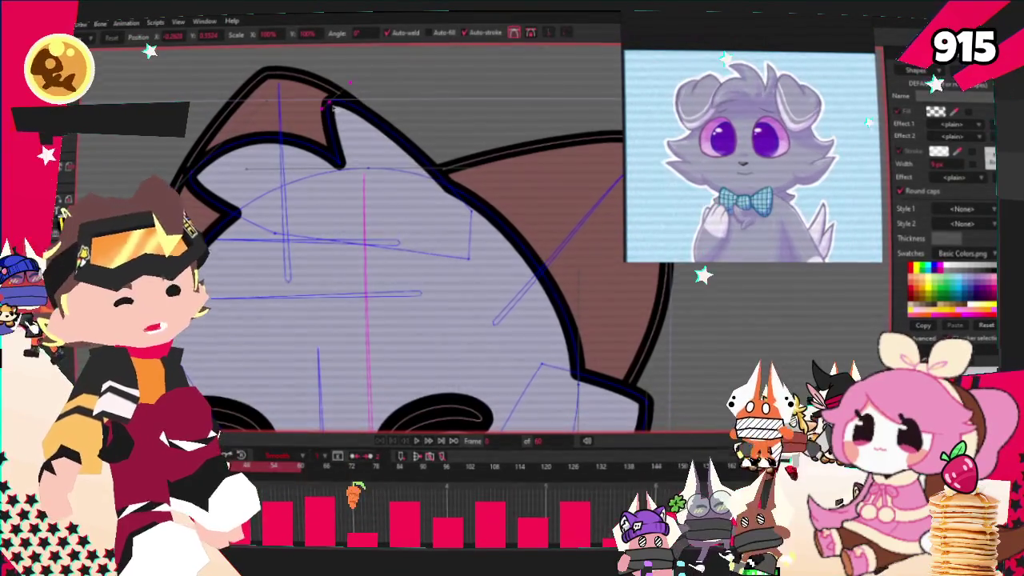
Add two spiky tufts along the head's top edge, then refine the spike tip and surrounding outline
key("a")
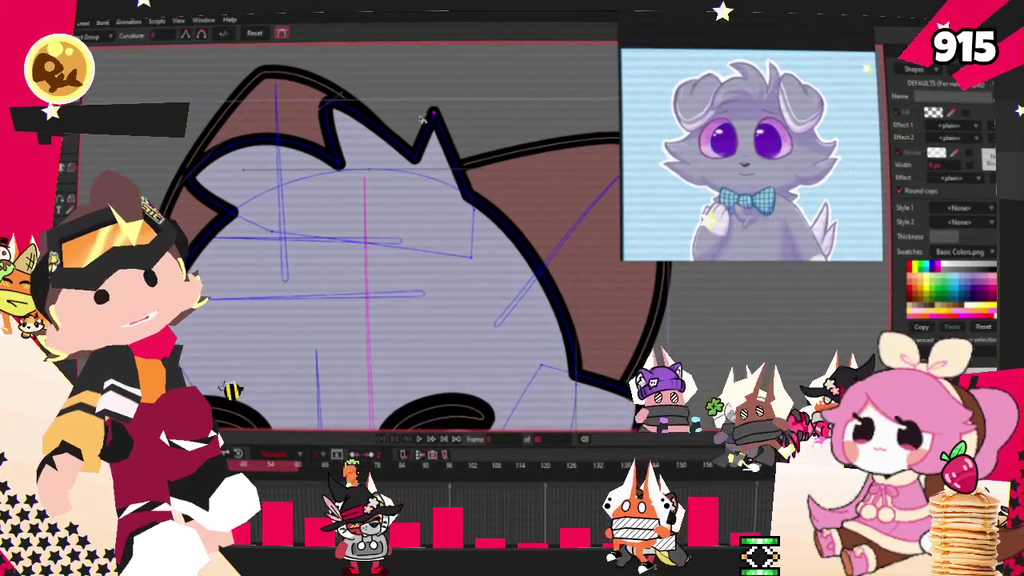
left_click_drag(446, 142, 485, 160)
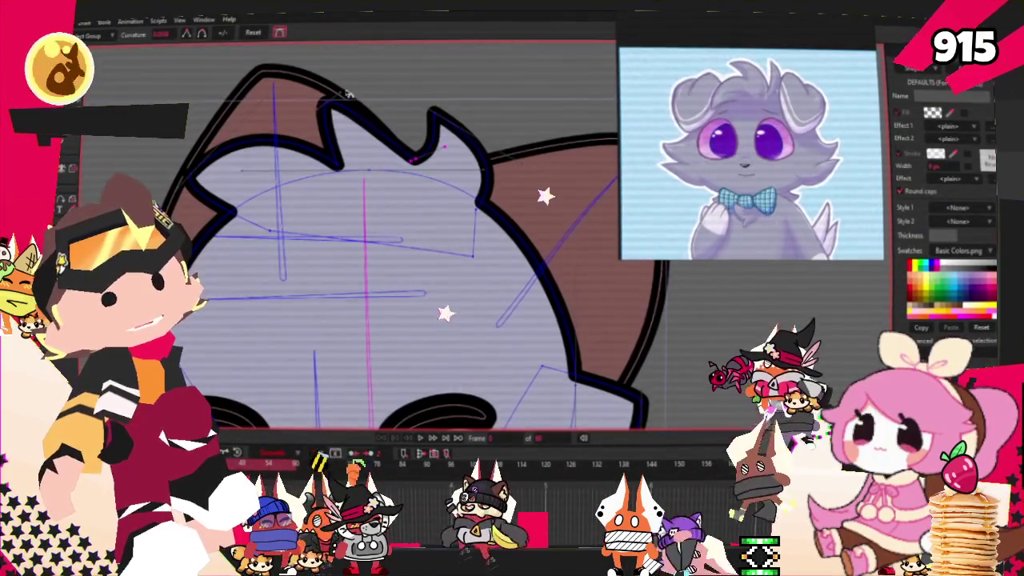
left_click_drag(348, 94, 425, 94)
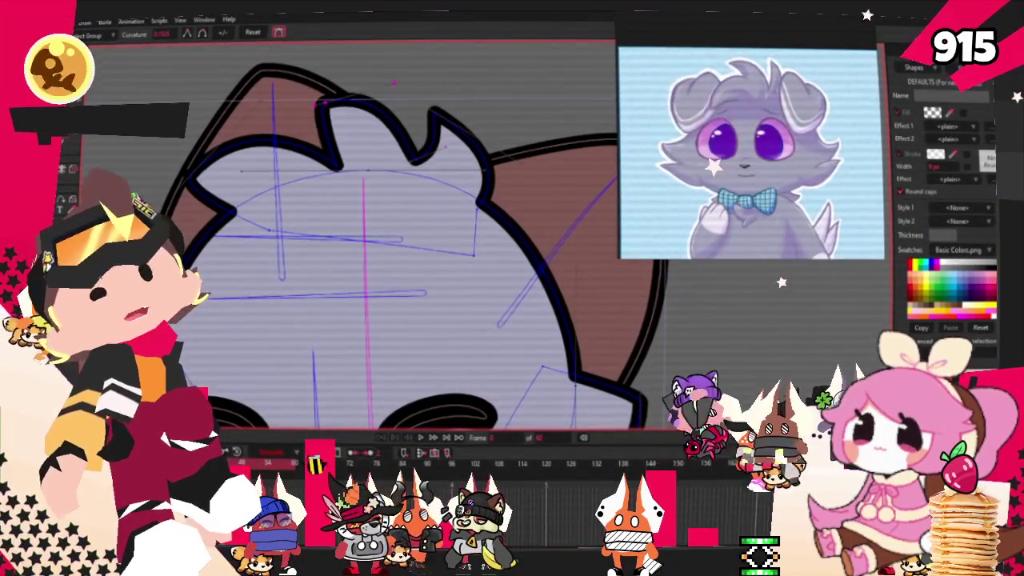
key("t")
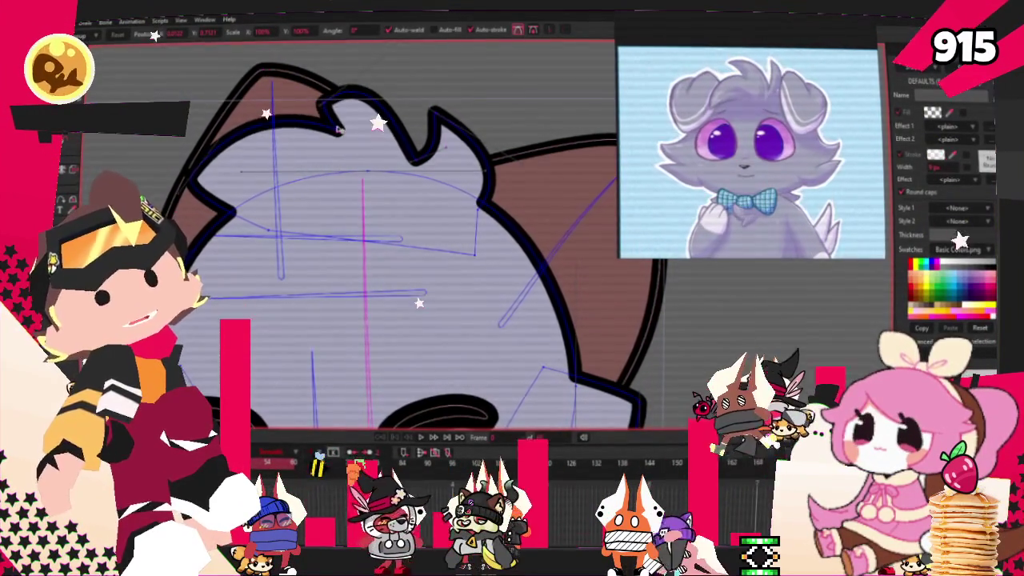
left_click_drag(337, 128, 322, 150)
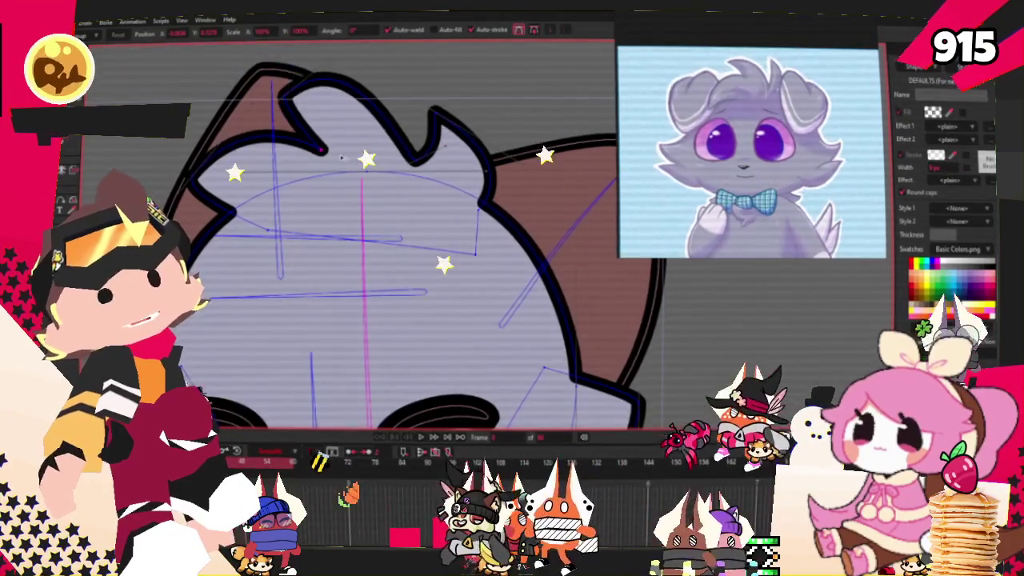
scroll(341, 157, "down", 2)
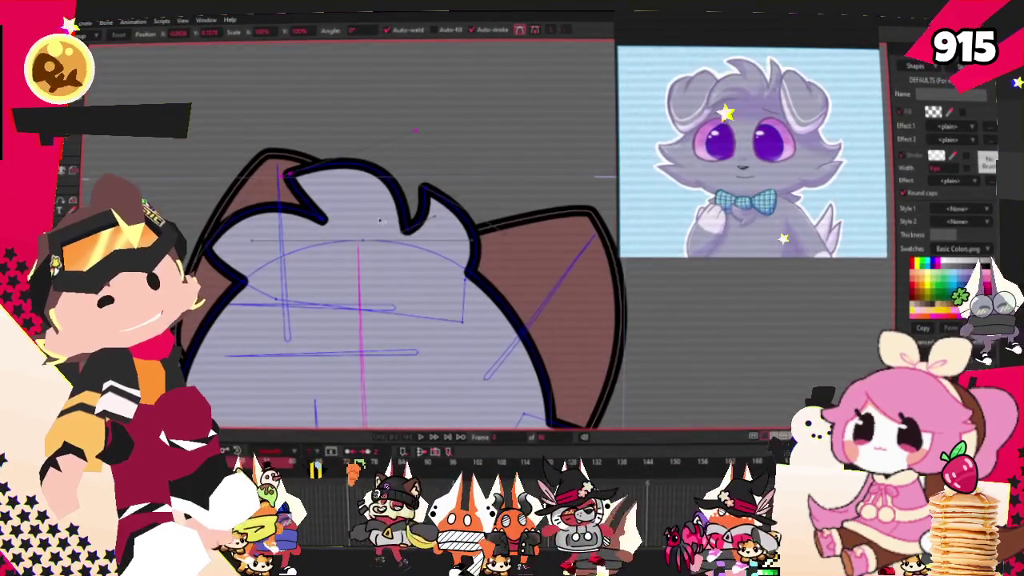
scroll(383, 222, "up", 2)
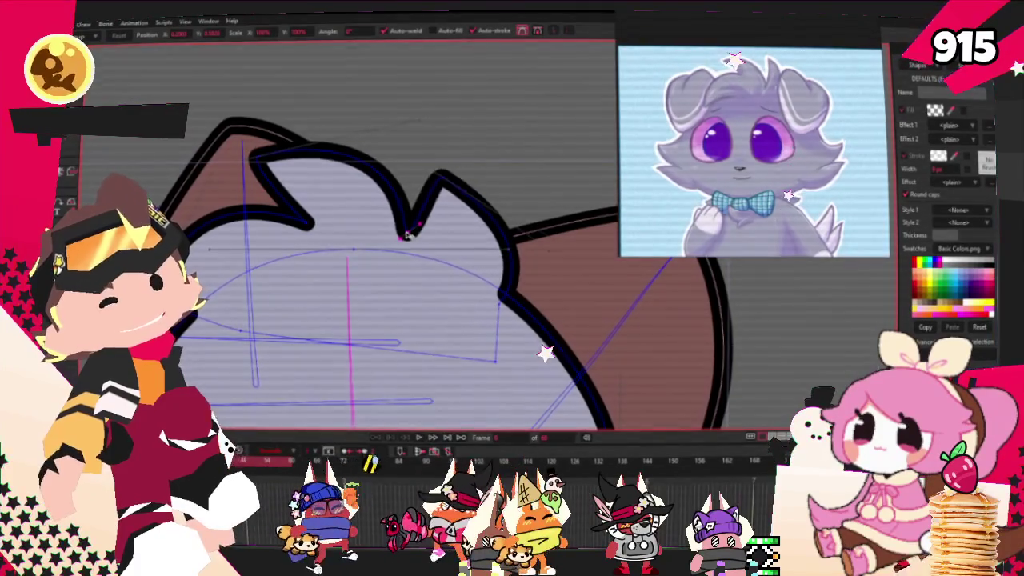
left_click_drag(456, 197, 480, 218)
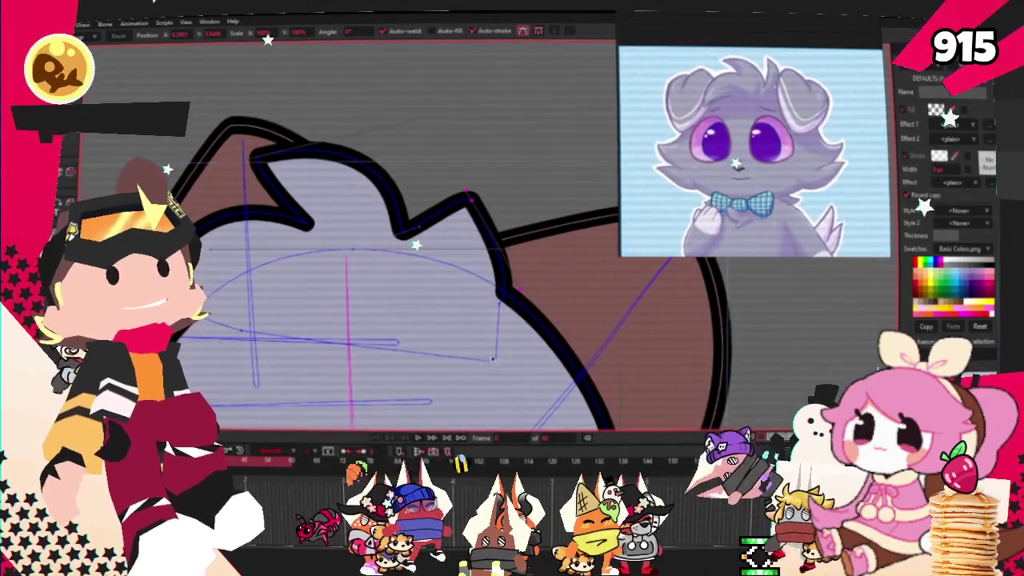
left_click_drag(500, 297, 478, 284)
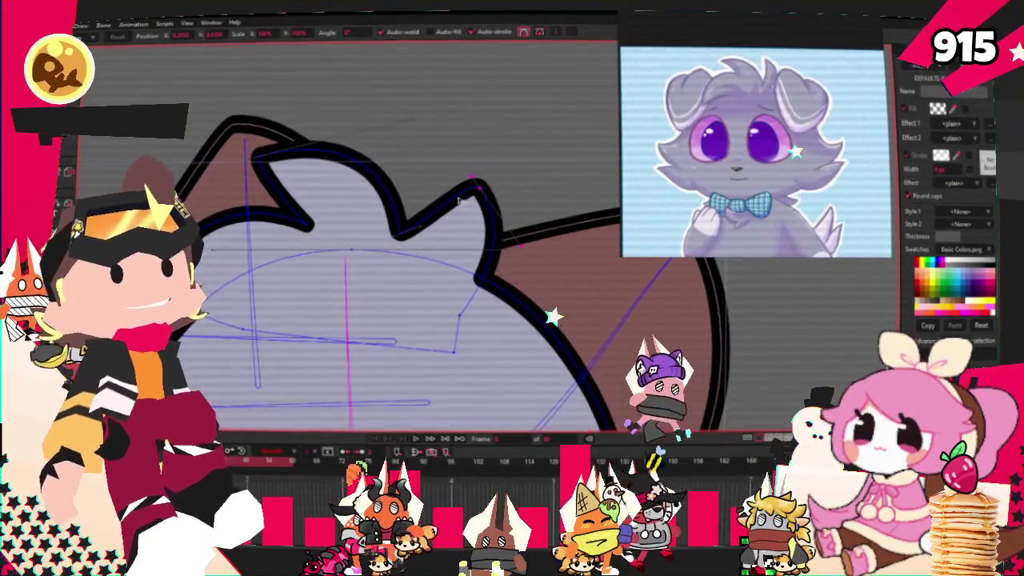
scroll(267, 138, "down", 2)
scroll(466, 152, "up", 2)
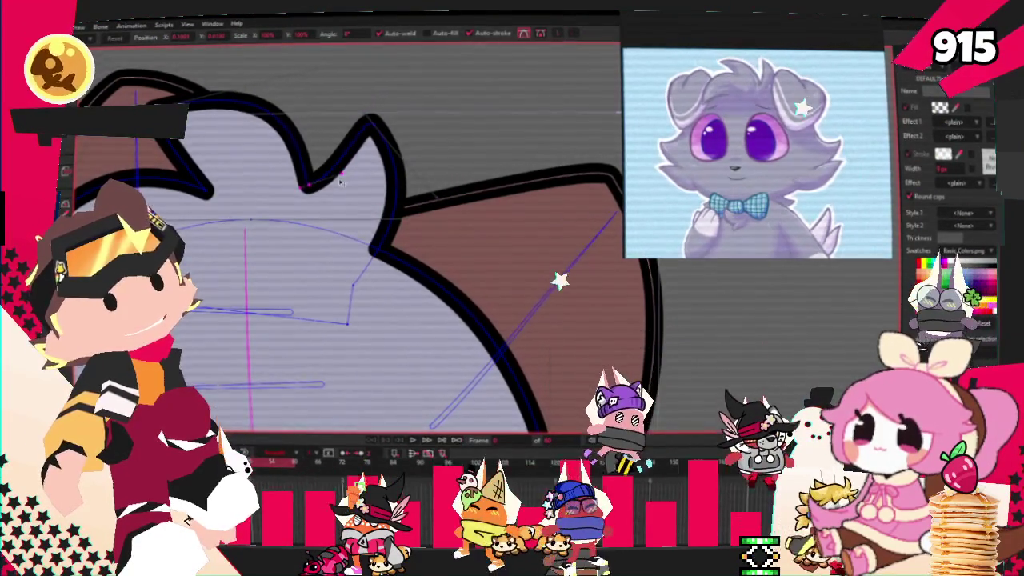
scroll(316, 190, "down", 2)
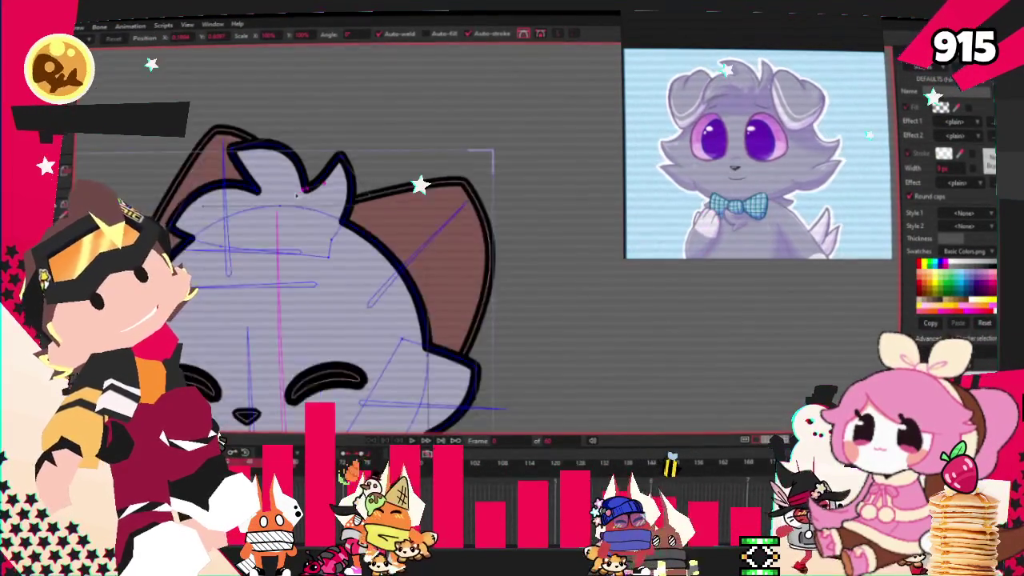
Raise the head tuft's top point and select all the head outline's points
scroll(285, 199, "down", 2)
scroll(302, 178, "up", 3)
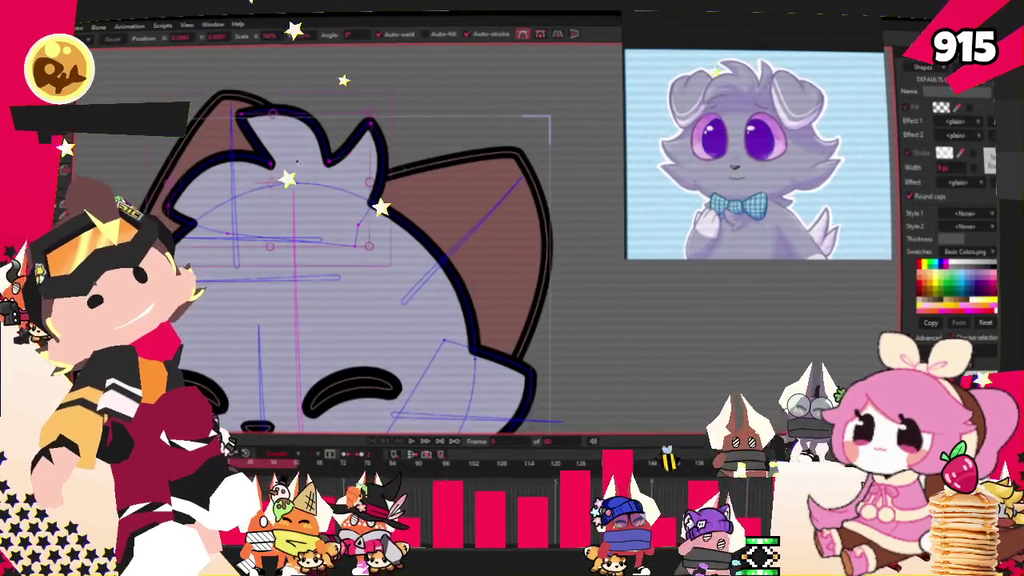
left_click(276, 123)
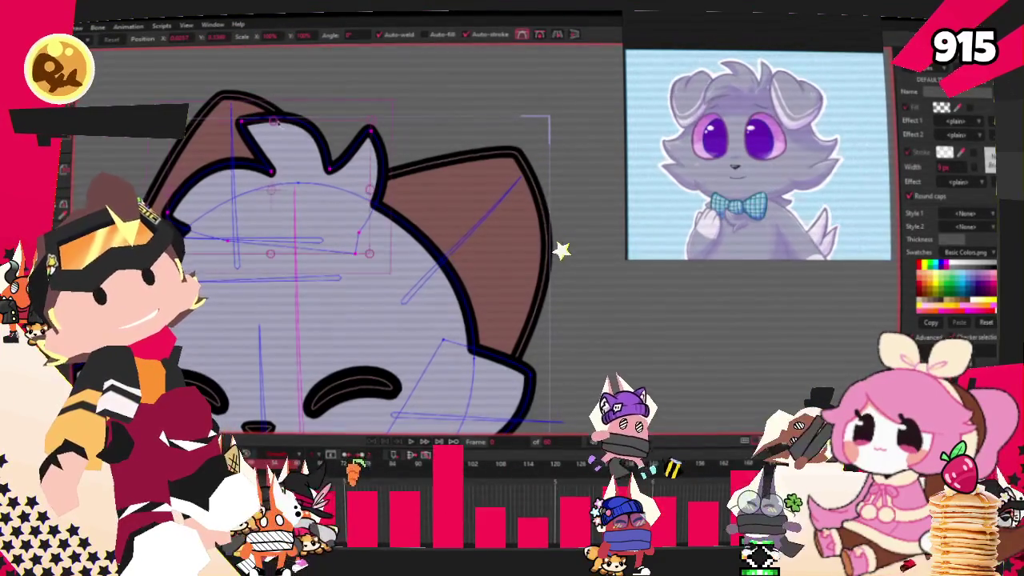
mouse_move(273, 121)
left_mouse_down()
mouse_move(274, 100)
mouse_move(289, 126)
left_mouse_up()
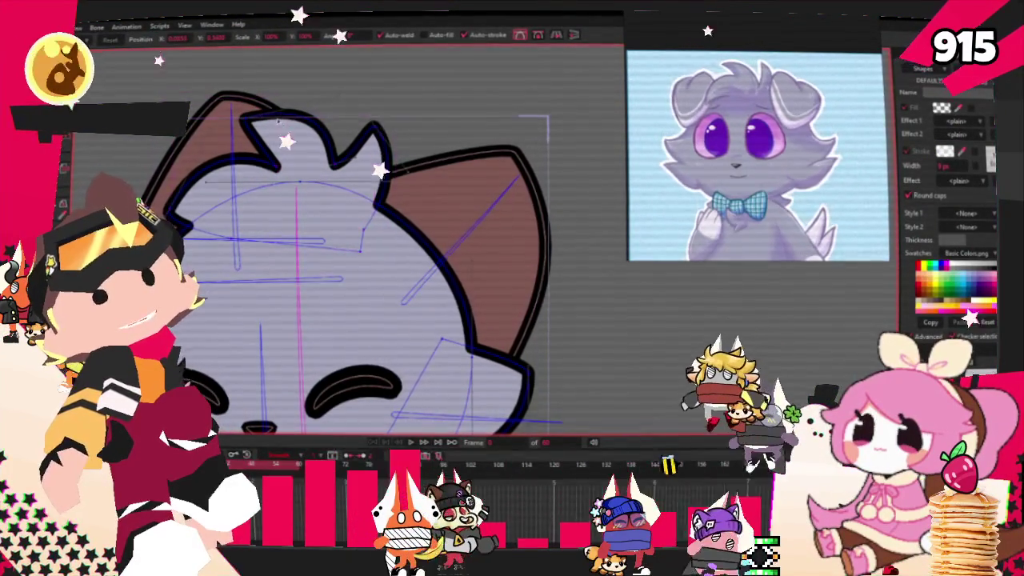
left_click(368, 230)
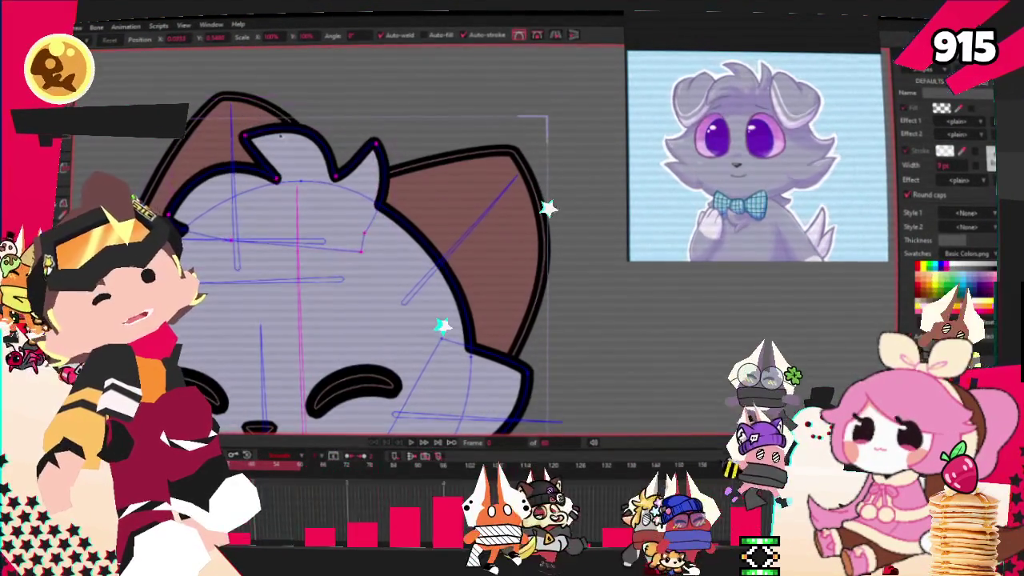
key("ctrl+a")
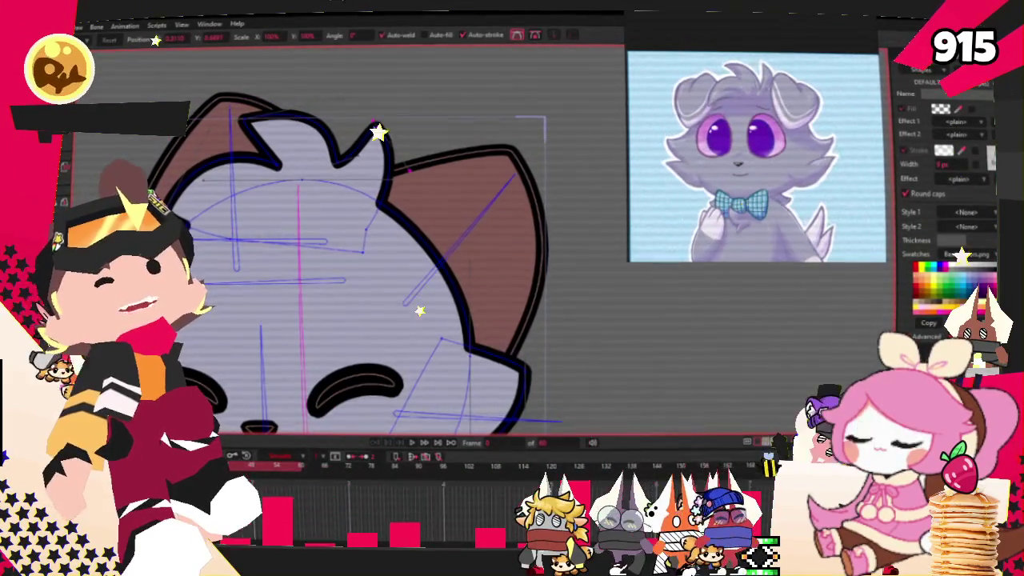
Refine the tuft curves by pulling in the lower-right curve and shifting the inner cusp up-right
scroll(382, 129, "up", 3)
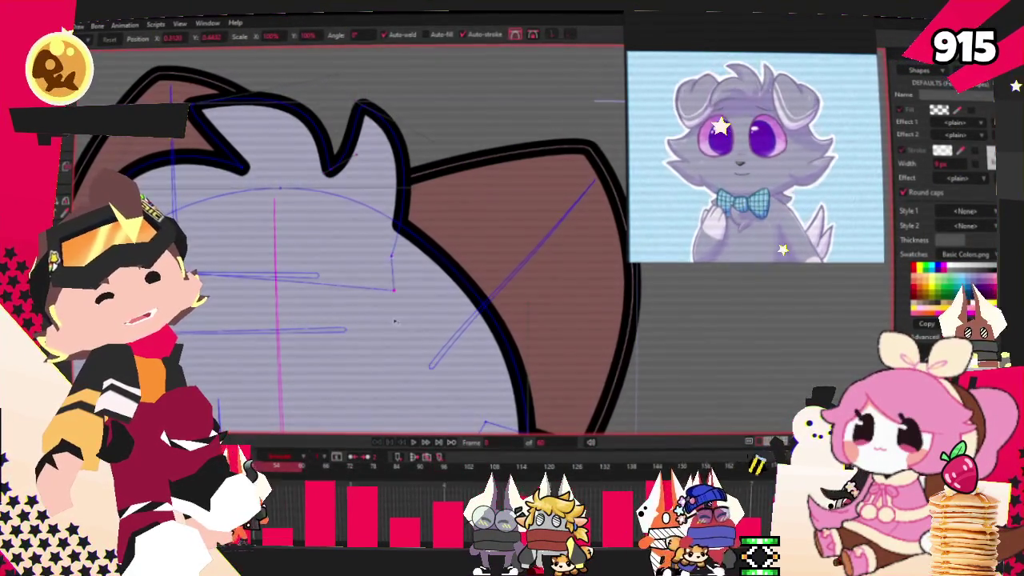
scroll(382, 236, "up", 1)
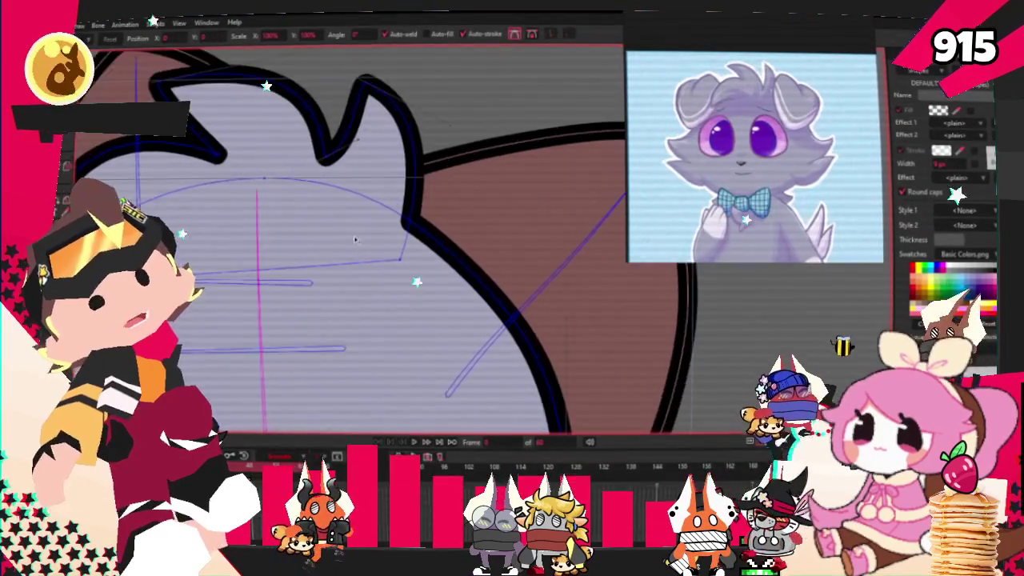
scroll(384, 225, "down", 2)
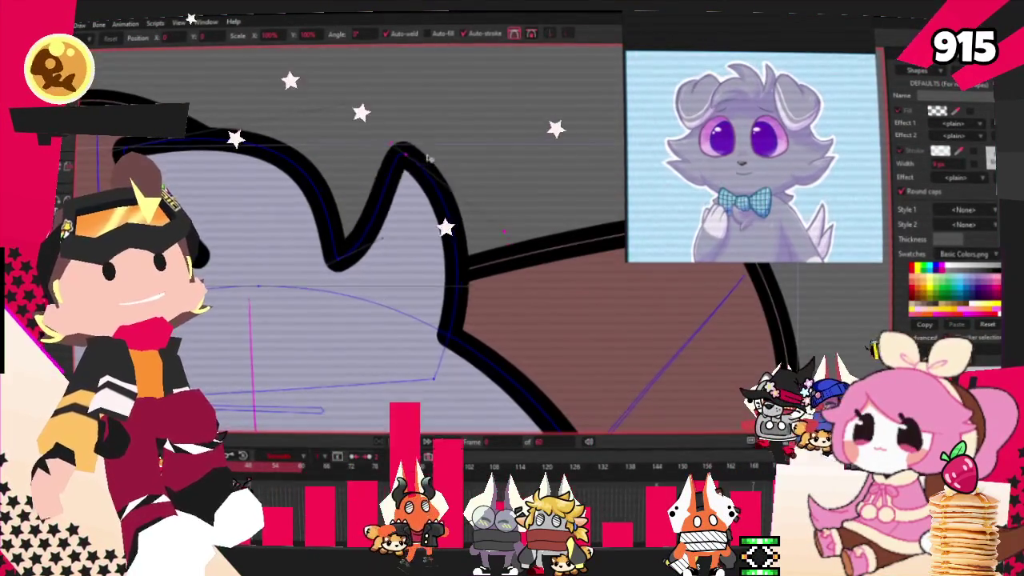
scroll(434, 174, "up", 2)
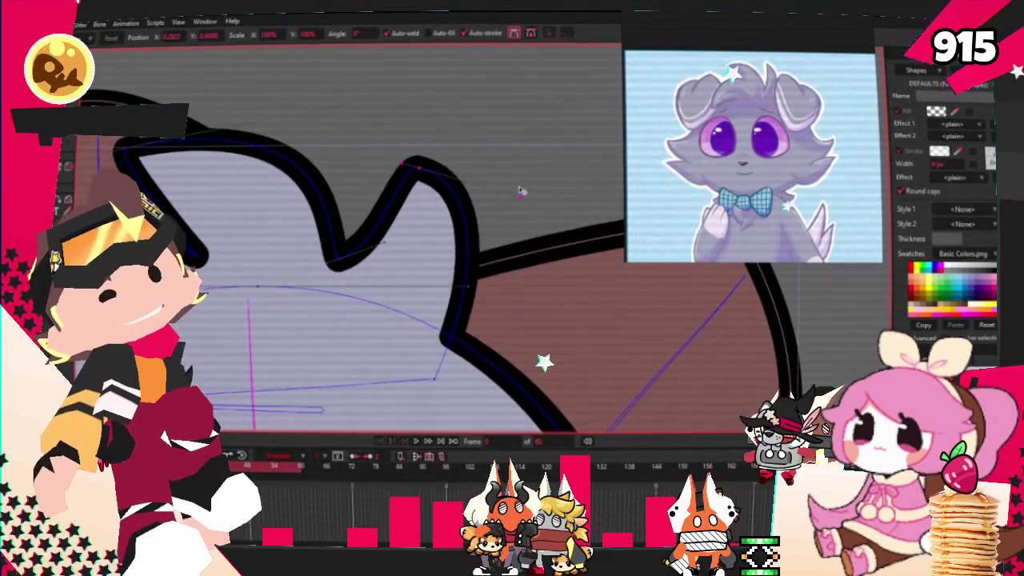
scroll(510, 210, "down", 2)
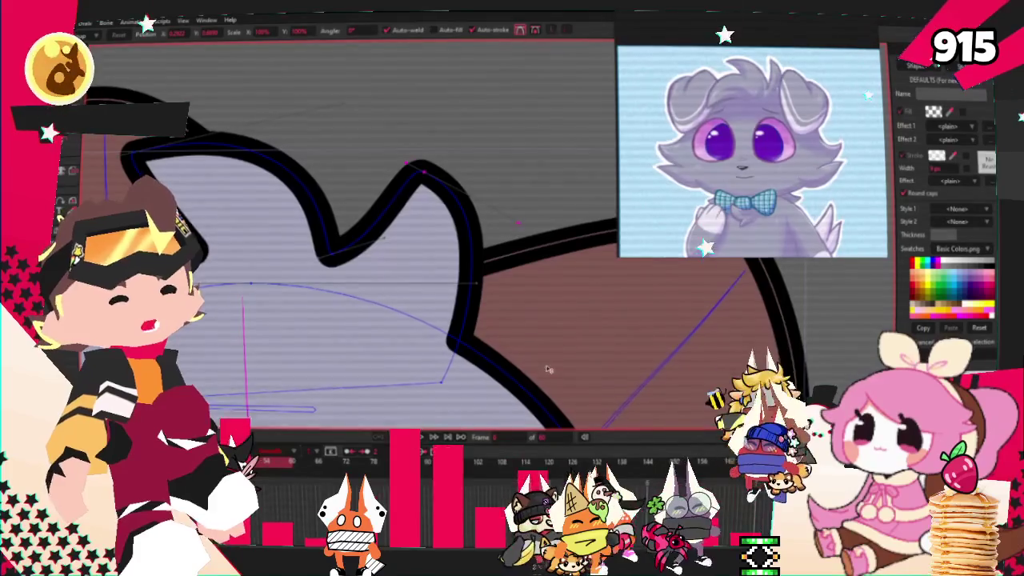
left_click_drag(439, 385, 397, 376)
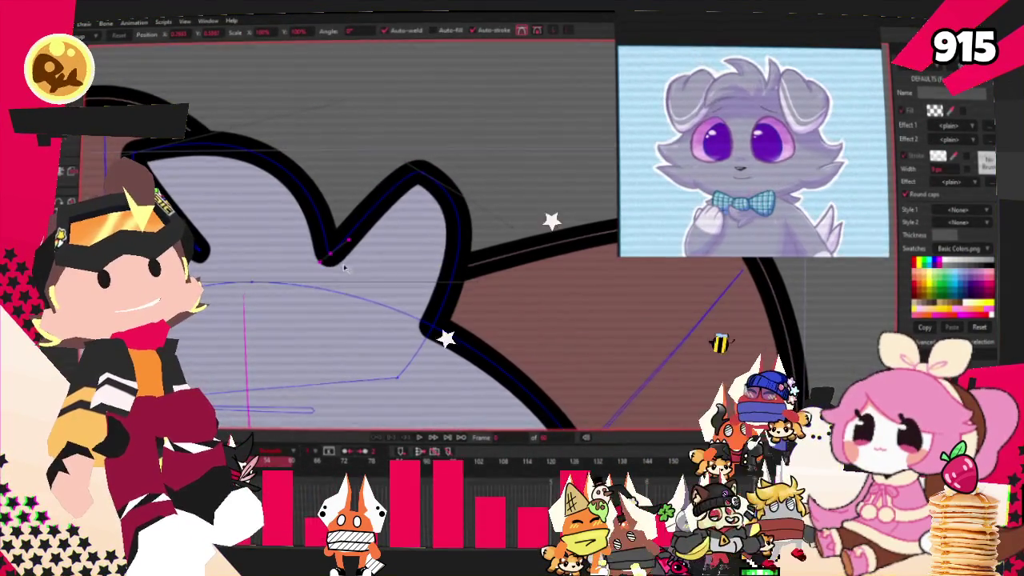
left_click_drag(324, 260, 340, 253)
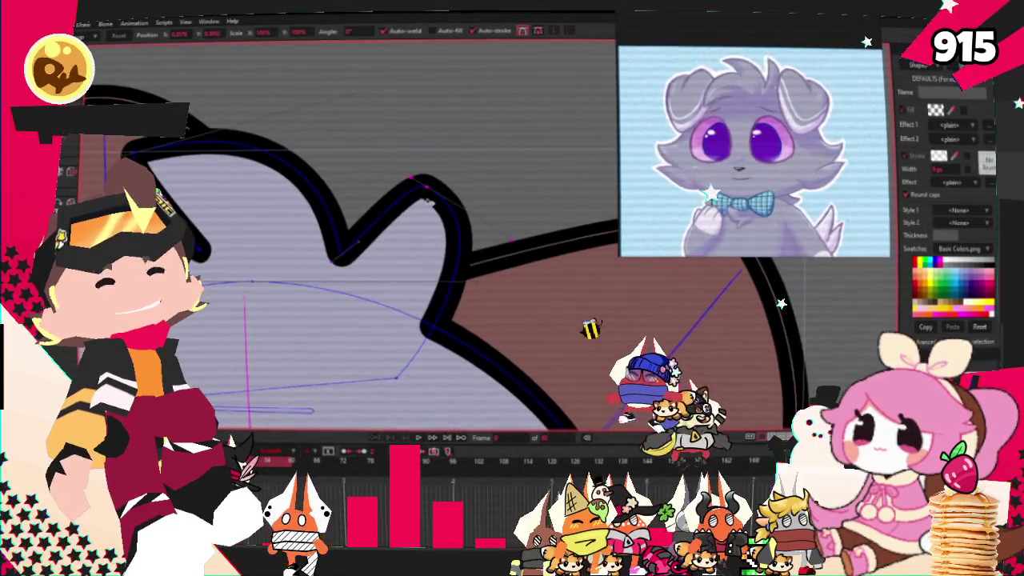
left_click_drag(396, 376, 404, 387)
scroll(417, 271, "down", 2)
scroll(400, 264, "down", 3)
scroll(376, 260, "up", 3)
scroll(370, 258, "up", 2)
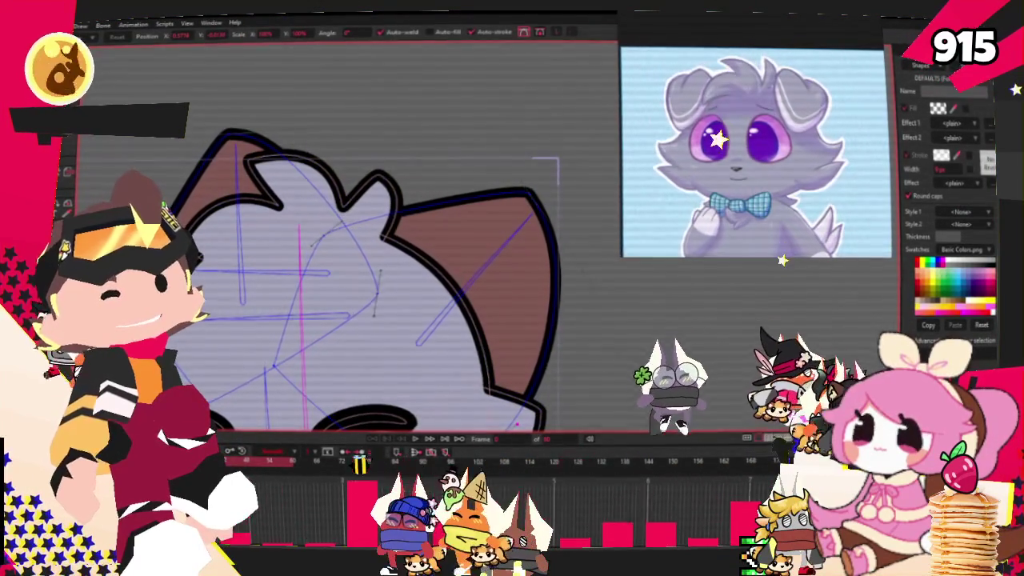
key("g")
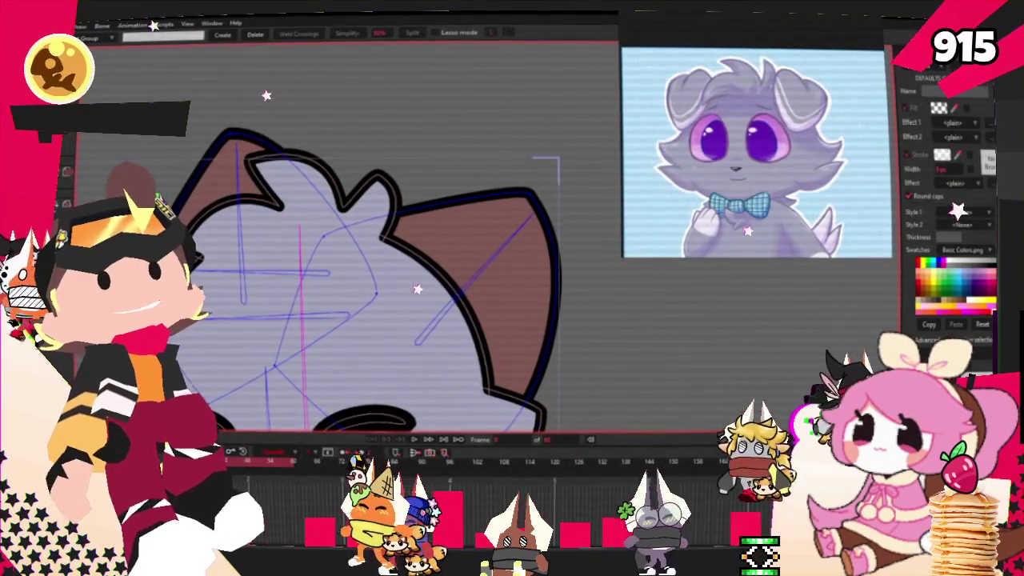
Select the right ear shape and give it a light grey fill matching the head
scroll(325, 203, "down", 3)
scroll(325, 202, "up", 3)
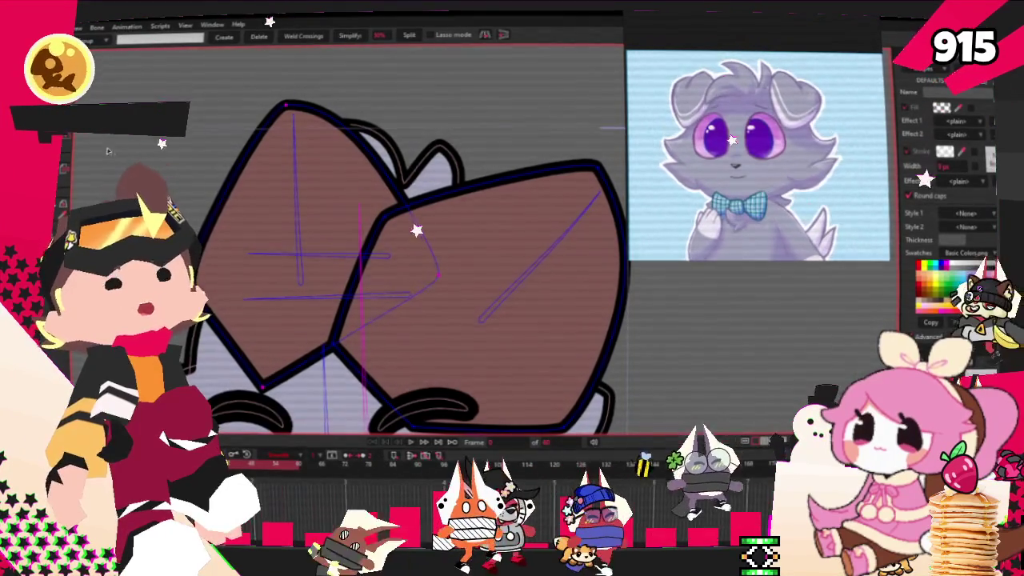
left_click(61, 218)
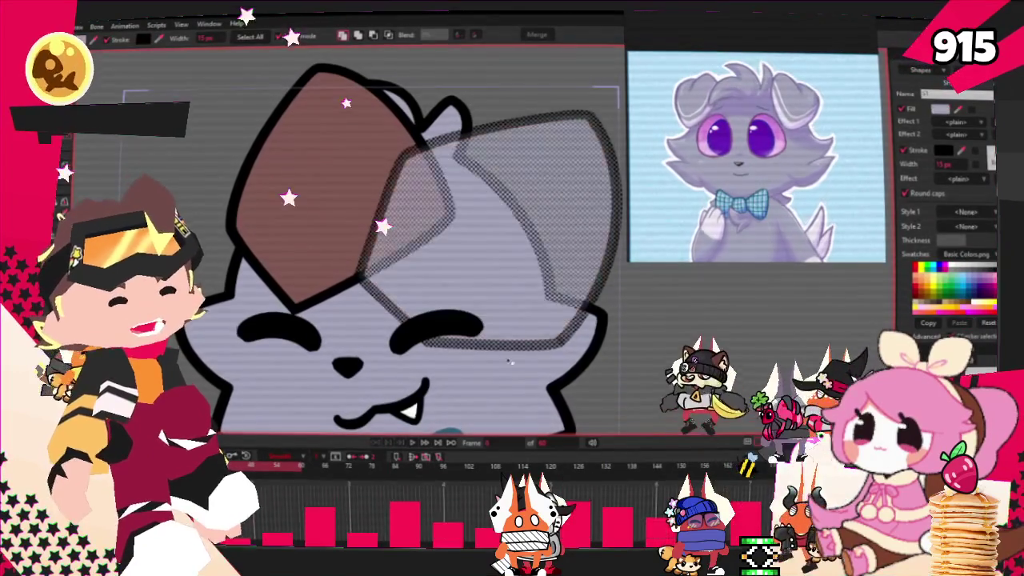
scroll(400, 256, "up", 2)
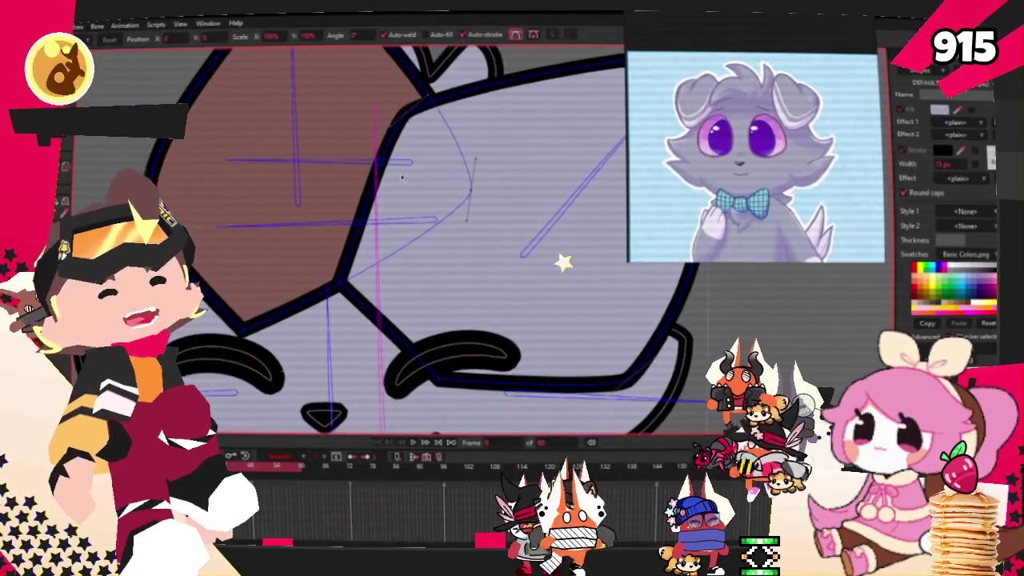
Drag the right ear's top, lower and top-right corners to reshape its outline
left_click_drag(408, 102, 438, 114)
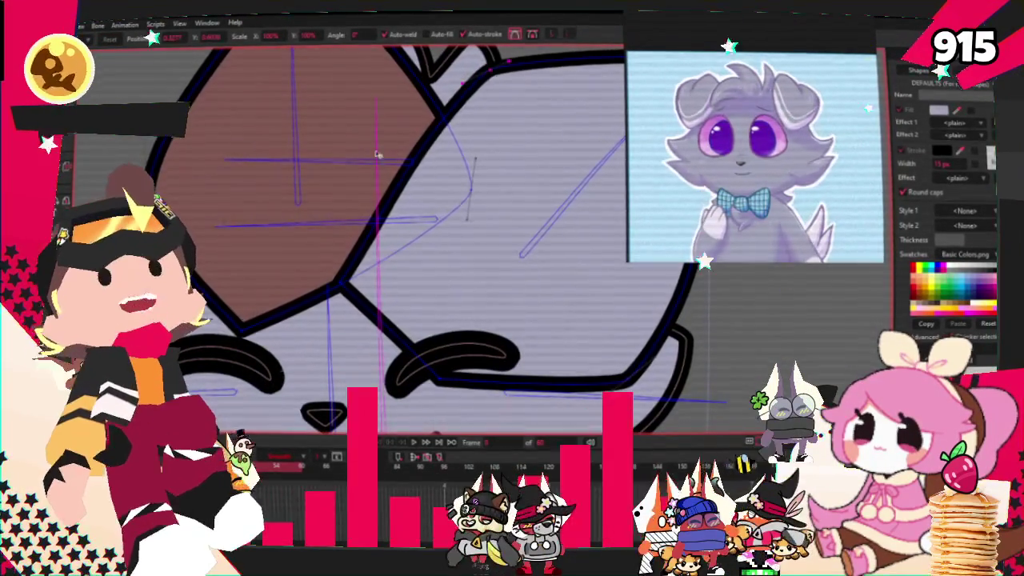
left_click_drag(342, 284, 472, 196)
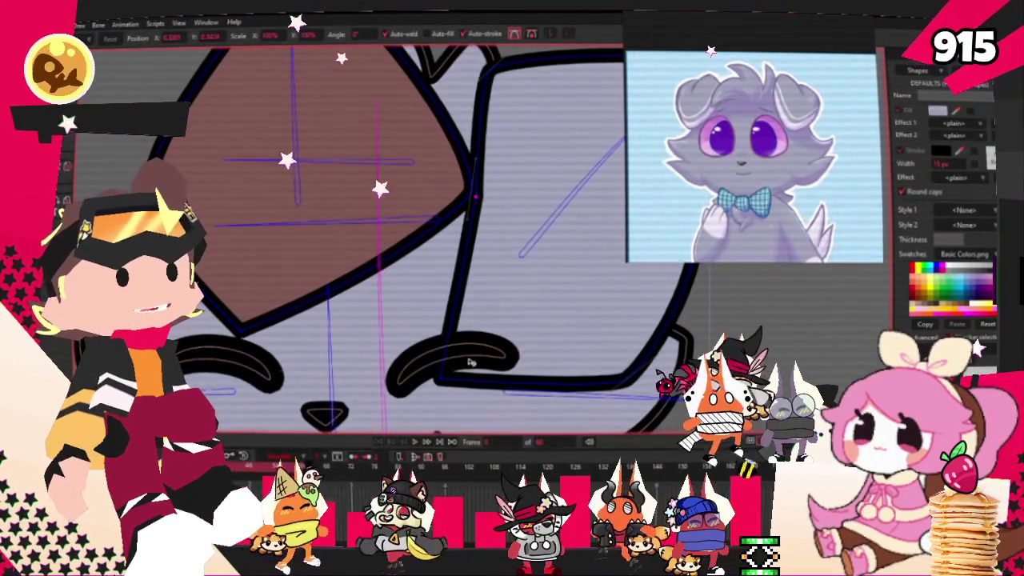
scroll(596, 305, "down", 3)
scroll(520, 264, "up", 3)
scroll(449, 234, "down", 3)
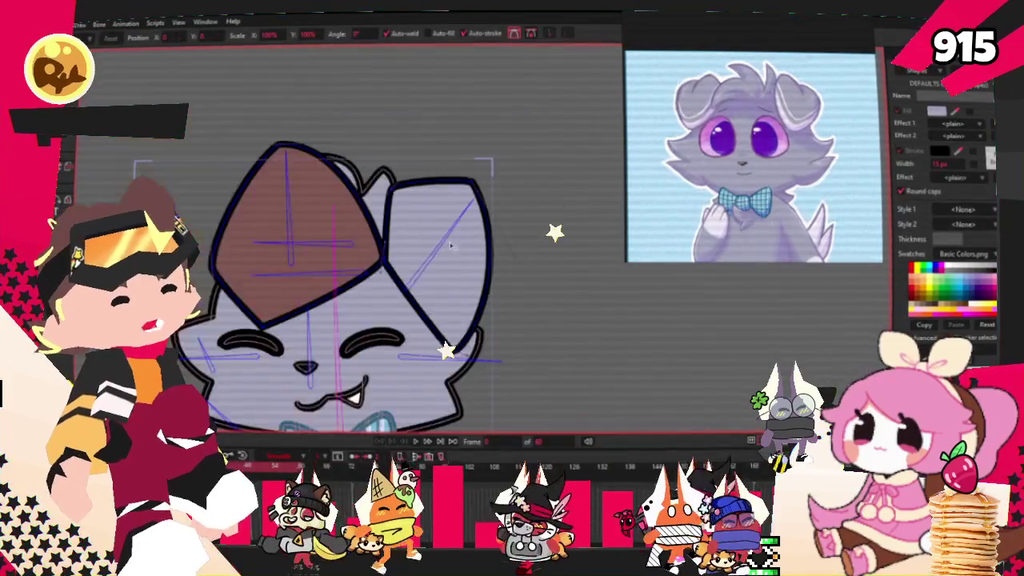
scroll(472, 196, "up", 2)
scroll(472, 196, "up", 2)
left_click_drag(450, 189, 462, 234)
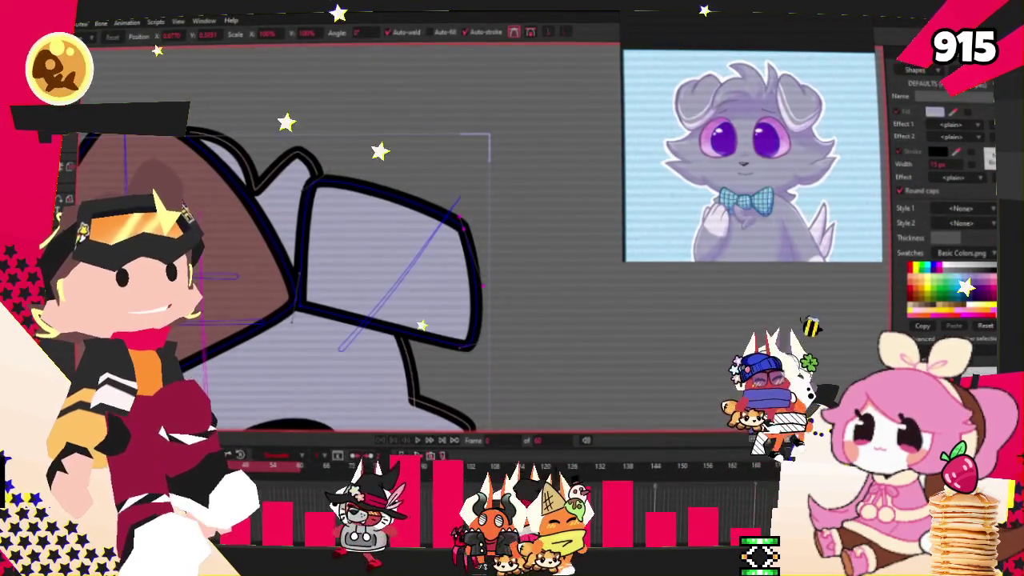
Add a point denting the ear's top edge and adjust its curvature
key("a")
scroll(426, 186, "up", 1)
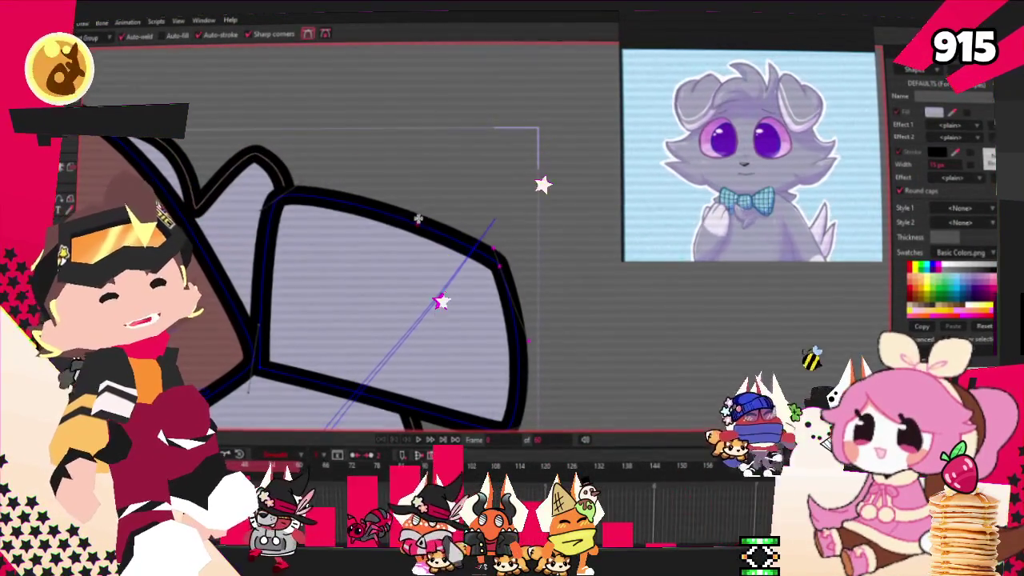
left_click_drag(437, 207, 444, 217)
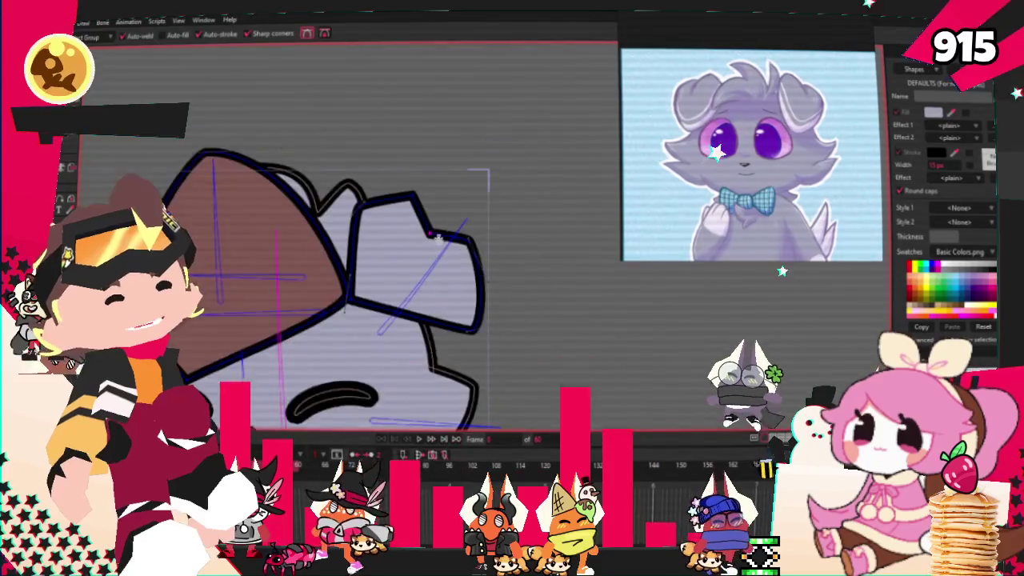
key("c")
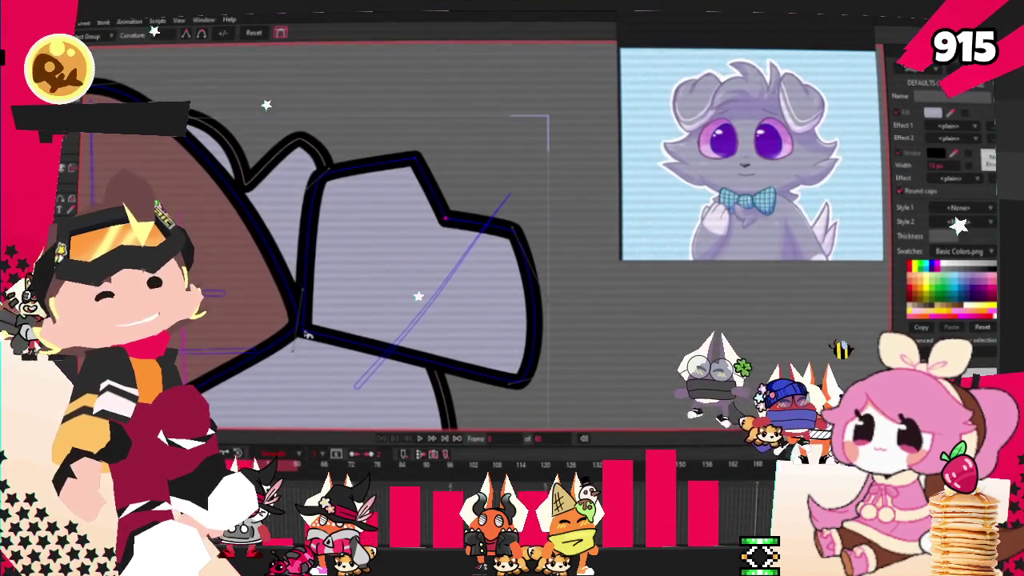
key("t")
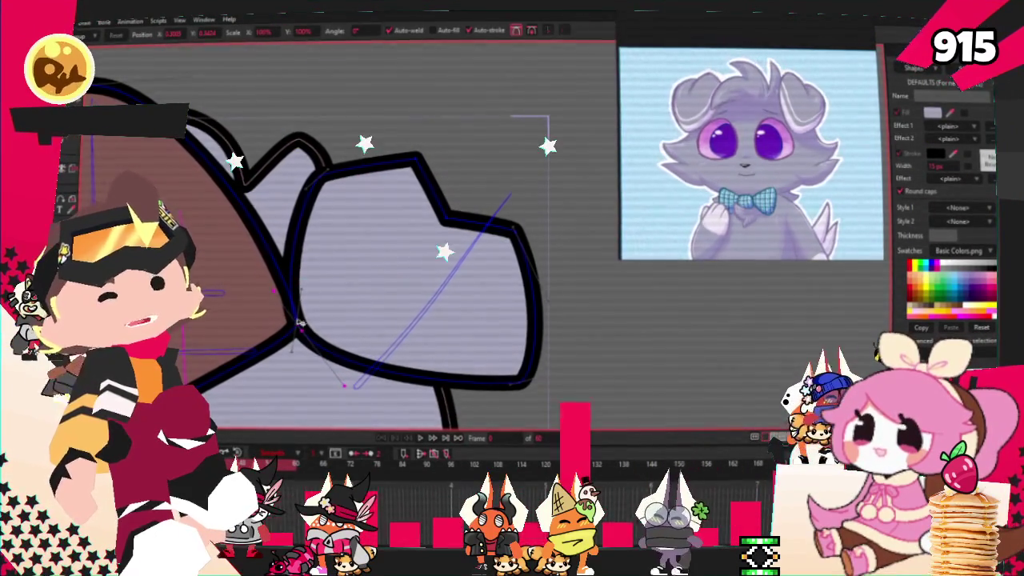
left_click_drag(526, 358, 490, 337)
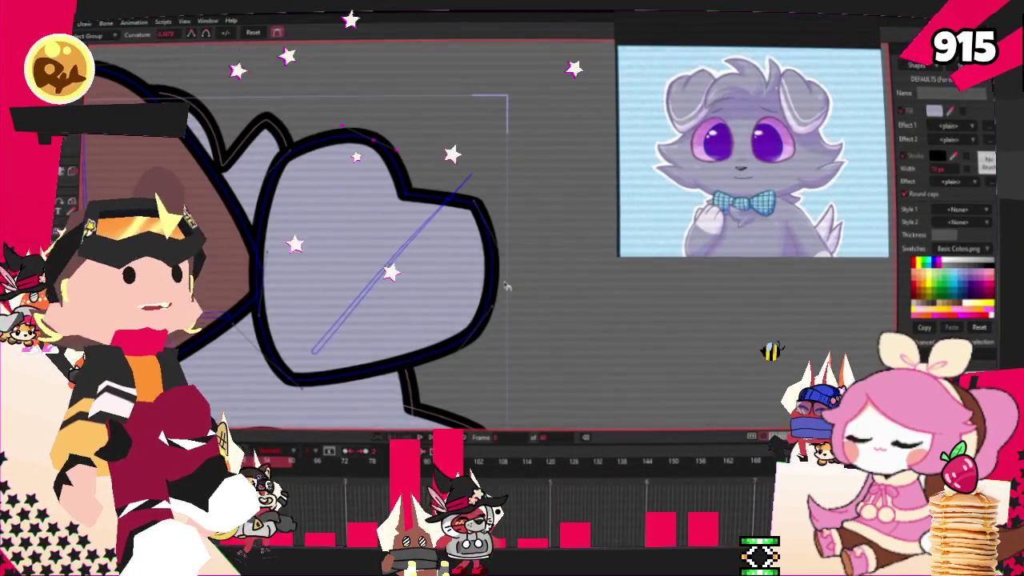
scroll(515, 227, "up", 3)
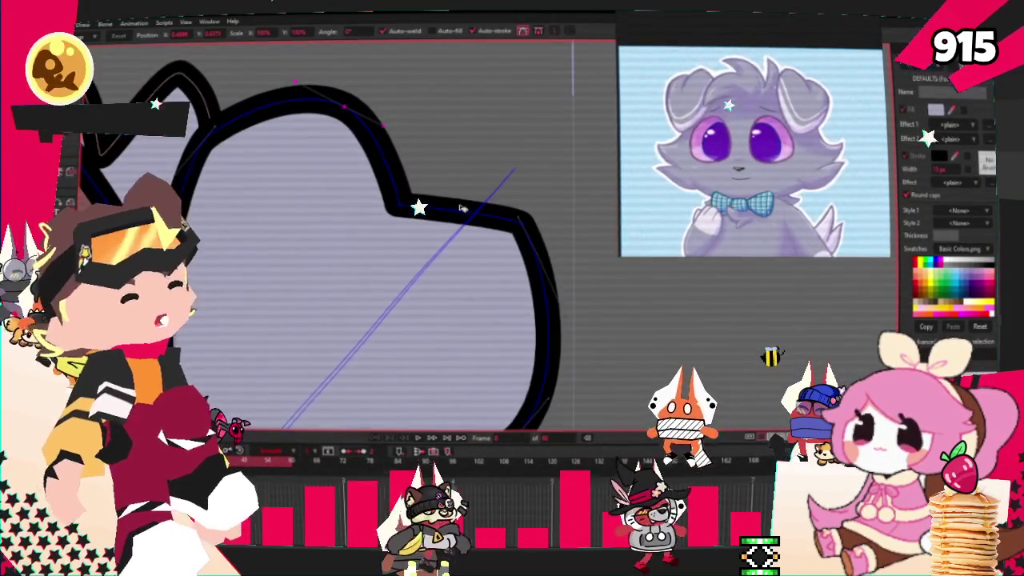
Drag the ear's top contour point down-right into a rounded, drooping lobe
left_click_drag(392, 135, 425, 194)
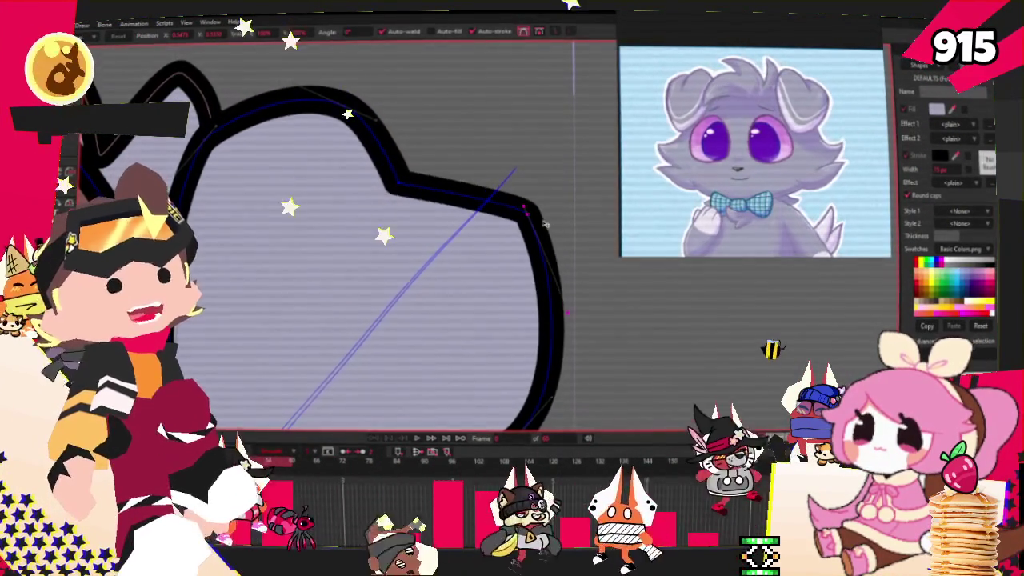
scroll(451, 127, "down", 1)
scroll(451, 126, "down", 1)
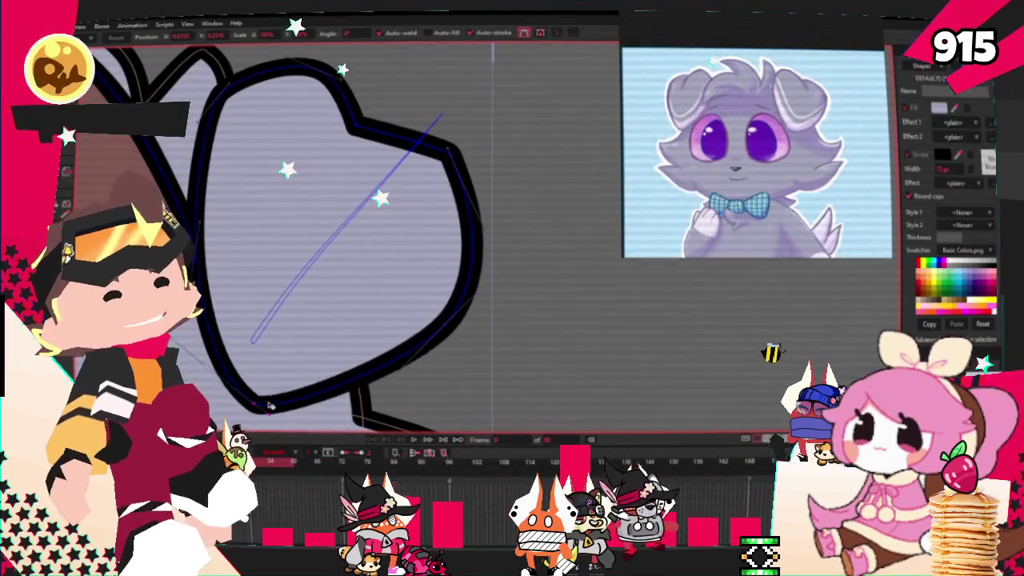
scroll(343, 333, "down", 1)
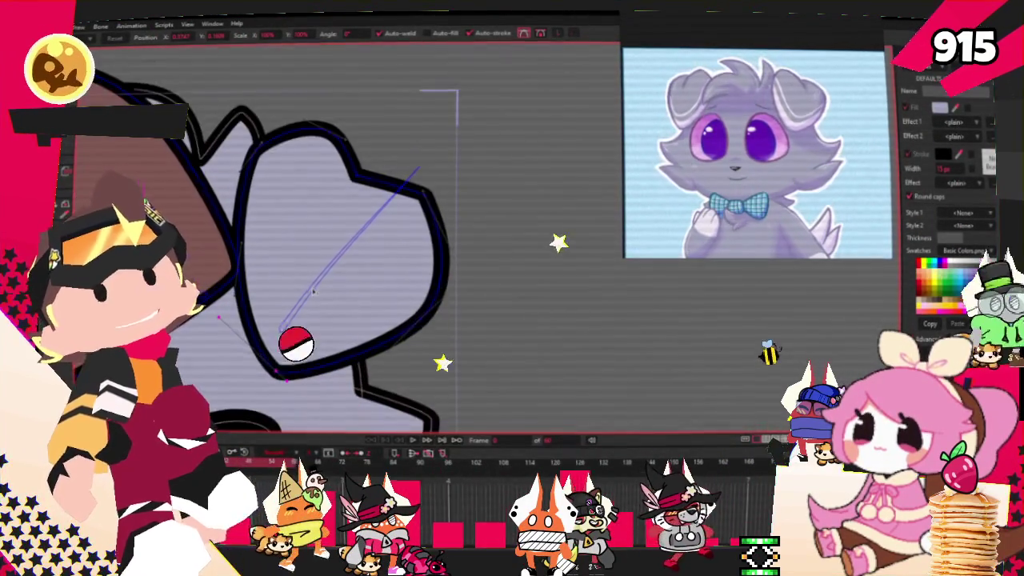
scroll(364, 257, "down", 2)
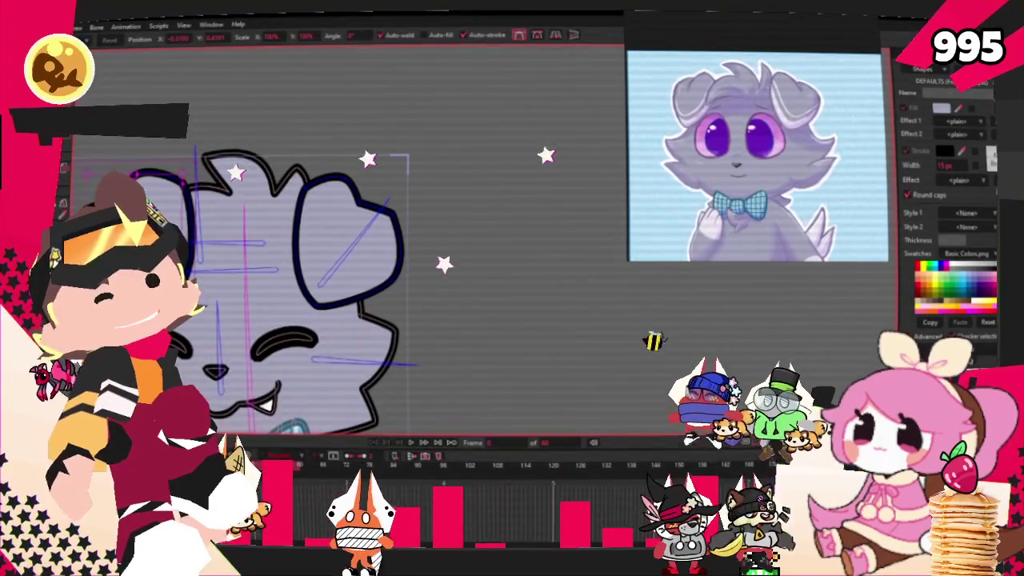
Fill the rectangle inside the ear and draw a diagonal line across the ear
key("r")
scroll(298, 256, "up", 2)
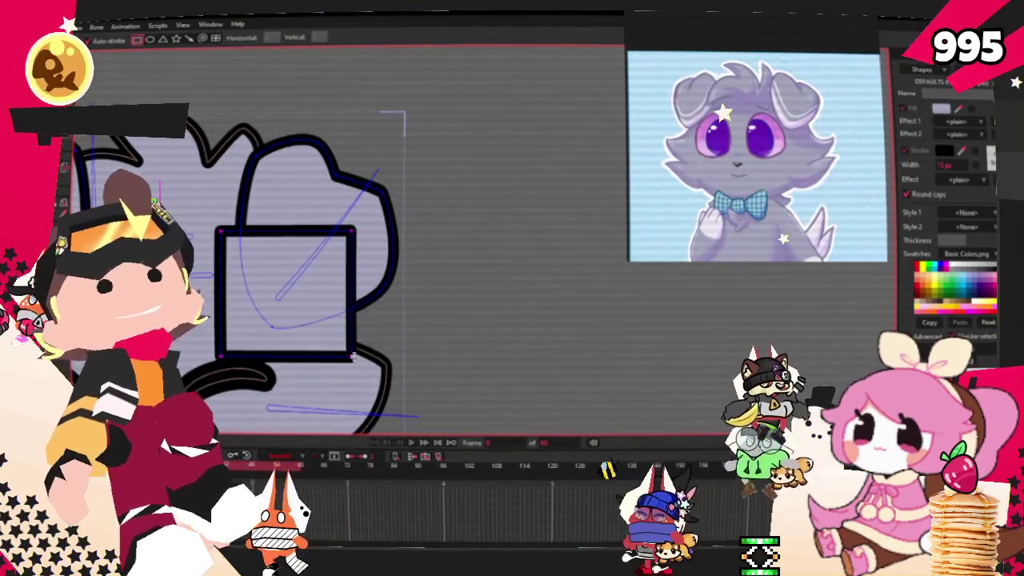
key("e")
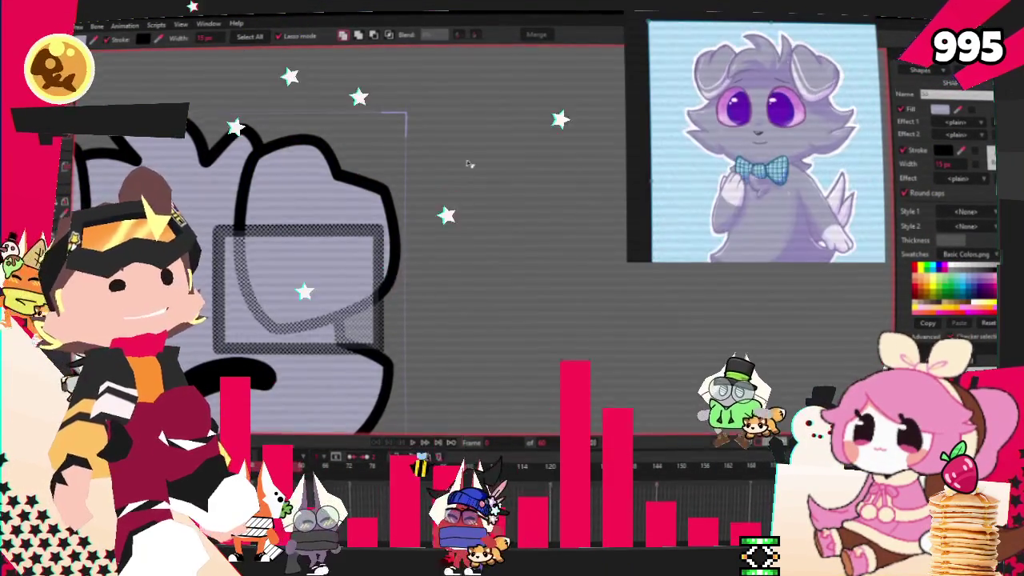
scroll(448, 174, "down", 2)
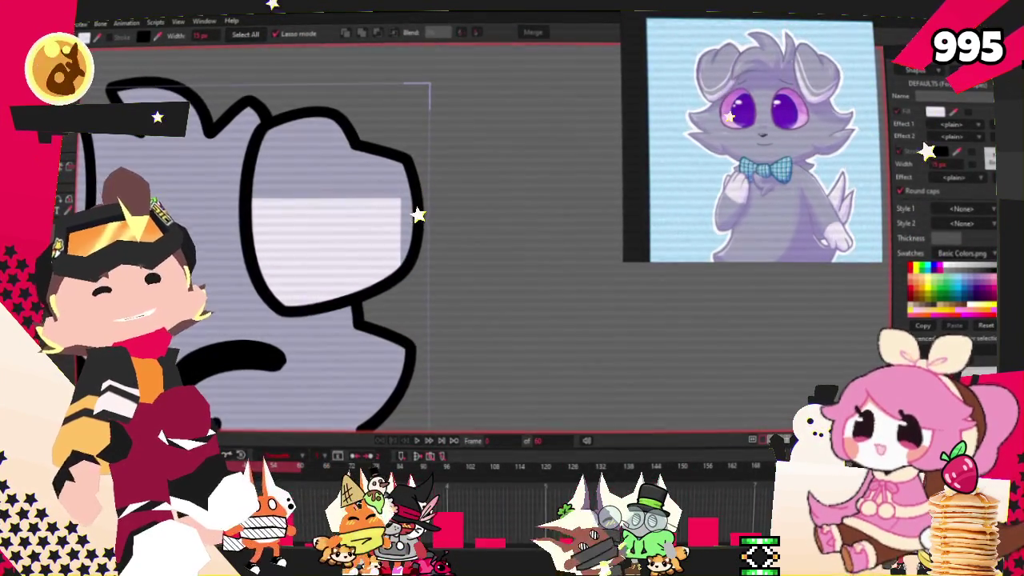
key("a")
left_click_drag(308, 300, 472, 104)
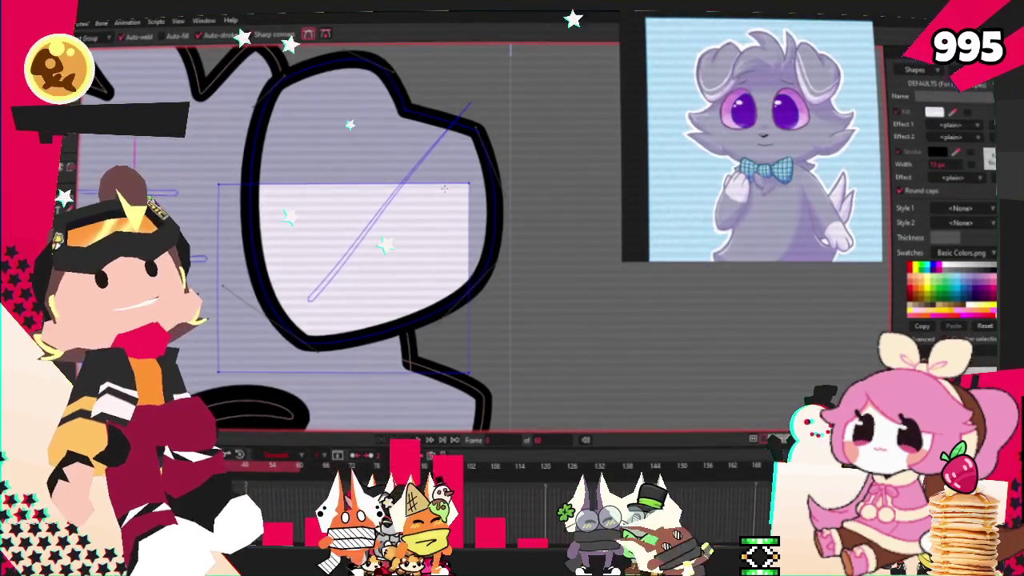
Extend the light fill into a stripe along the ear's lower edge and raise its end
key("t")
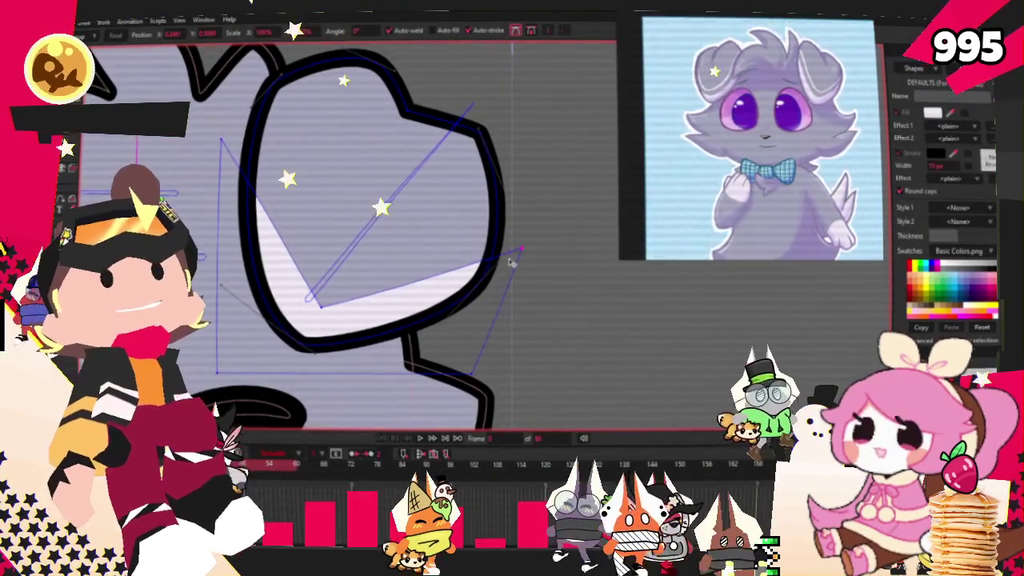
key("a")
scroll(204, 224, "up", 2)
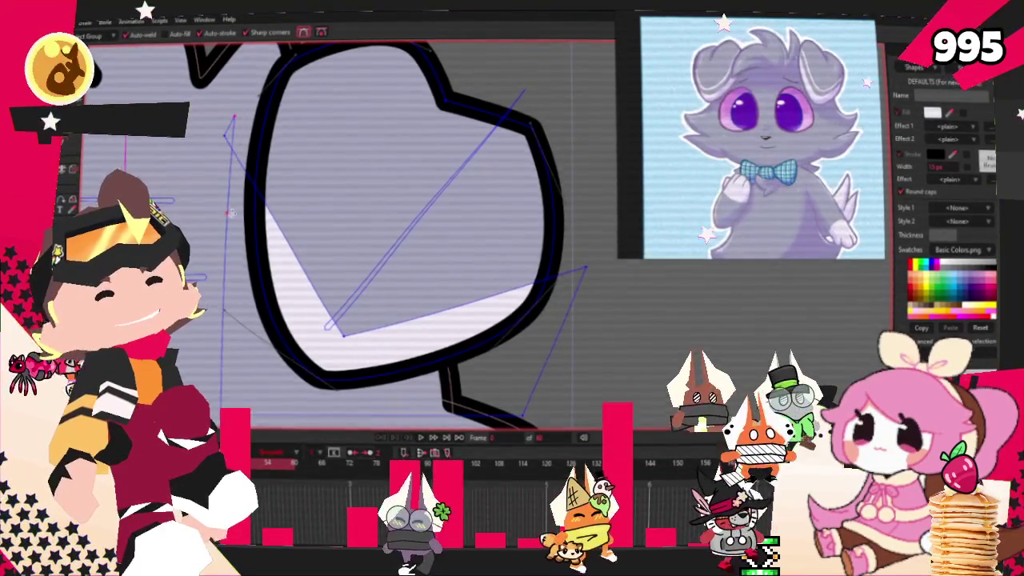
left_click(352, 316)
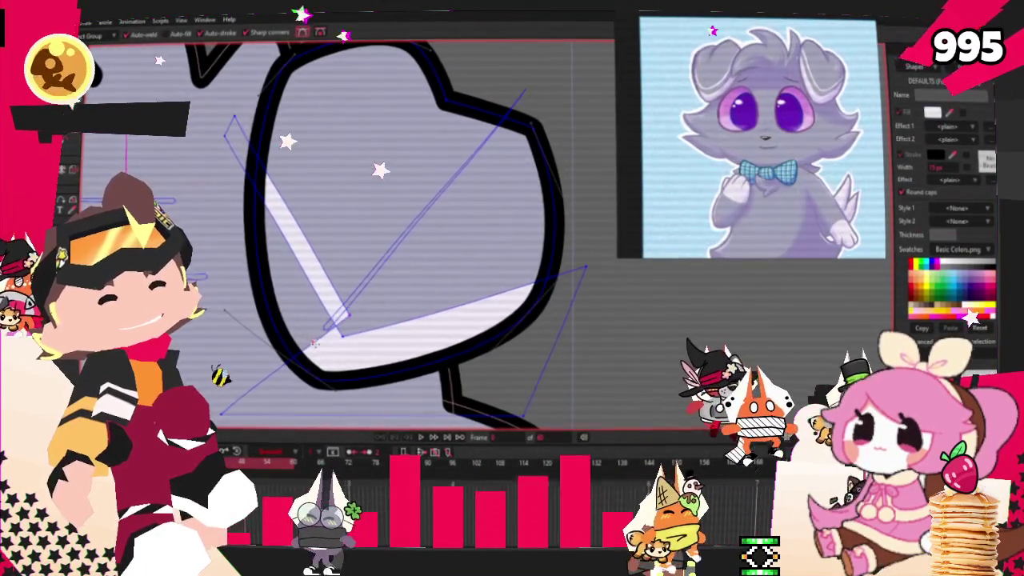
left_click_drag(352, 315, 598, 249)
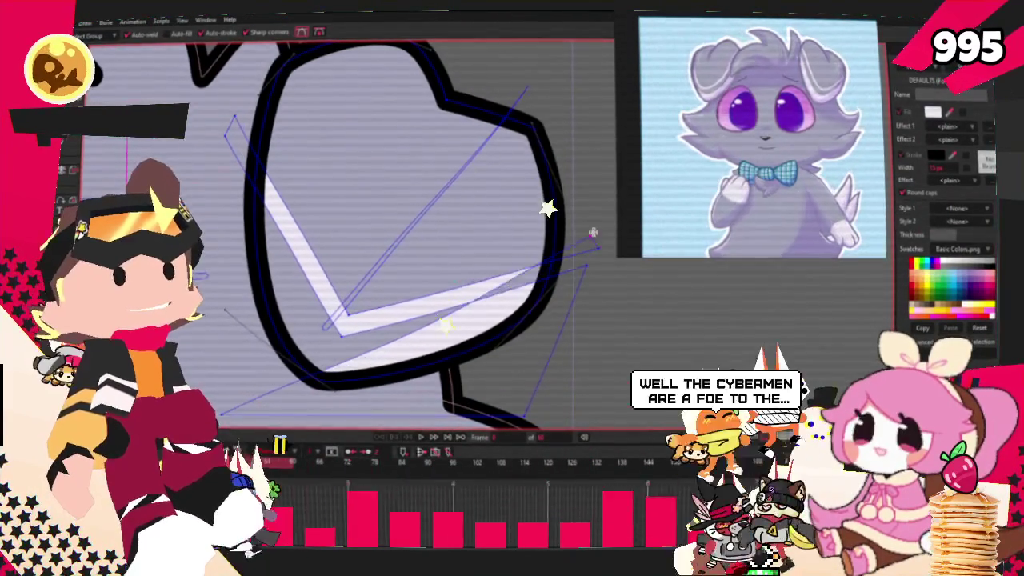
left_click_drag(568, 250, 572, 217)
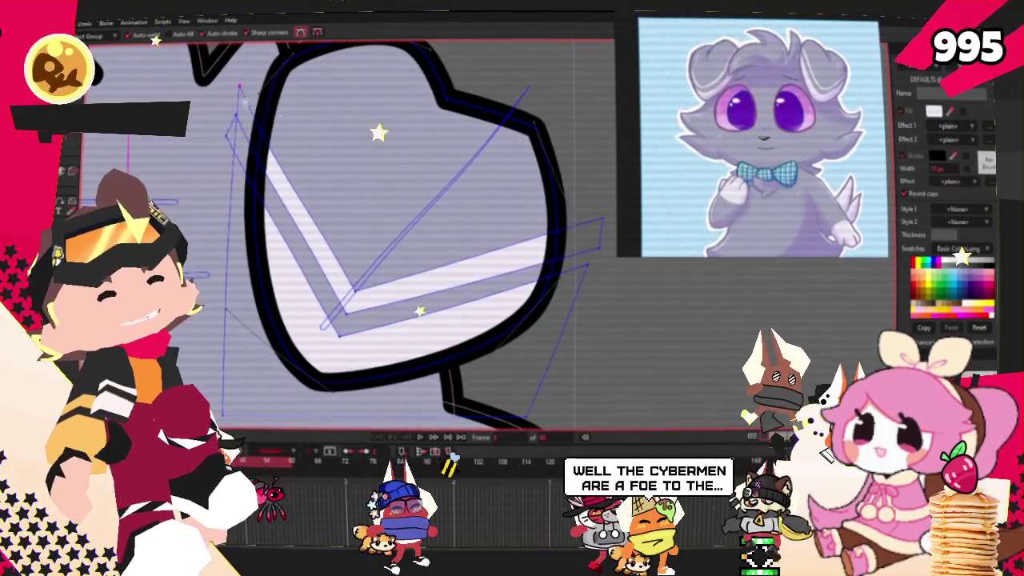
scroll(209, 153, "down", 1)
Adjust the stripe's curvature and select its three corner points
key("g")
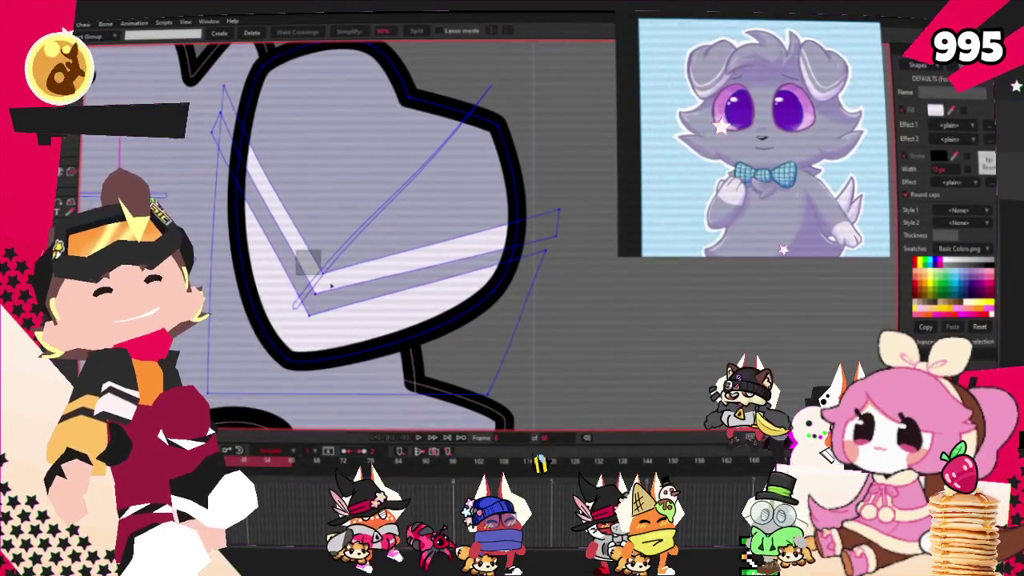
key("c")
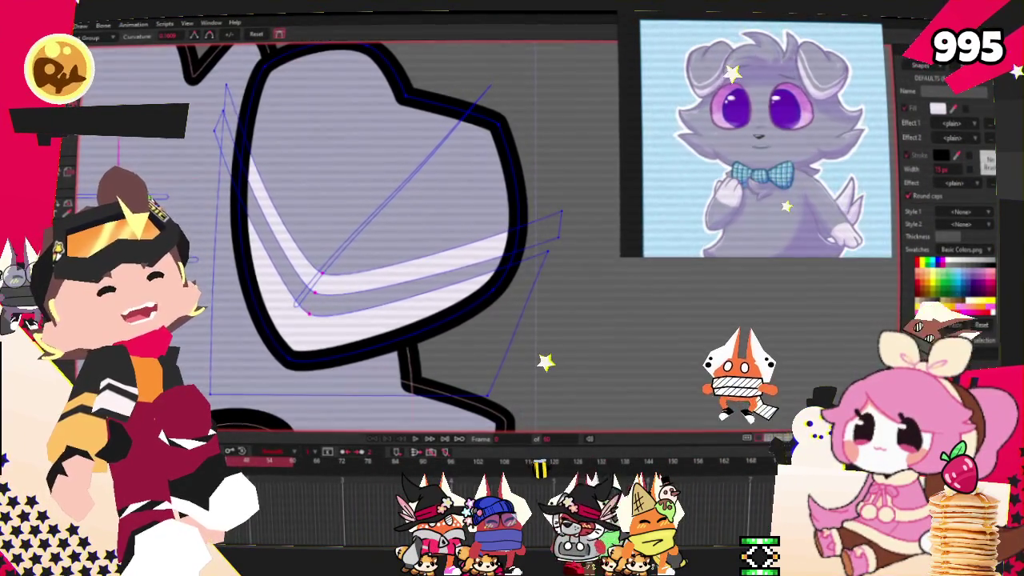
key("g")
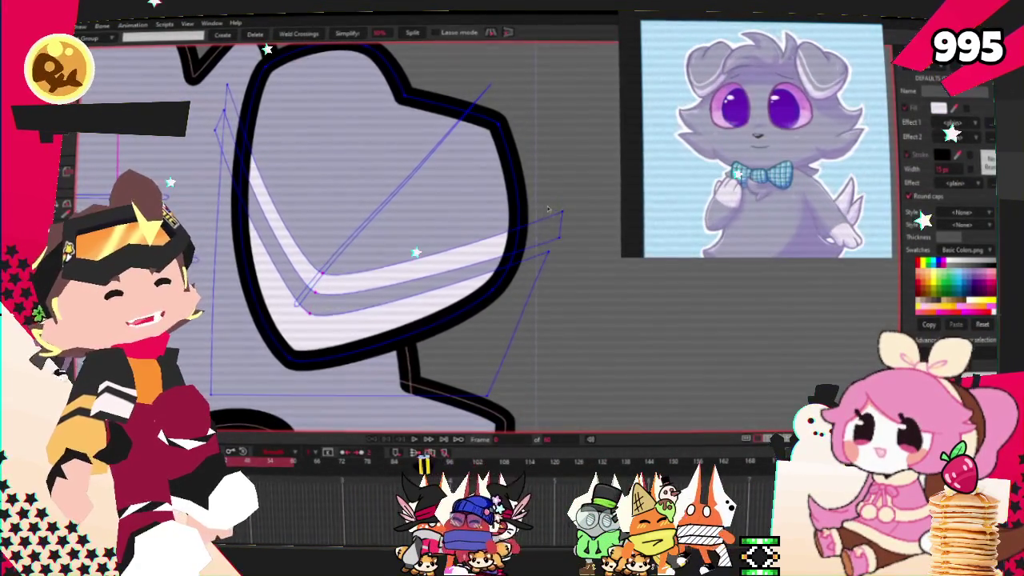
left_click_drag(548, 209, 569, 260)
key("t")
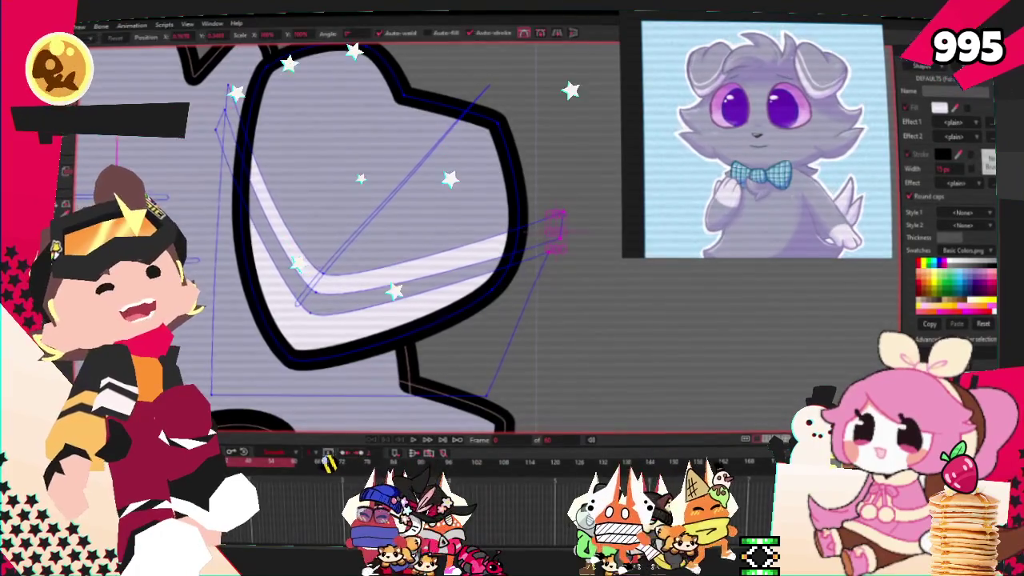
scroll(556, 216, "up", 3)
scroll(545, 212, "up", 2)
scroll(537, 210, "up", 1)
Shift the three stripe points up-left and pull the middle point higher to round the curve
left_click_drag(536, 212, 531, 206)
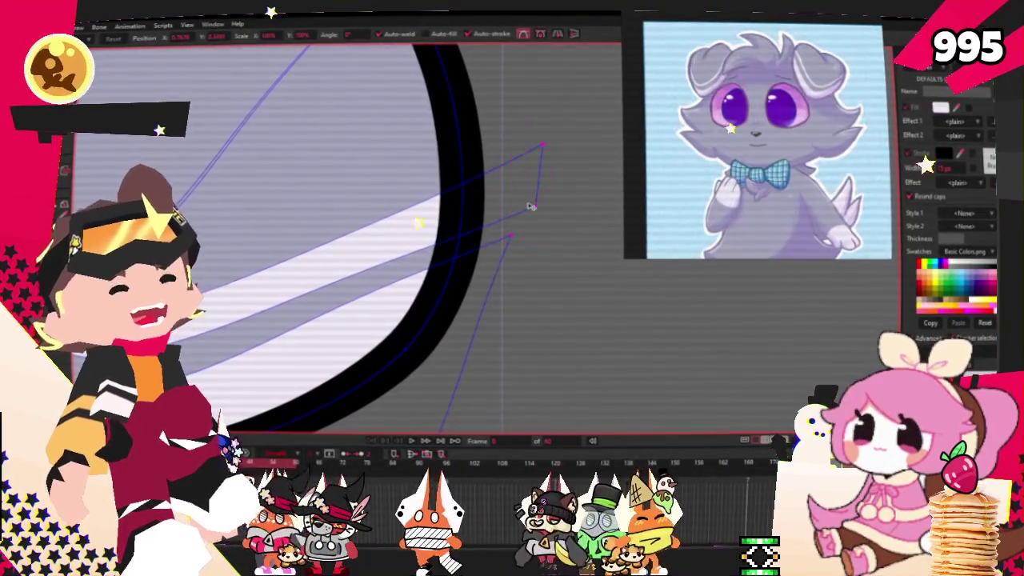
mouse_move(530, 207)
left_mouse_down()
mouse_move(516, 177)
mouse_move(527, 125)
left_mouse_up()
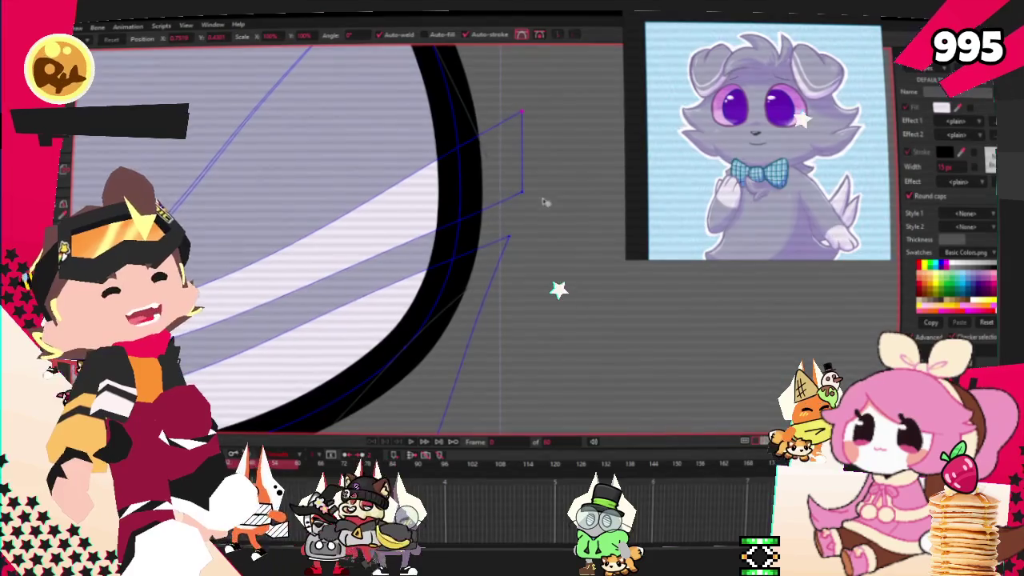
scroll(521, 187, "down", 2)
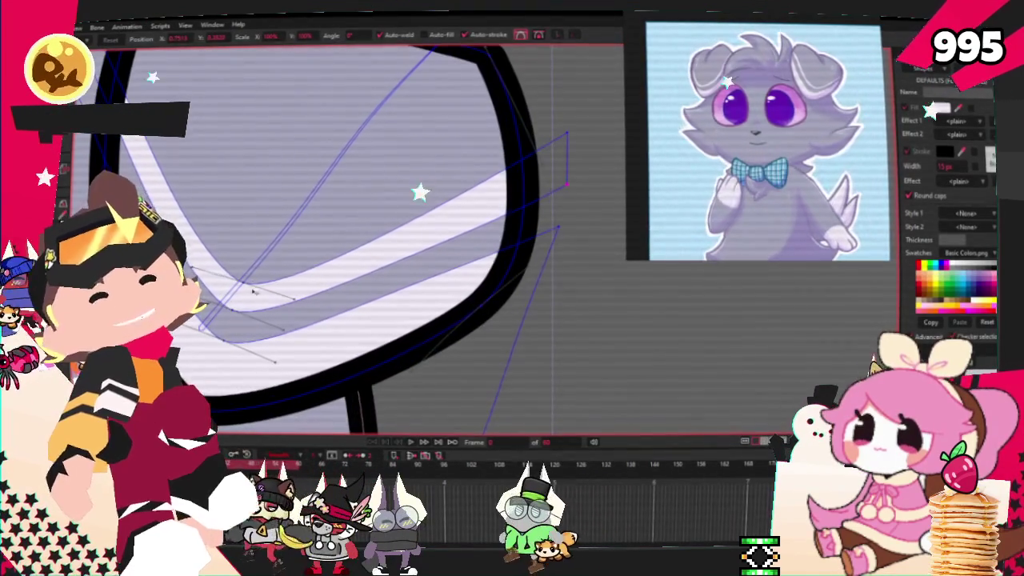
scroll(396, 304, "down", 2)
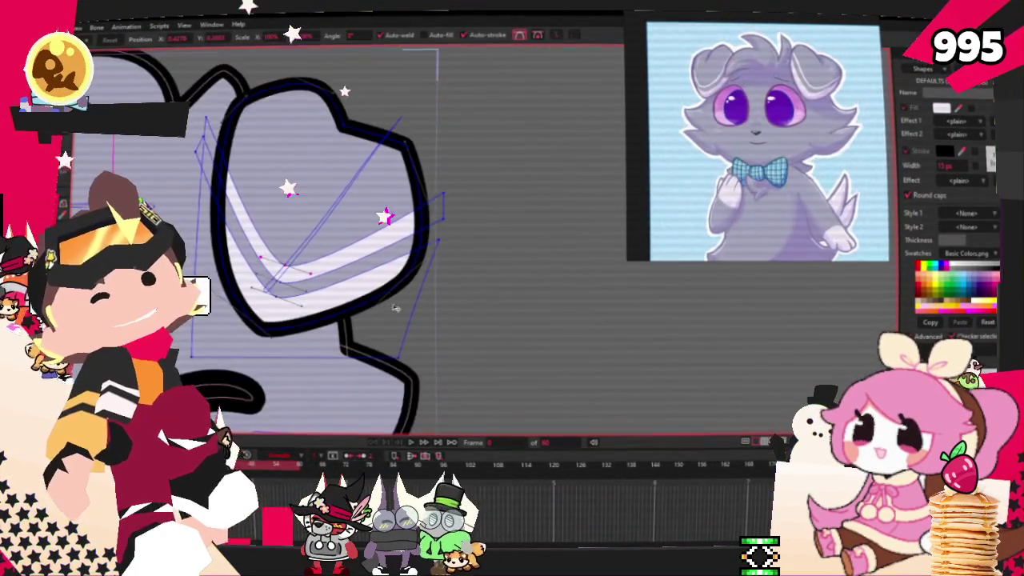
scroll(304, 316, "up", 2)
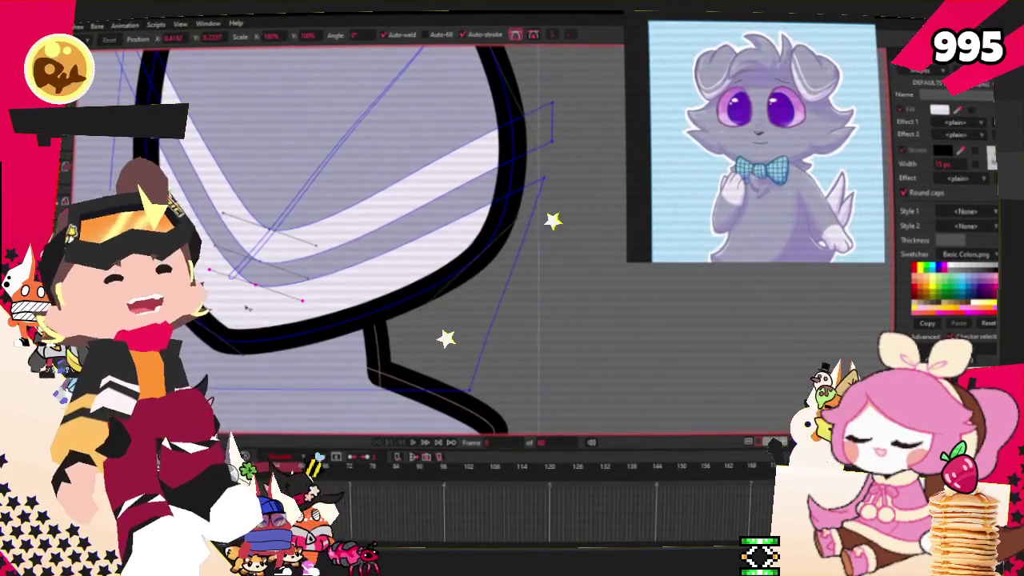
scroll(247, 308, "down", 2)
scroll(264, 289, "up", 2)
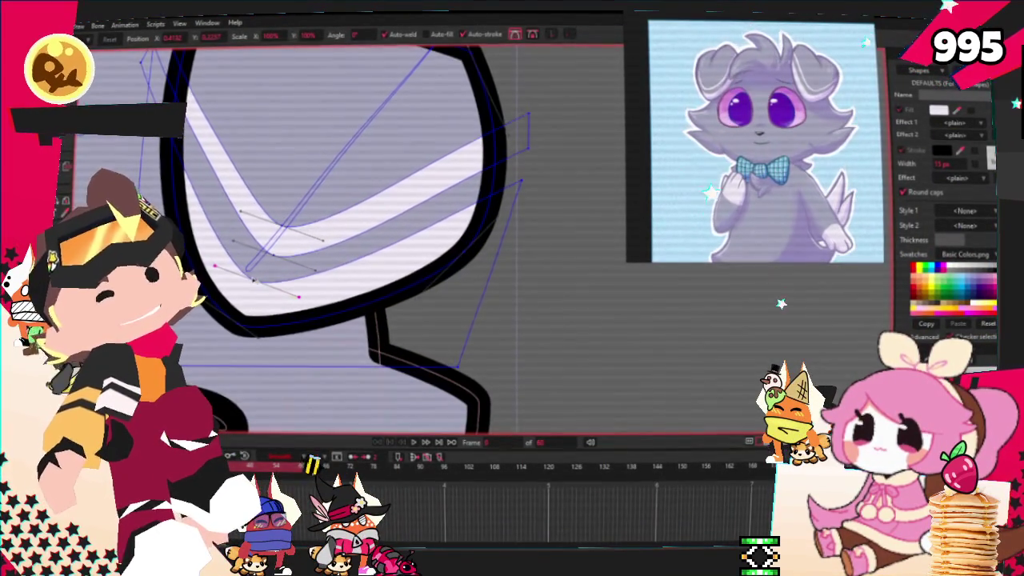
scroll(343, 295, "down", 2)
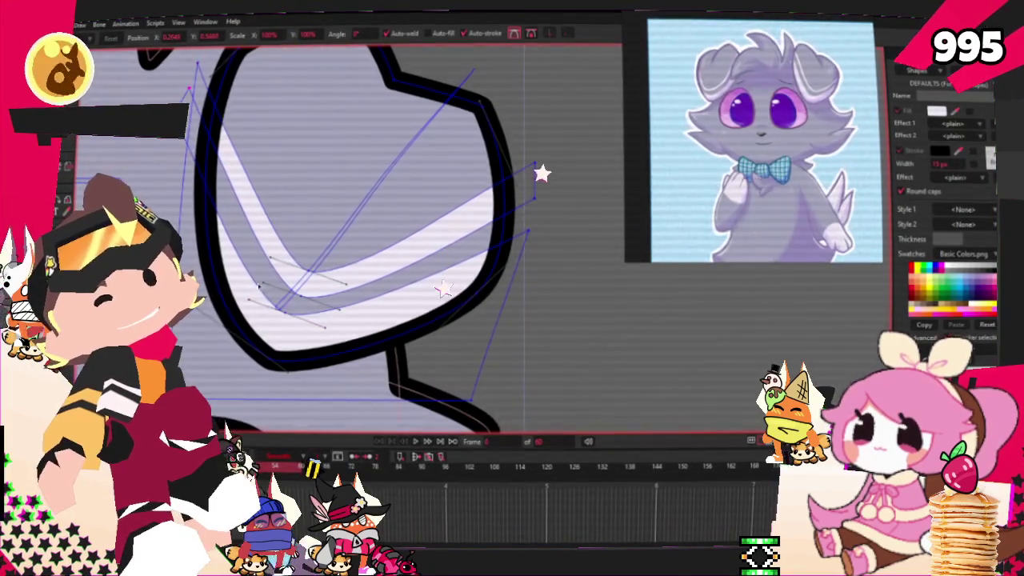
scroll(445, 289, "up", 2)
scroll(382, 264, "down", 2)
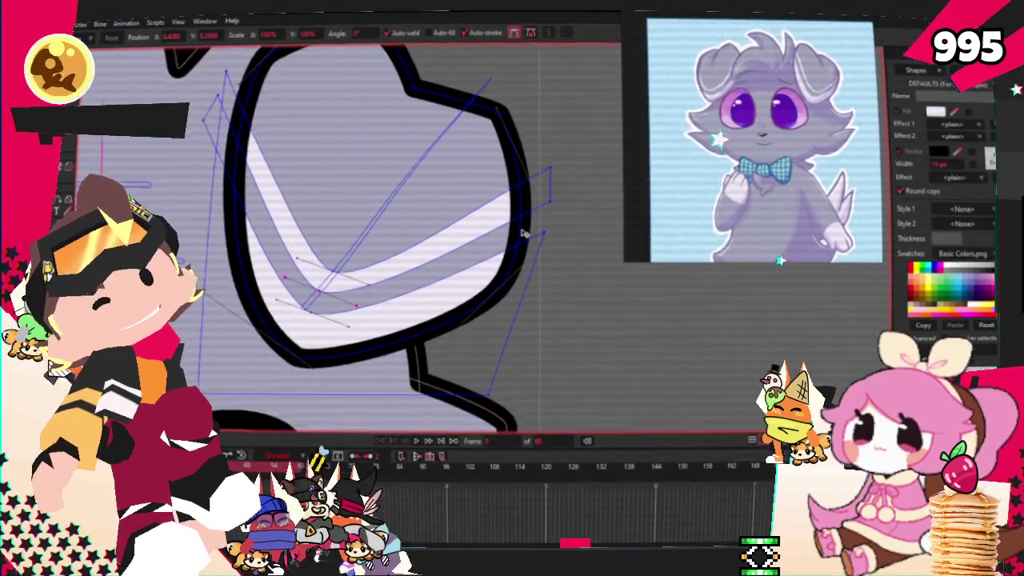
scroll(552, 197, "up", 3)
scroll(528, 208, "down", 2)
scroll(504, 224, "down", 2)
scroll(472, 240, "up", 3)
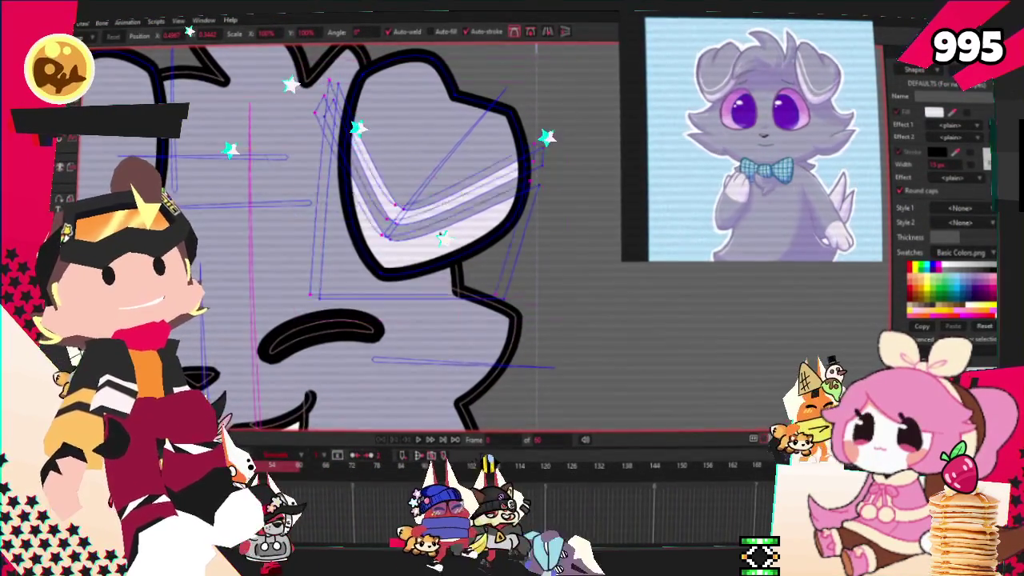
Move the left ear's pale highlight stripe down and left into the ear
scroll(455, 250, "down", 2)
scroll(455, 183, "up", 3)
scroll(456, 183, "up", 1)
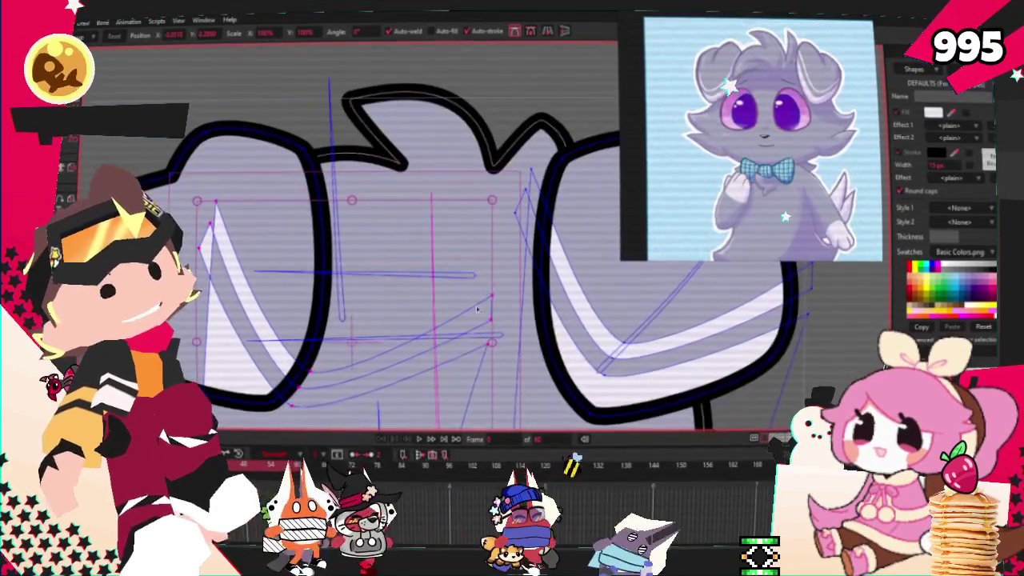
left_click_drag(456, 183, 397, 260)
Rotate the highlight stripe so it curves along the left ear's left outline
scroll(331, 208, "down", 2)
scroll(421, 335, "up", 2)
scroll(420, 335, "up", 1)
scroll(421, 336, "up", 1)
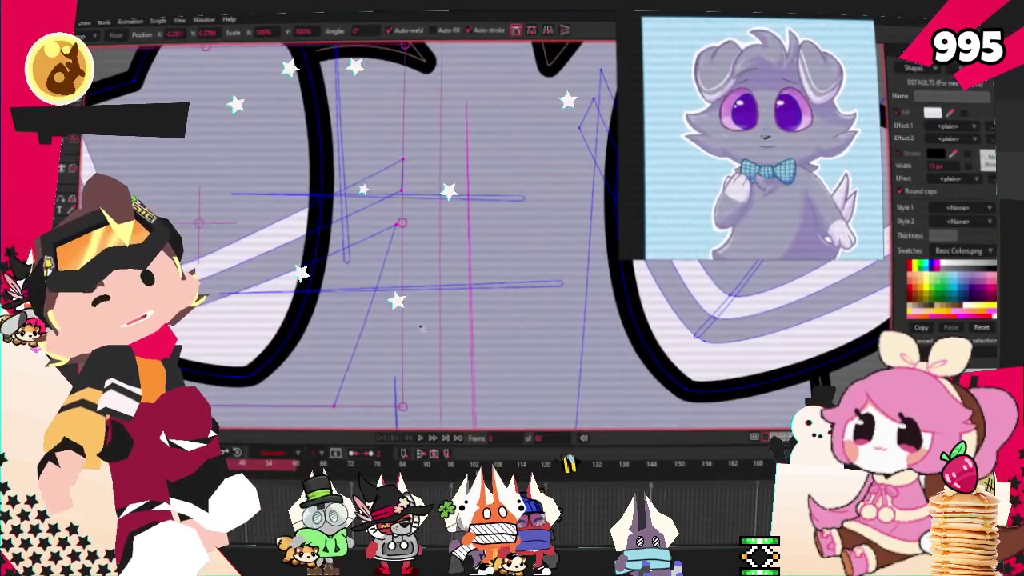
left_click_drag(421, 335, 364, 162)
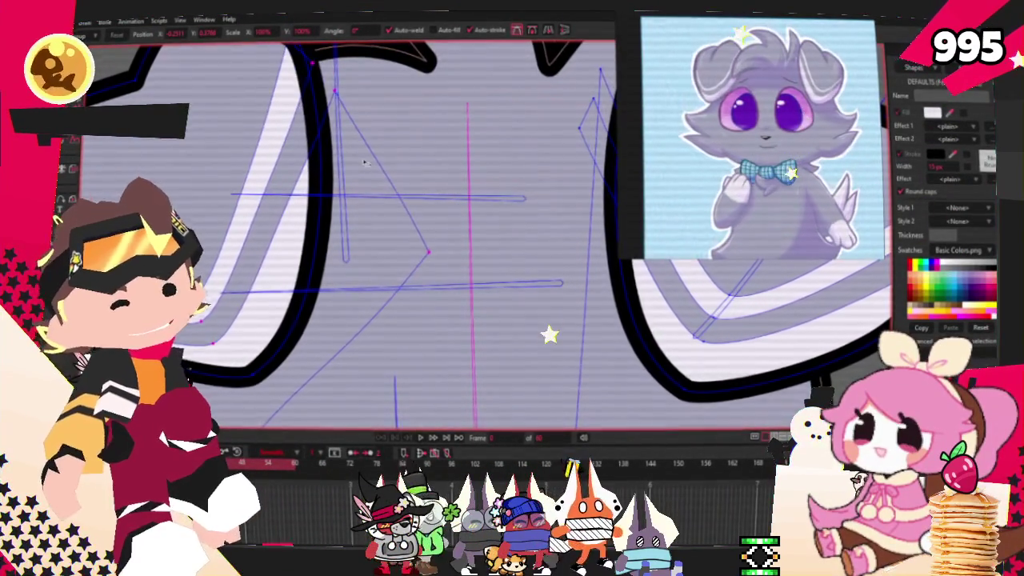
scroll(364, 163, "down", 2)
scroll(280, 298, "up", 1)
scroll(280, 297, "up", 1)
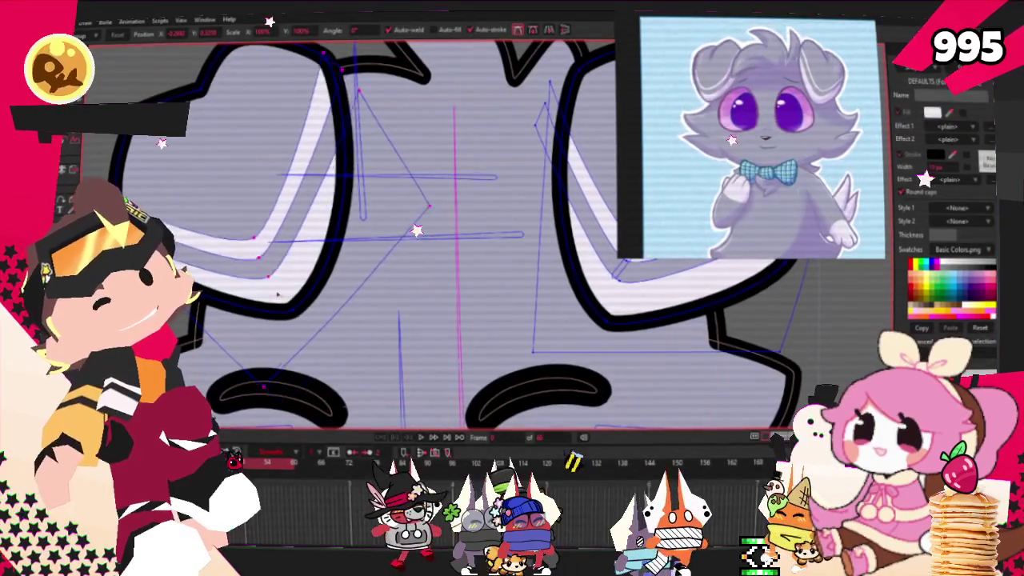